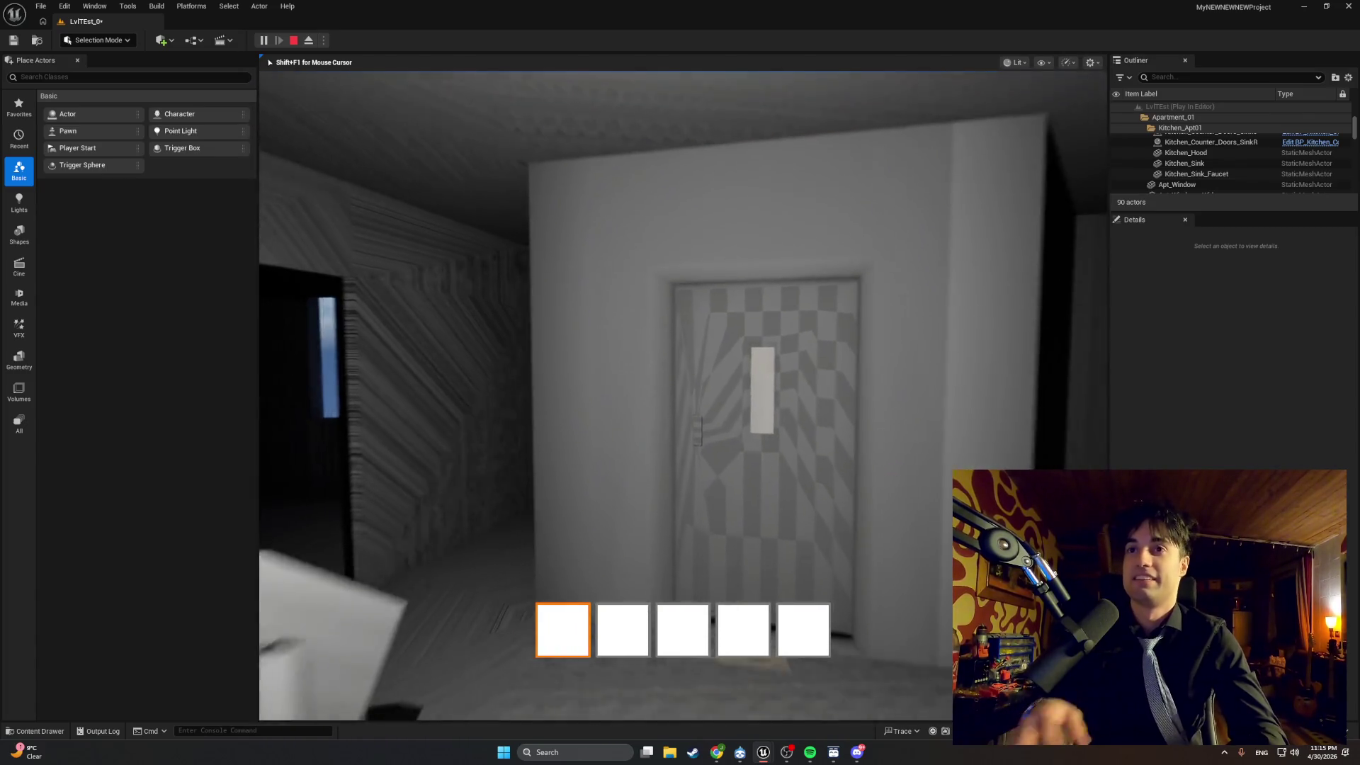
Restart the playtest, find the upper-floor elevator doors only report Door Locked, and eject with F8.
{"action": "key", "text": "Escape"}
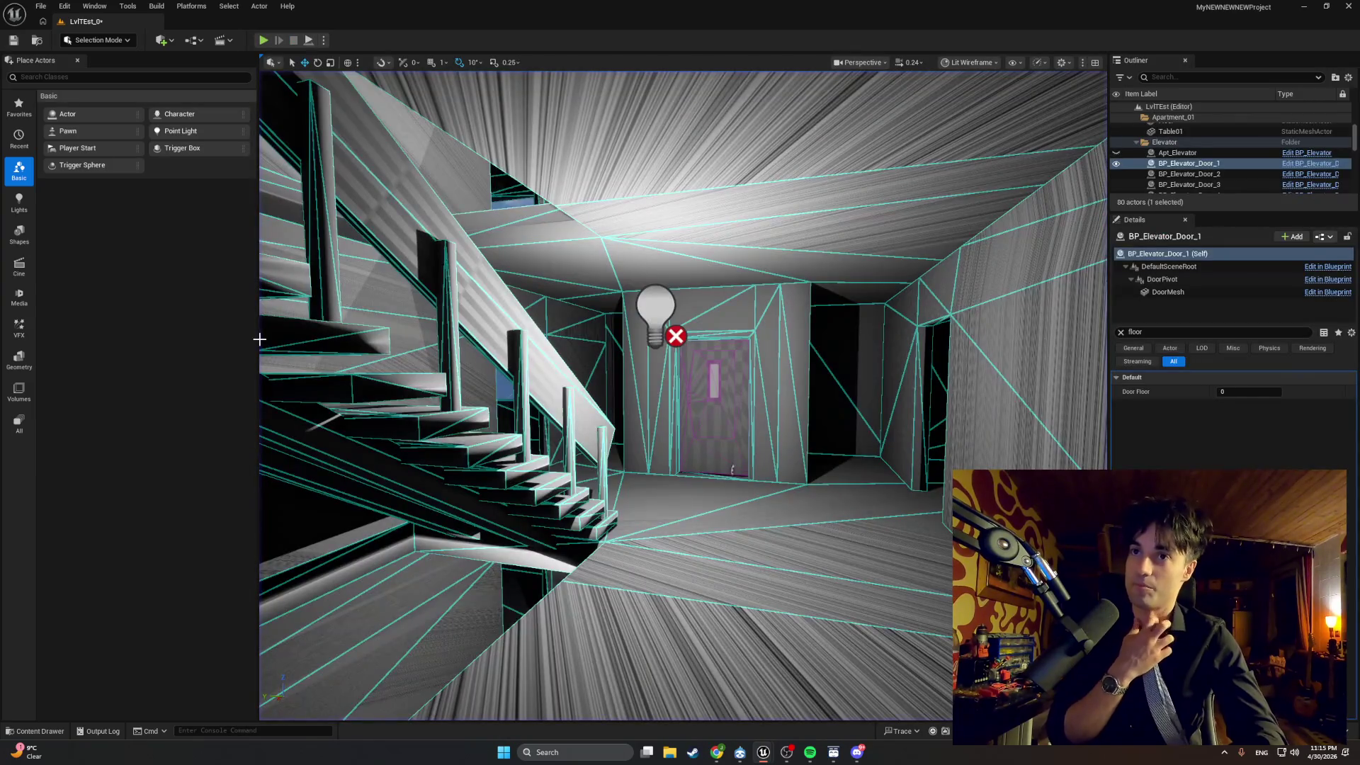
{"action": "key", "text": "alt+p"}
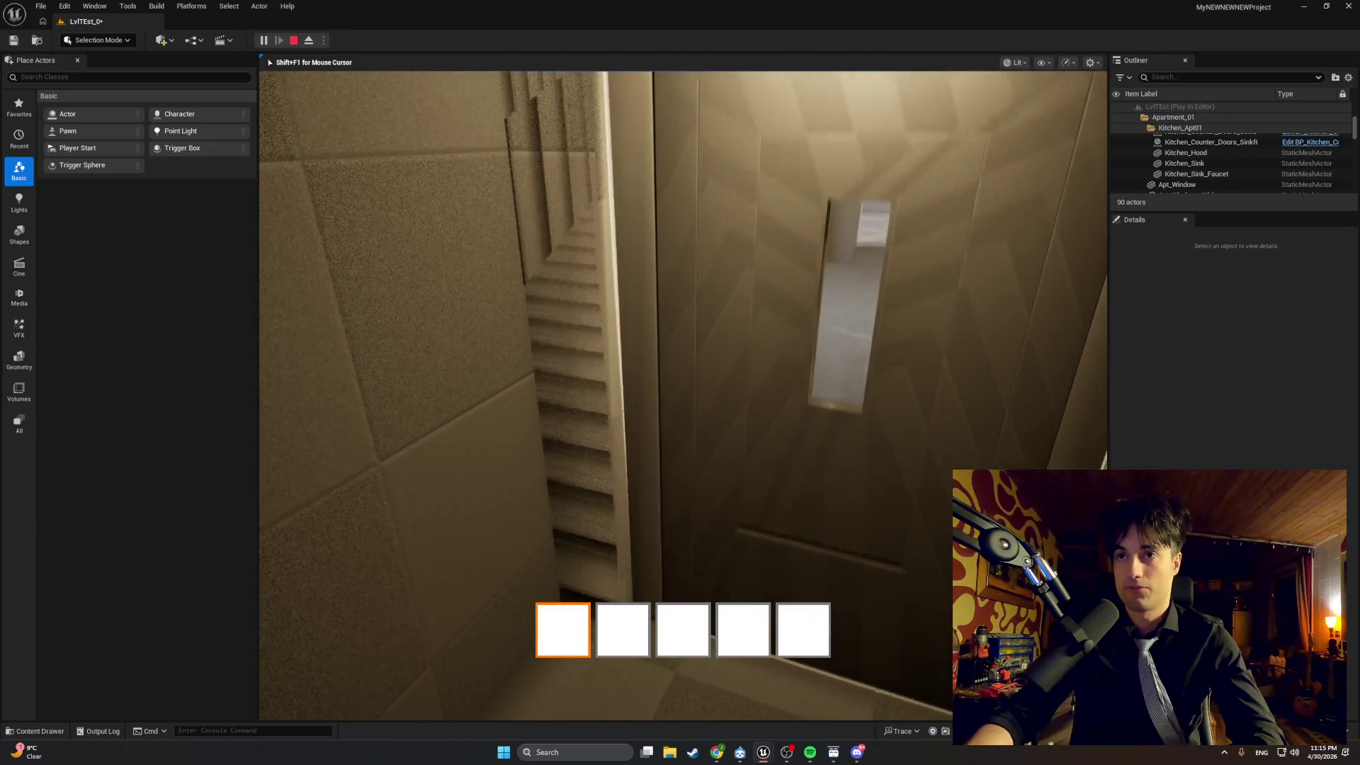
{"action": "key", "text": "e"}
{"action": "key", "text": "e"}
{"action": "key", "text": "e"}
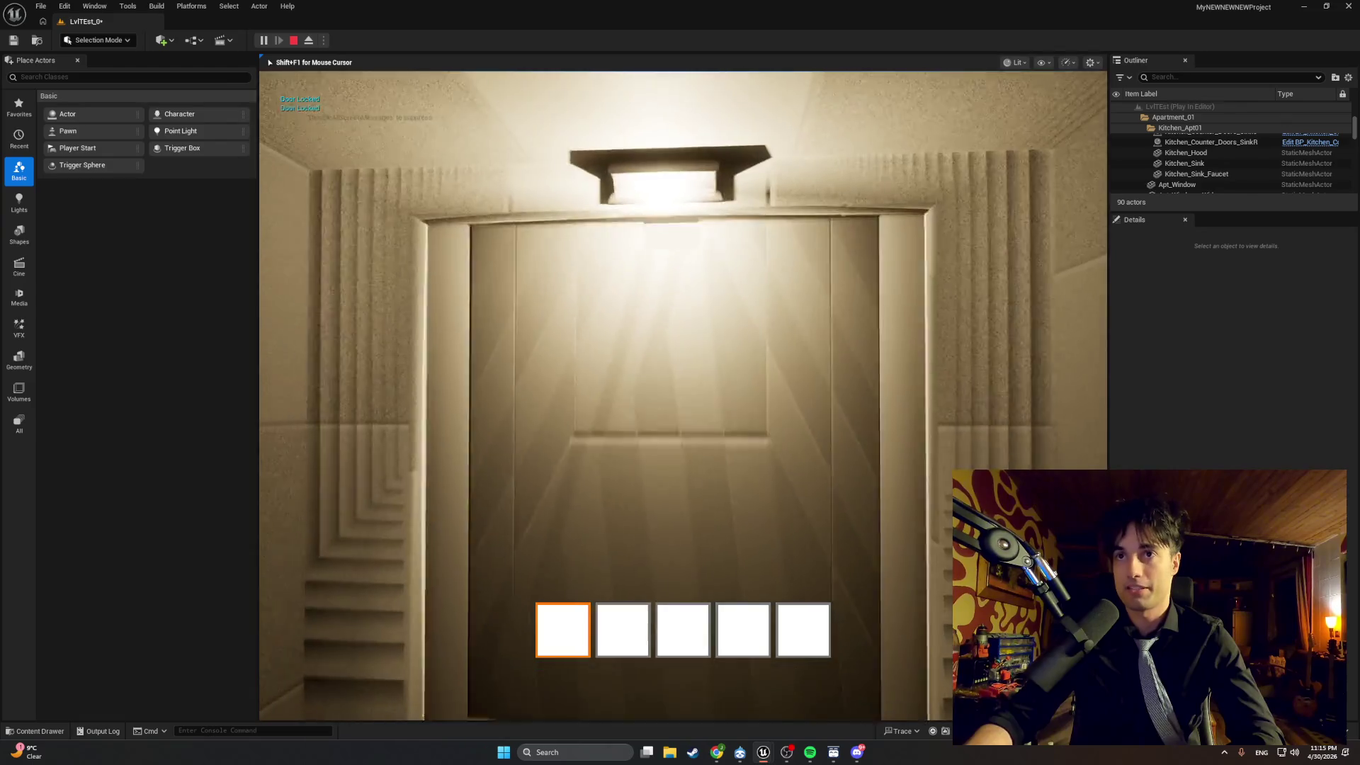
{"action": "key", "text": "e"}
{"action": "key", "text": "e"}
{"action": "key", "text": "e"}
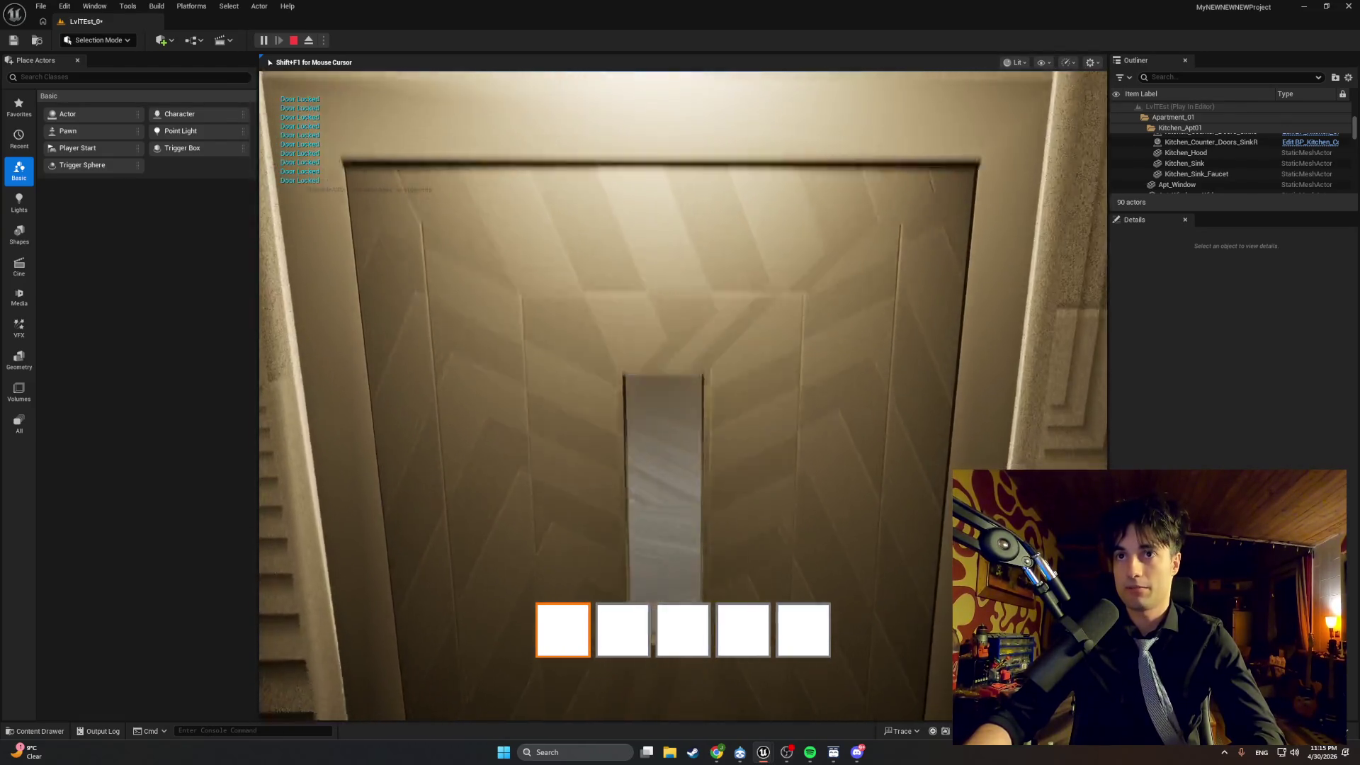
{"action": "key", "text": "e"}
{"action": "key", "text": "e"}
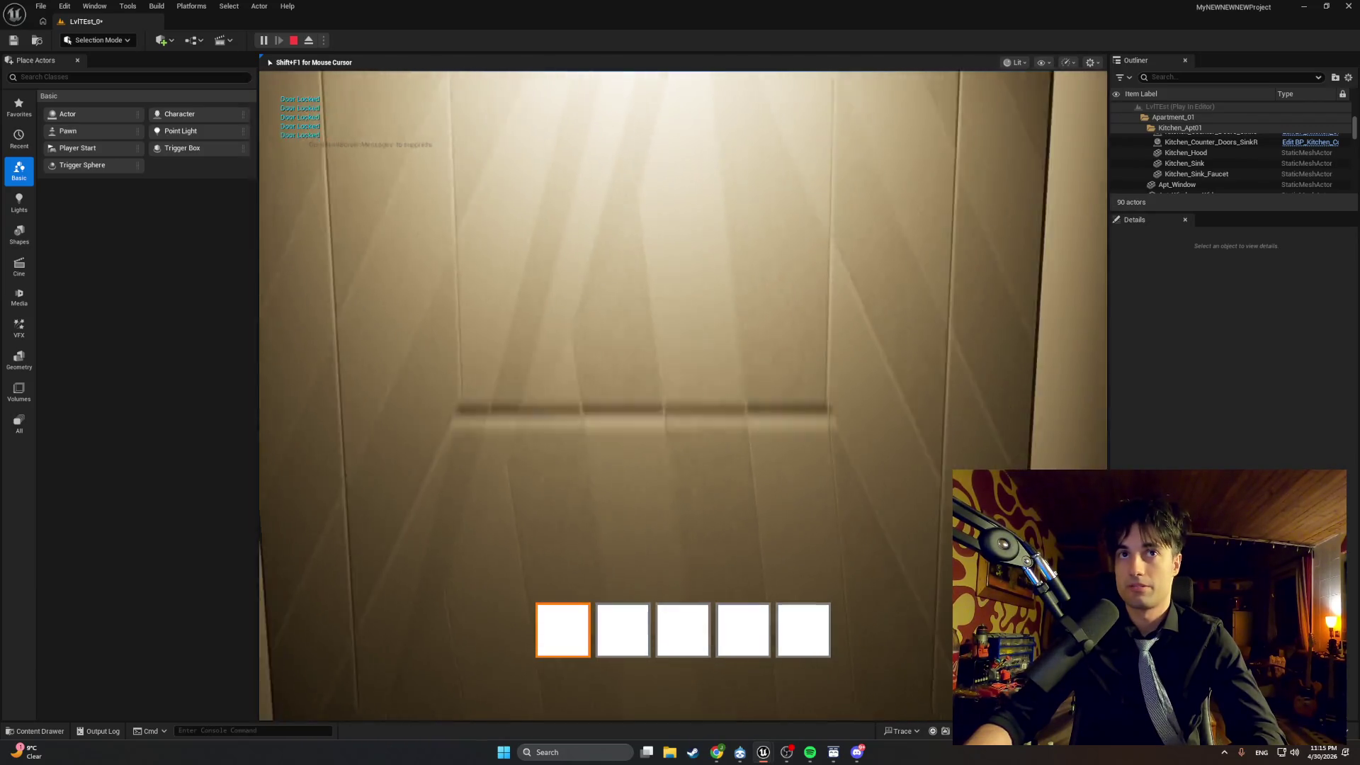
{"action": "key", "text": "e"}
{"action": "key", "text": "e"}
{"action": "key", "text": "e"}
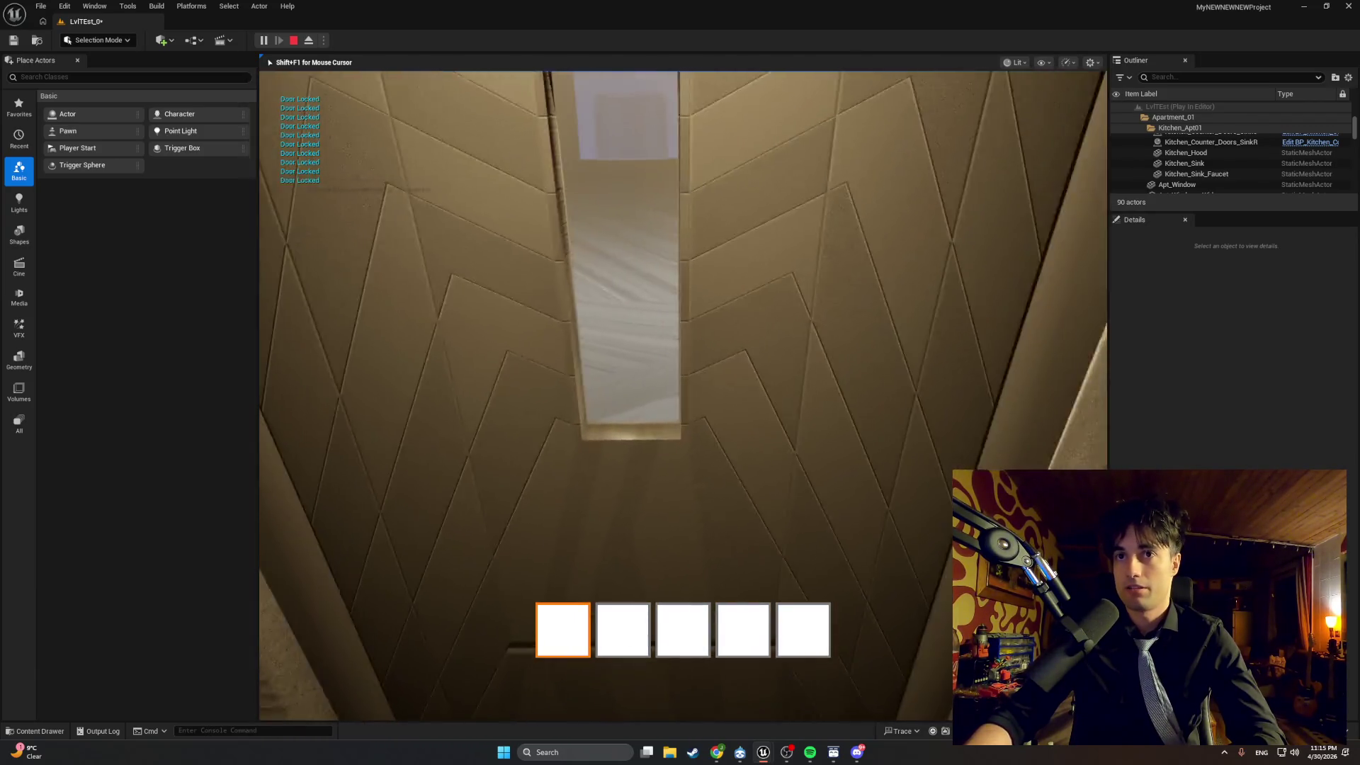
{"action": "key", "text": "e"}
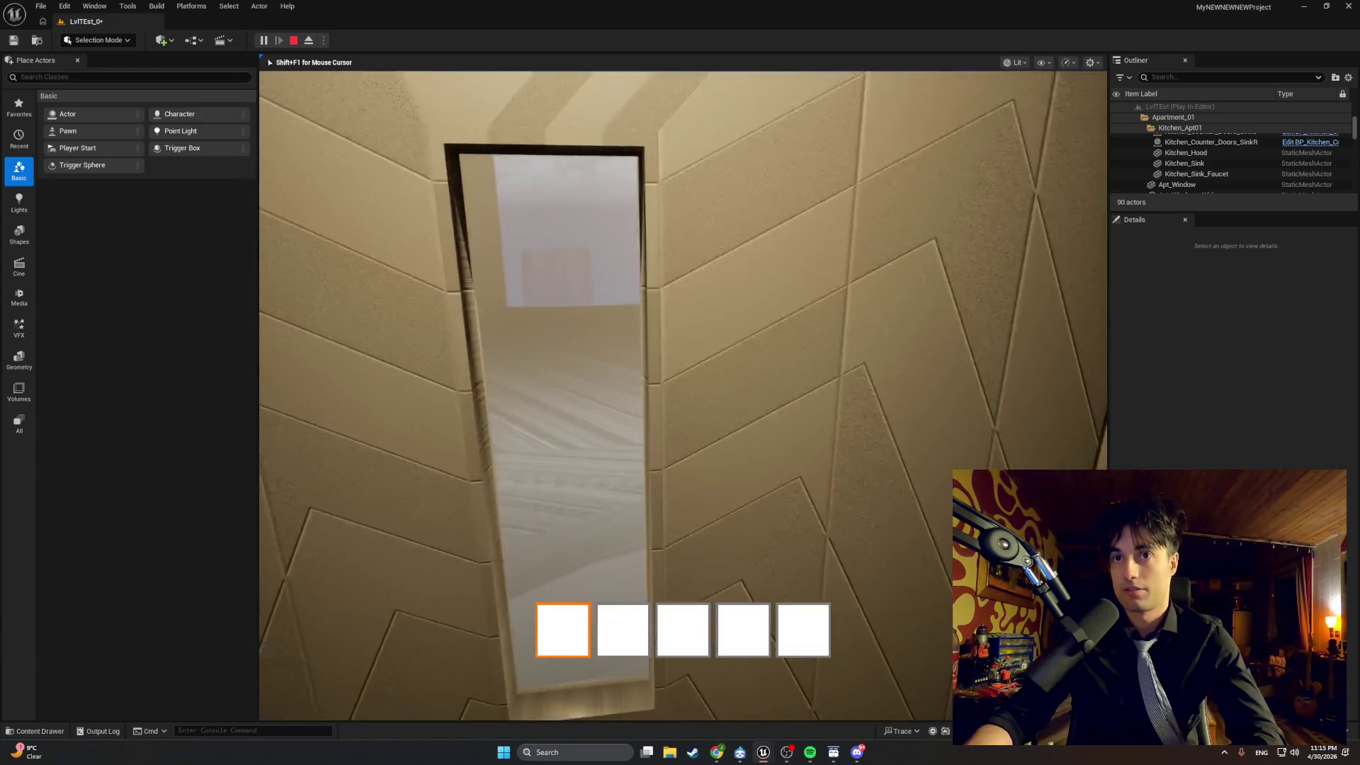
{"action": "key", "text": "F8"}
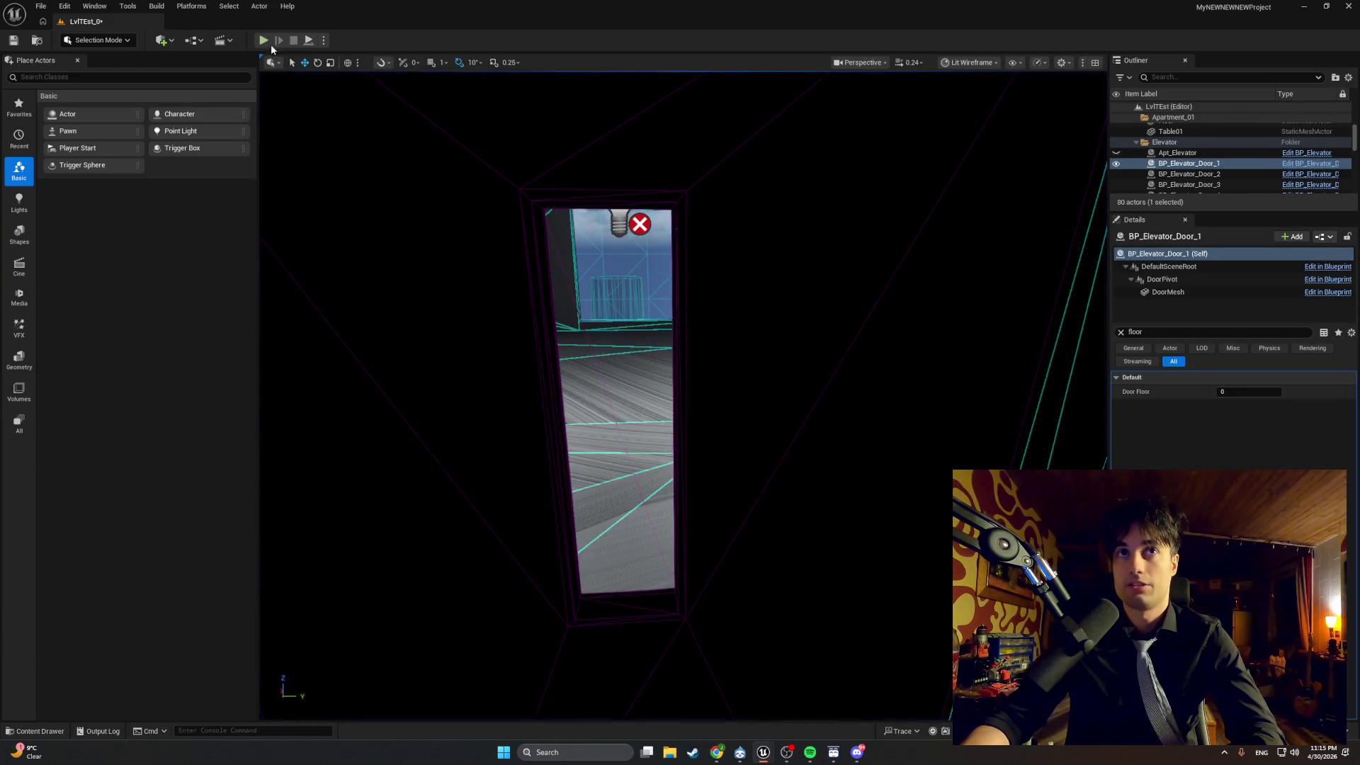
{"action": "key", "text": "F8"}
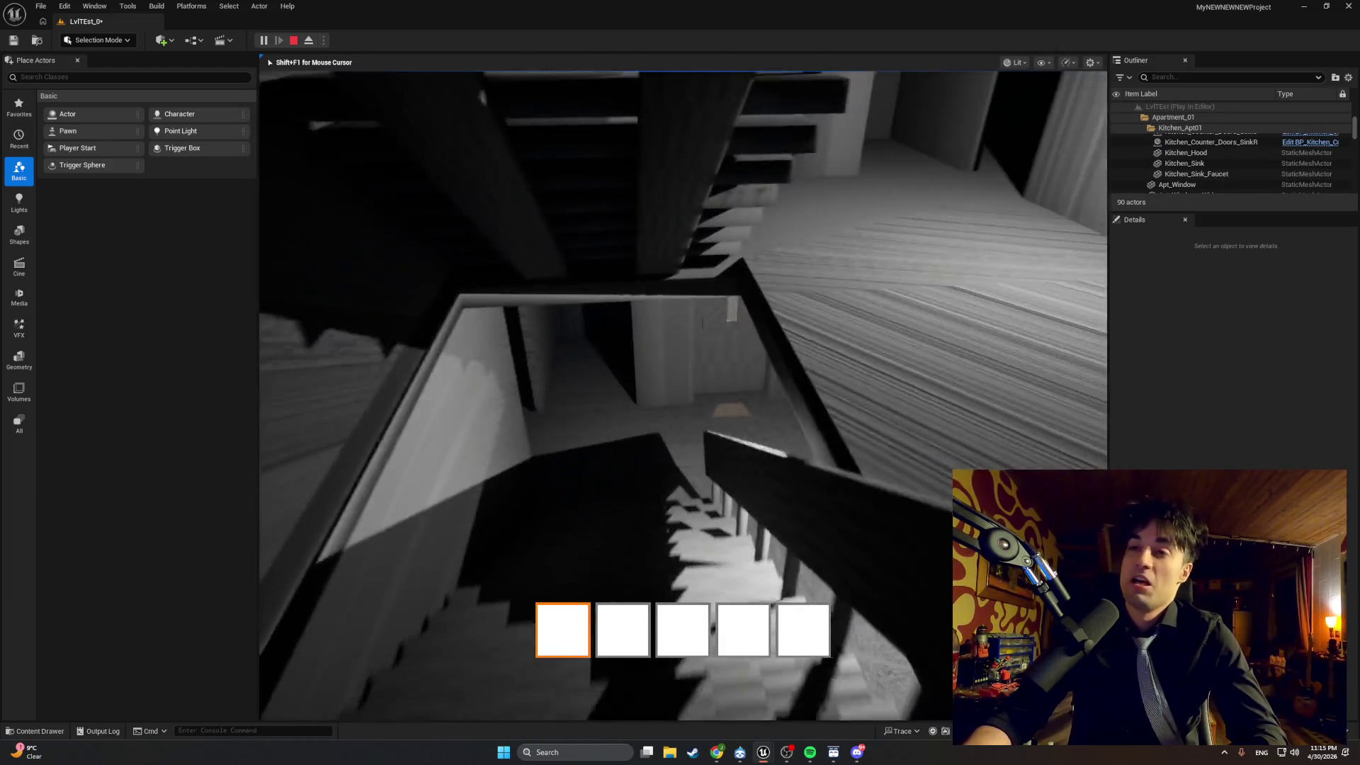
Walk downstairs, confirm the lower-floor elevator door also shows Door Locked, and stop playing.
{"action": "key", "text": "w"}
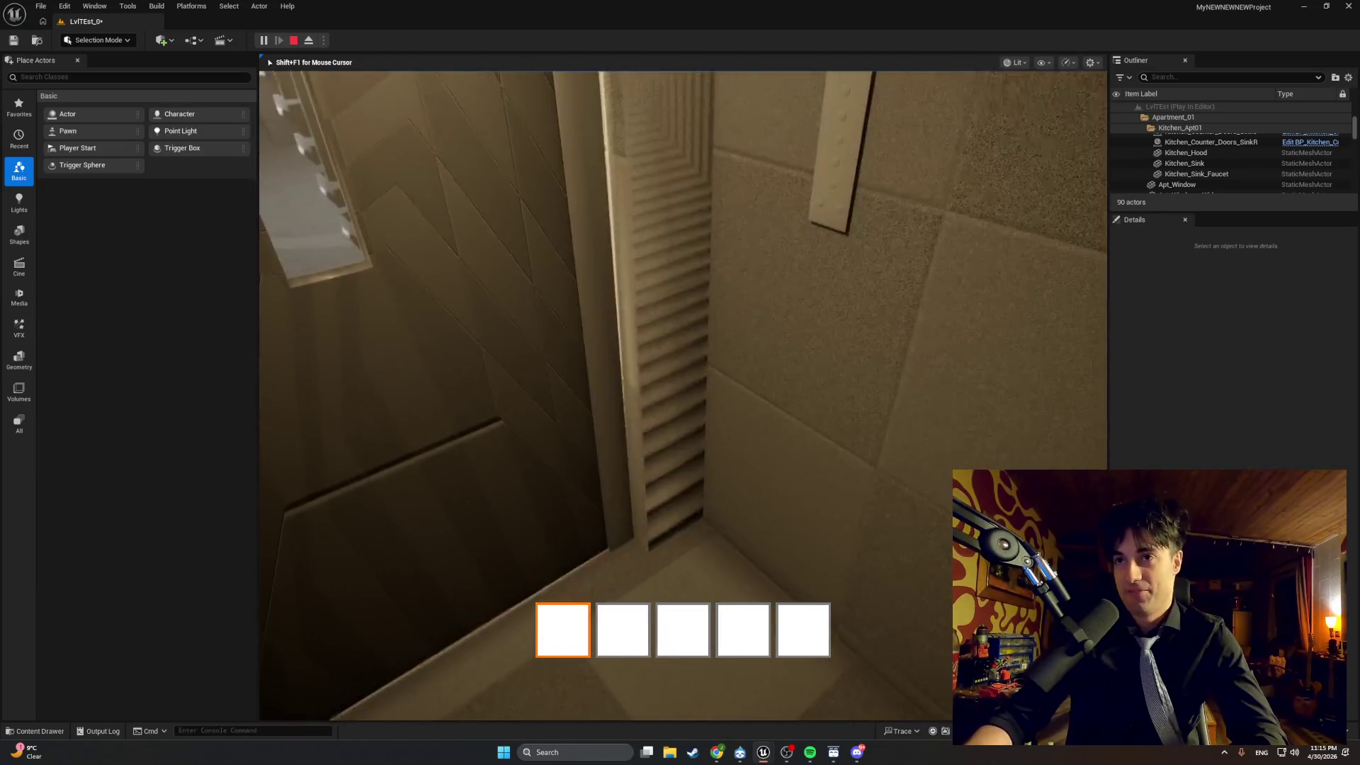
{"action": "key", "text": "e"}
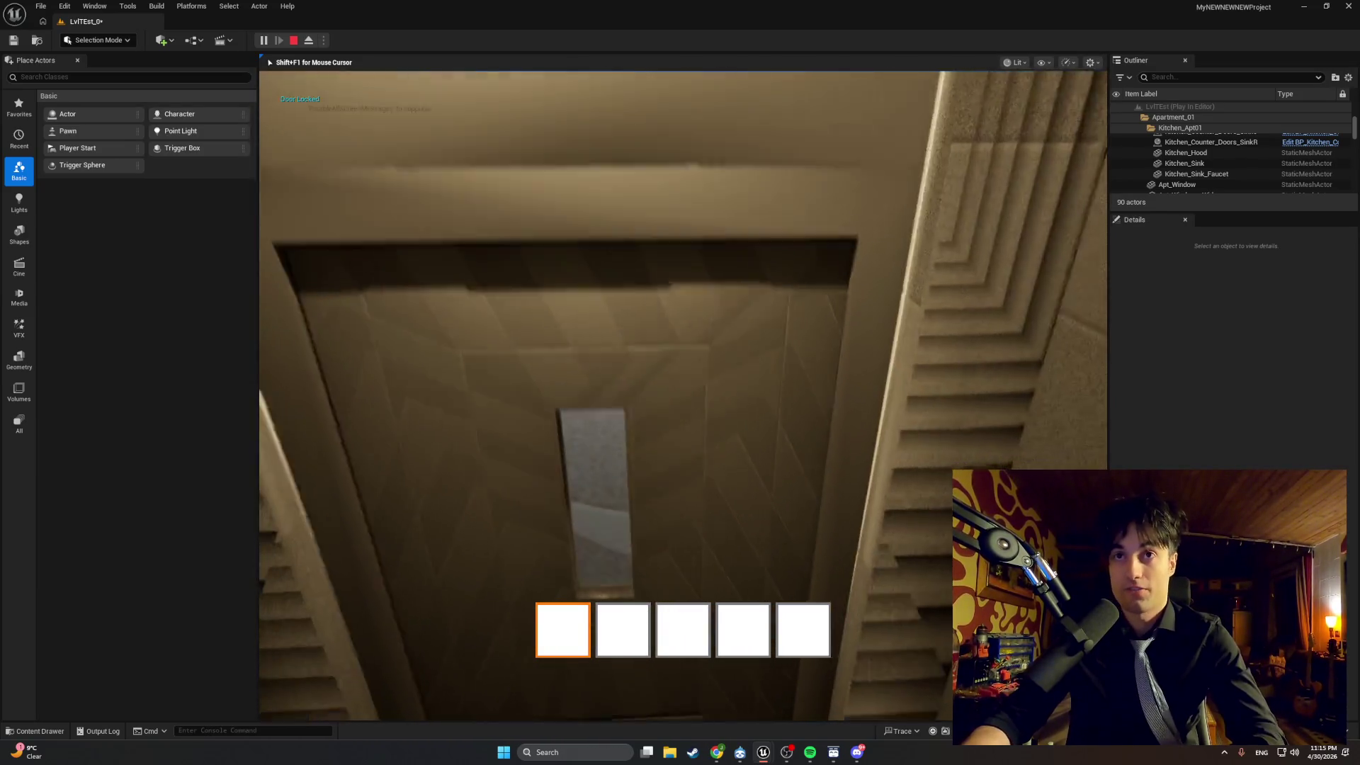
{"action": "key", "text": "e"}
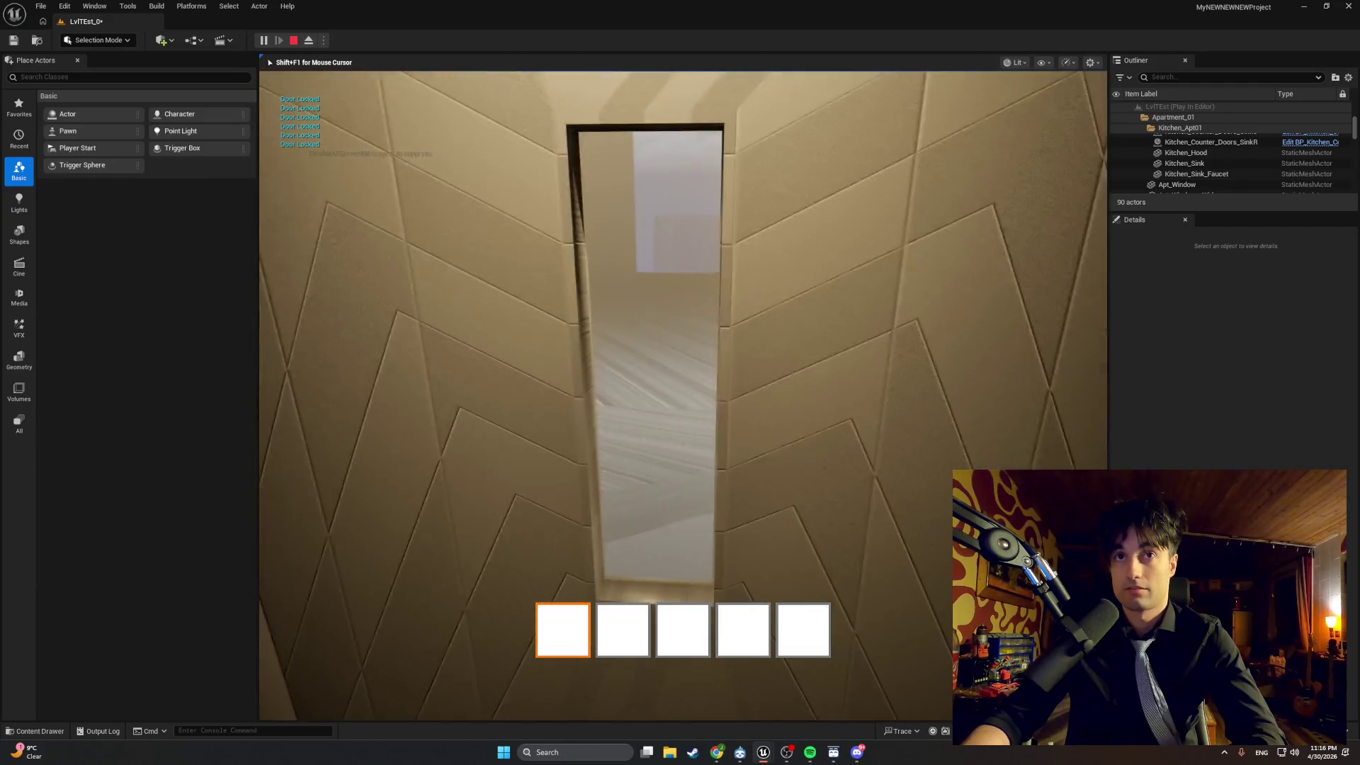
{"action": "key", "text": "Escape"}
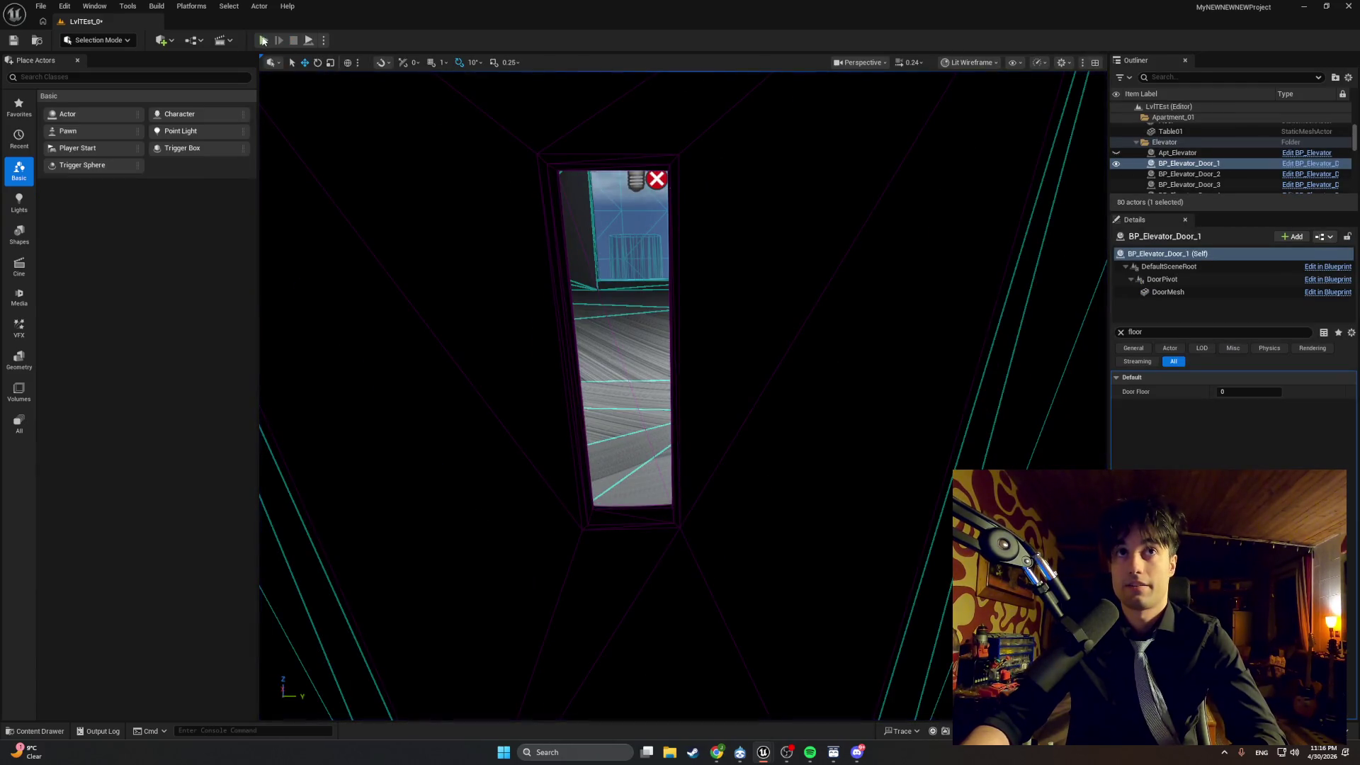
Start a new playtest, walk into the elevator car, and try its doors, switching to hotbar slot 3.
{"action": "left_click", "coordinate": [263, 40]}
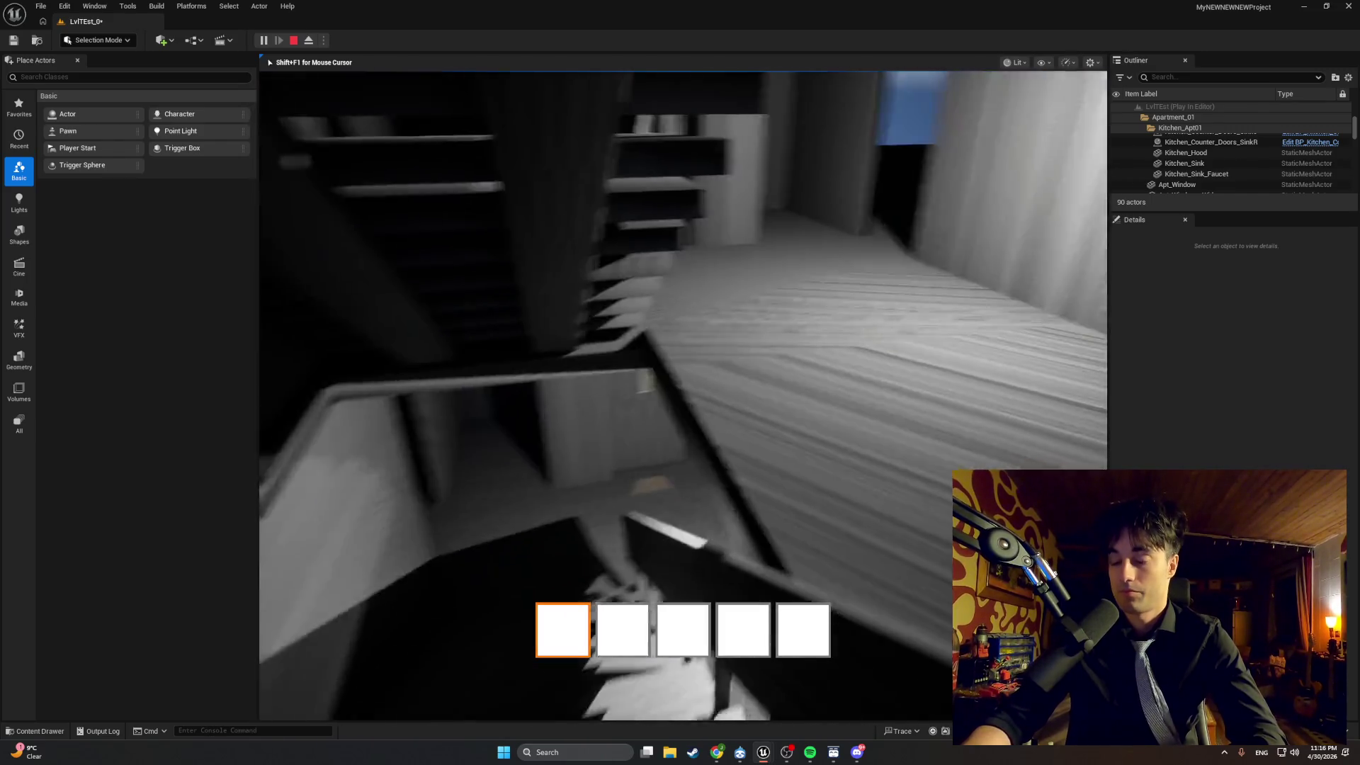
{"action": "key", "text": "w"}
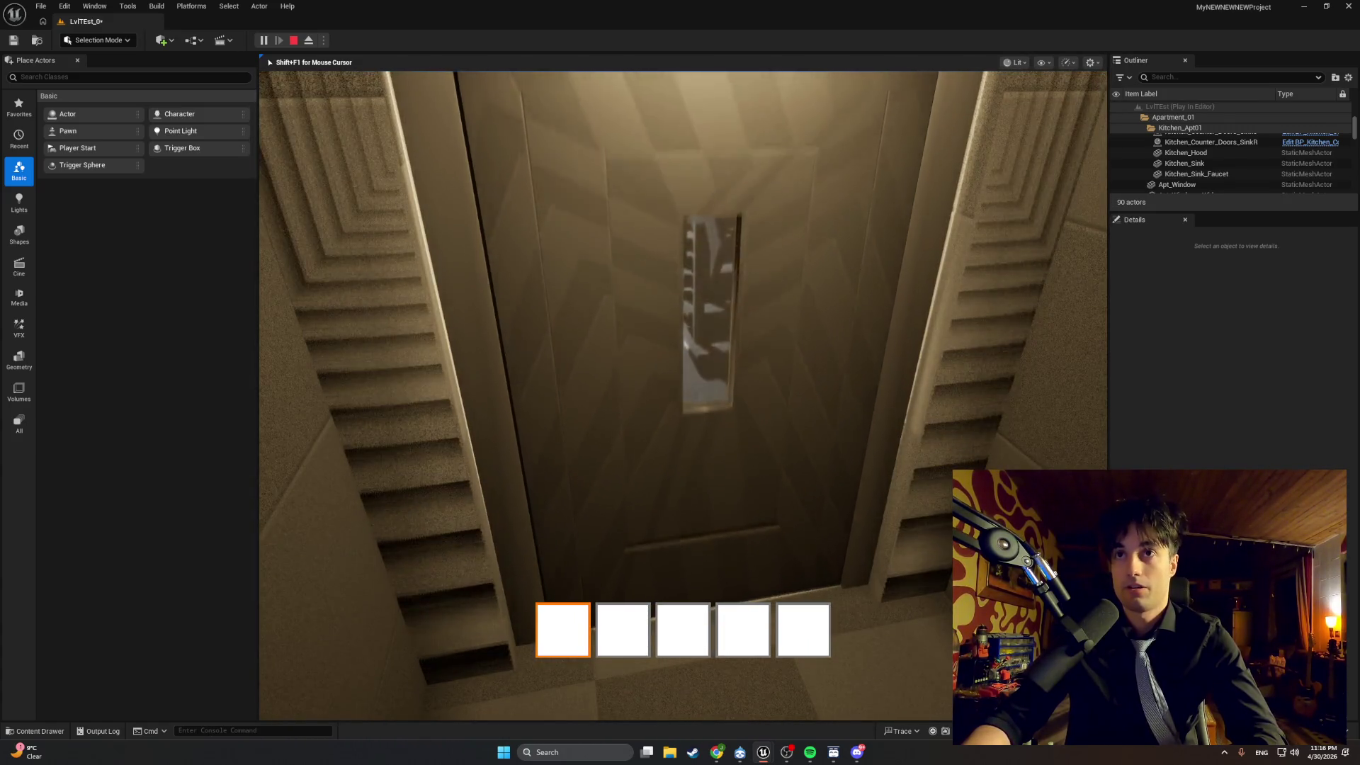
{"action": "key", "text": "e"}
{"action": "key", "text": "e"}
{"action": "key", "text": "e"}
{"action": "key", "text": "e"}
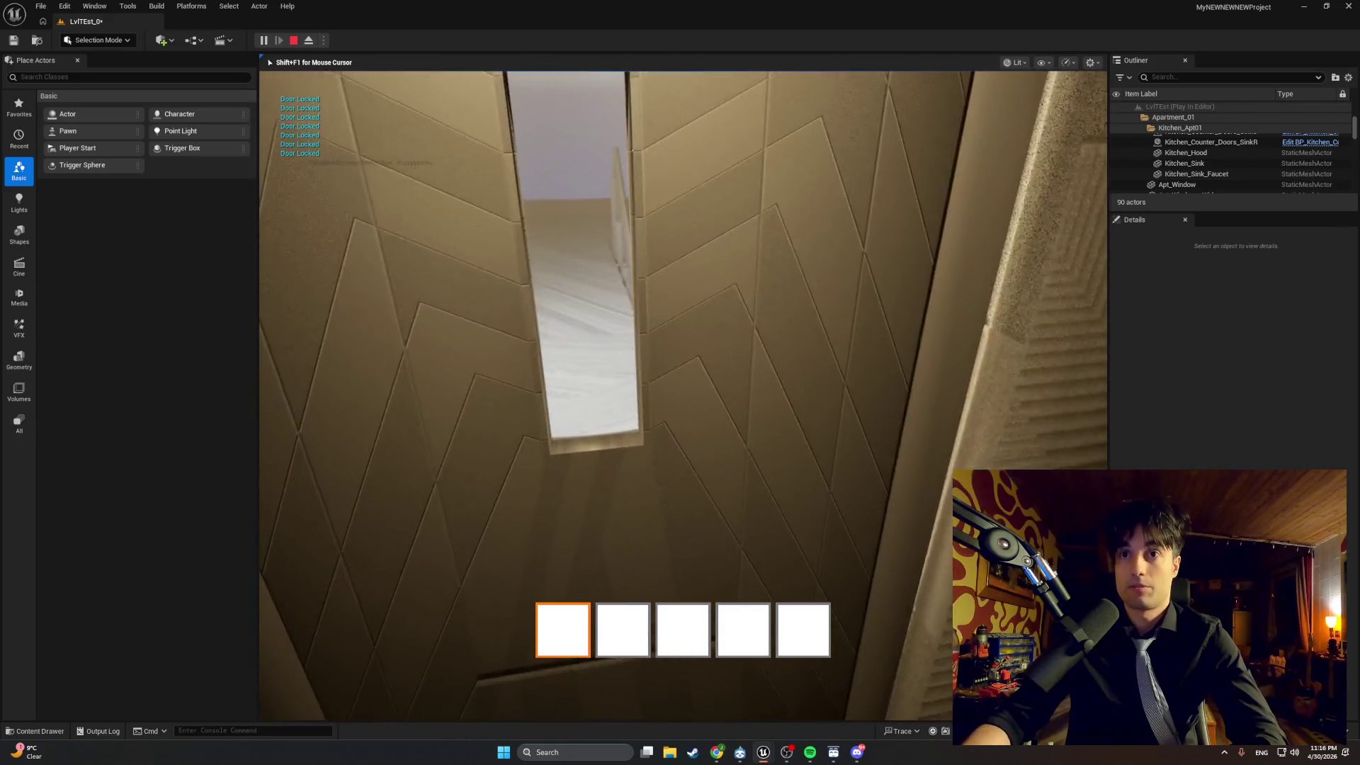
{"action": "key", "text": "e"}
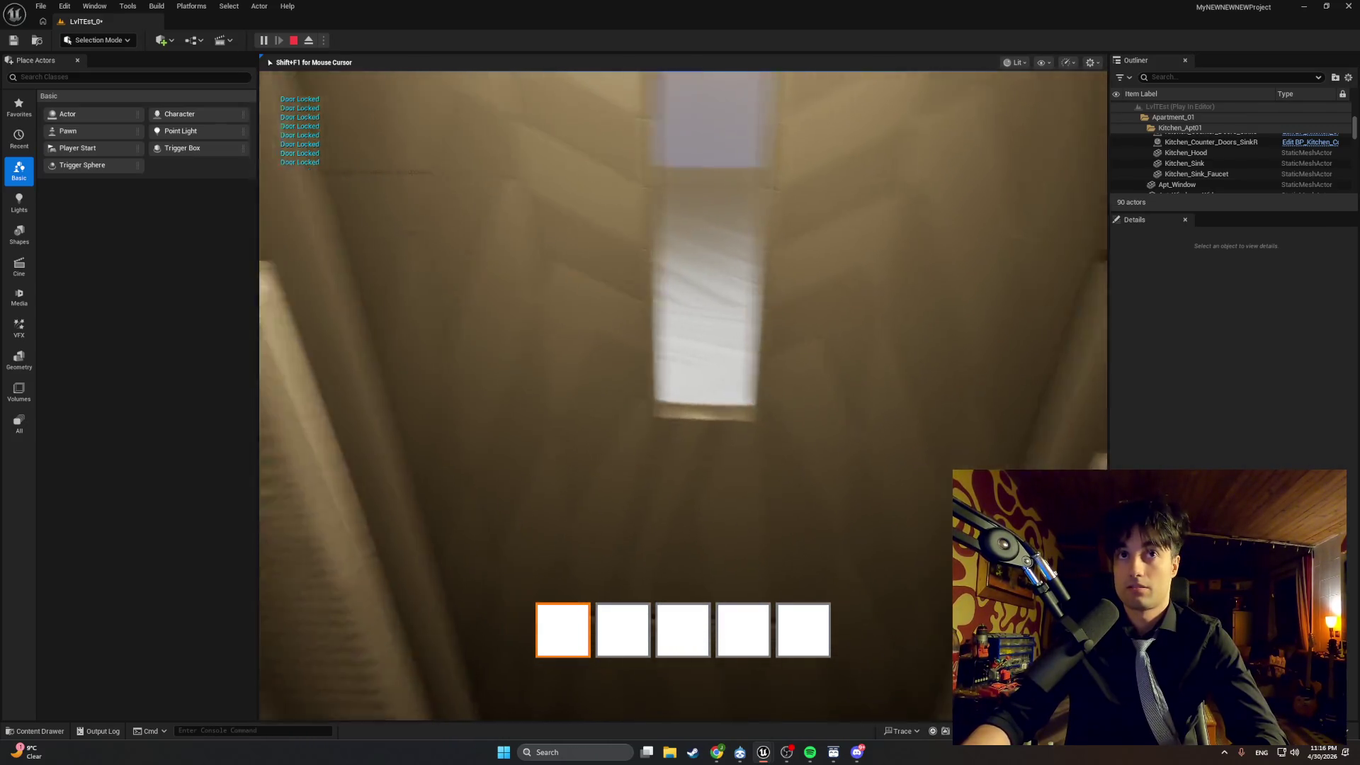
{"action": "key", "text": "e"}
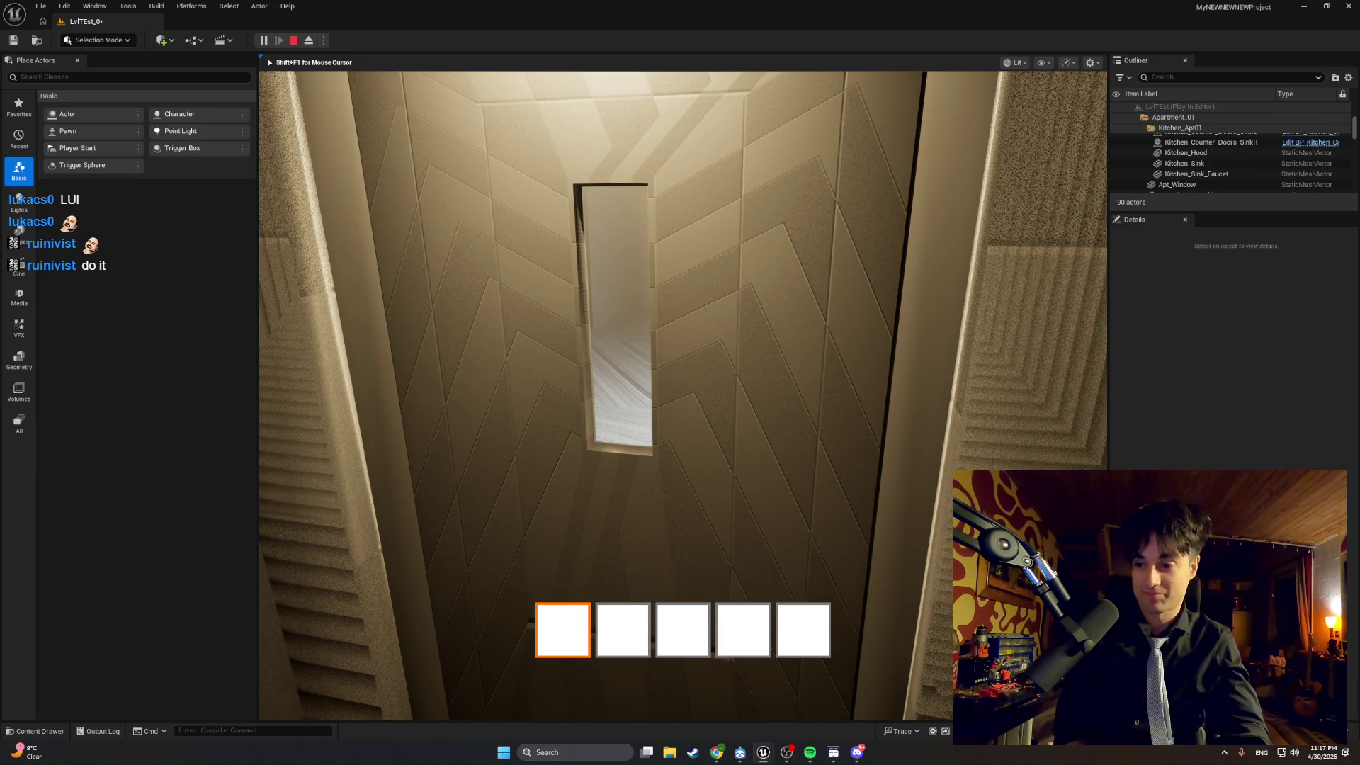
{"action": "key", "text": "3"}
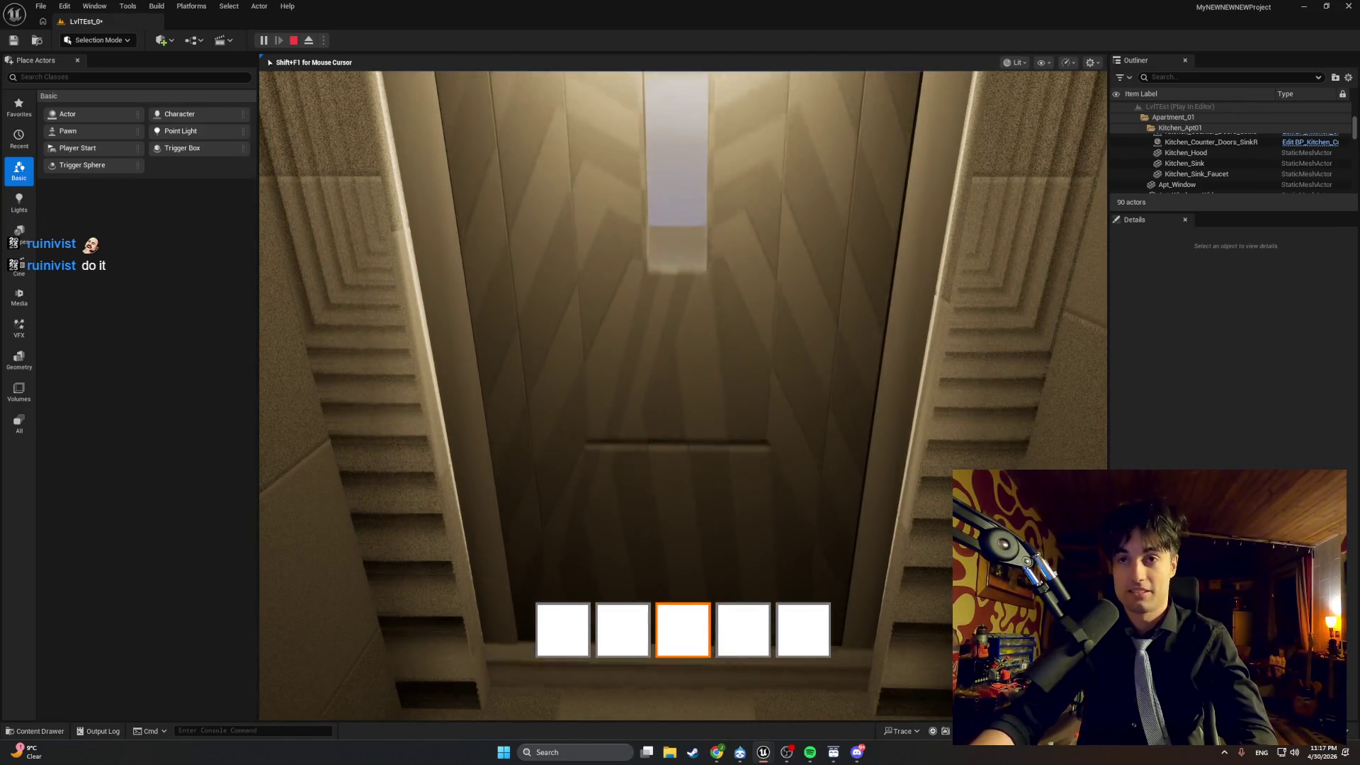
{"action": "key", "text": "e"}
{"action": "key", "text": "e"}
{"action": "key", "text": "e"}
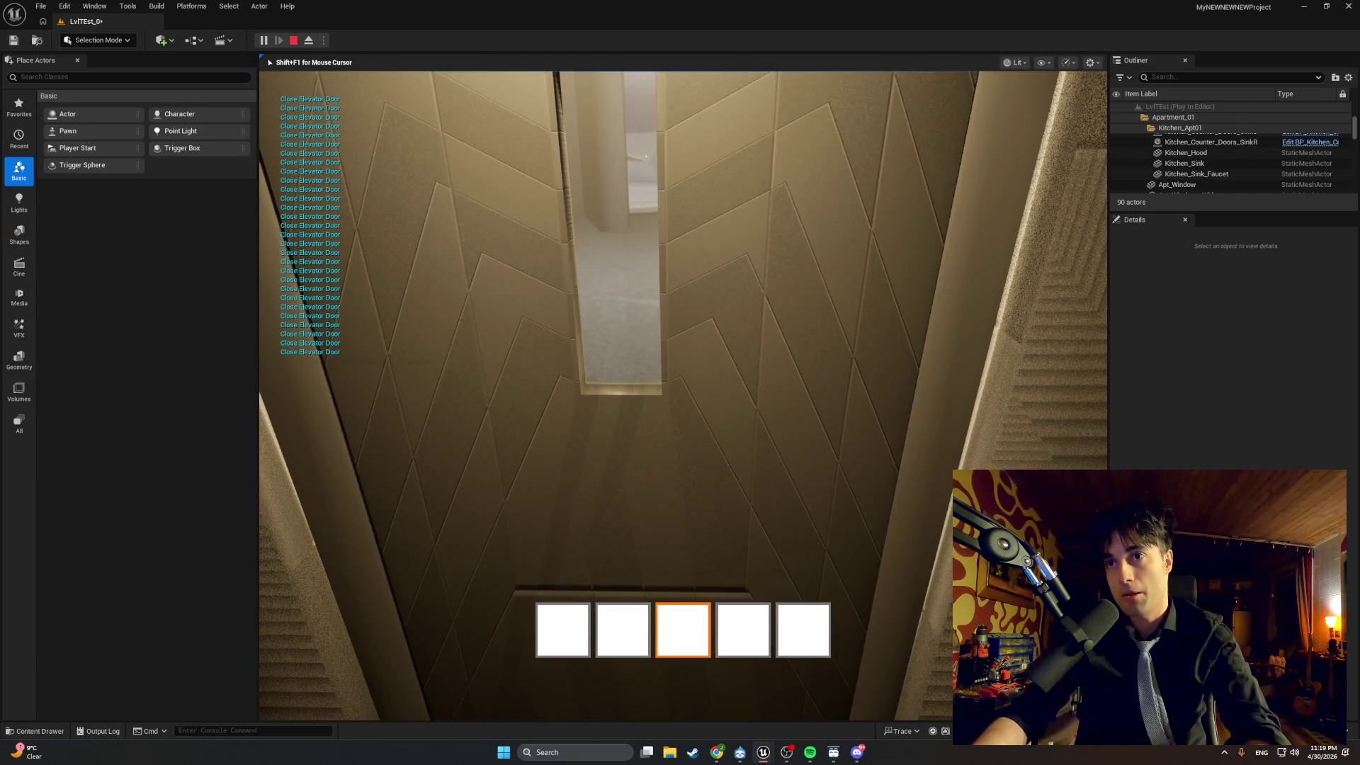
Interact repeatedly with the elevator doors until Close Elevator Door and Door Locked appear, then stop playing.
{"action": "key", "text": "e"}
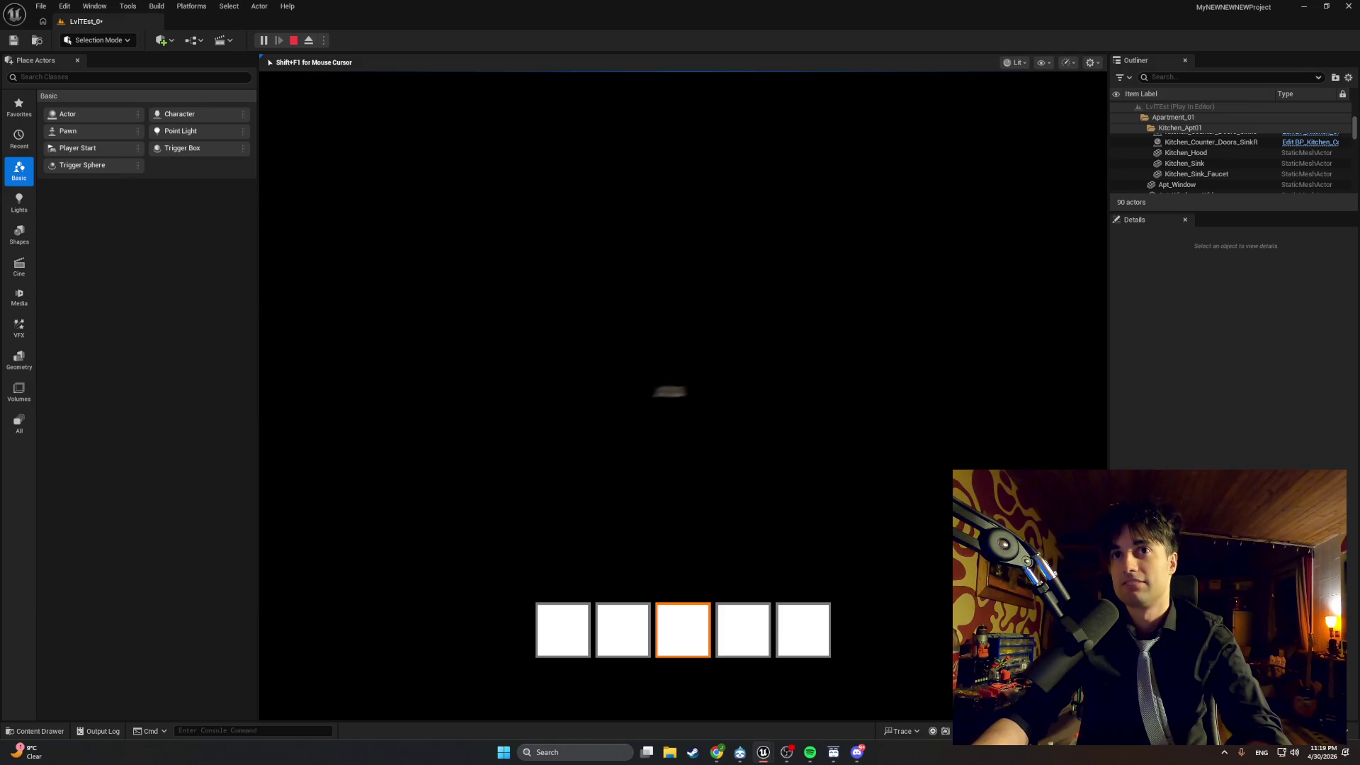
{"action": "key", "text": "e"}
{"action": "key", "text": "e"}
{"action": "key", "text": "e"}
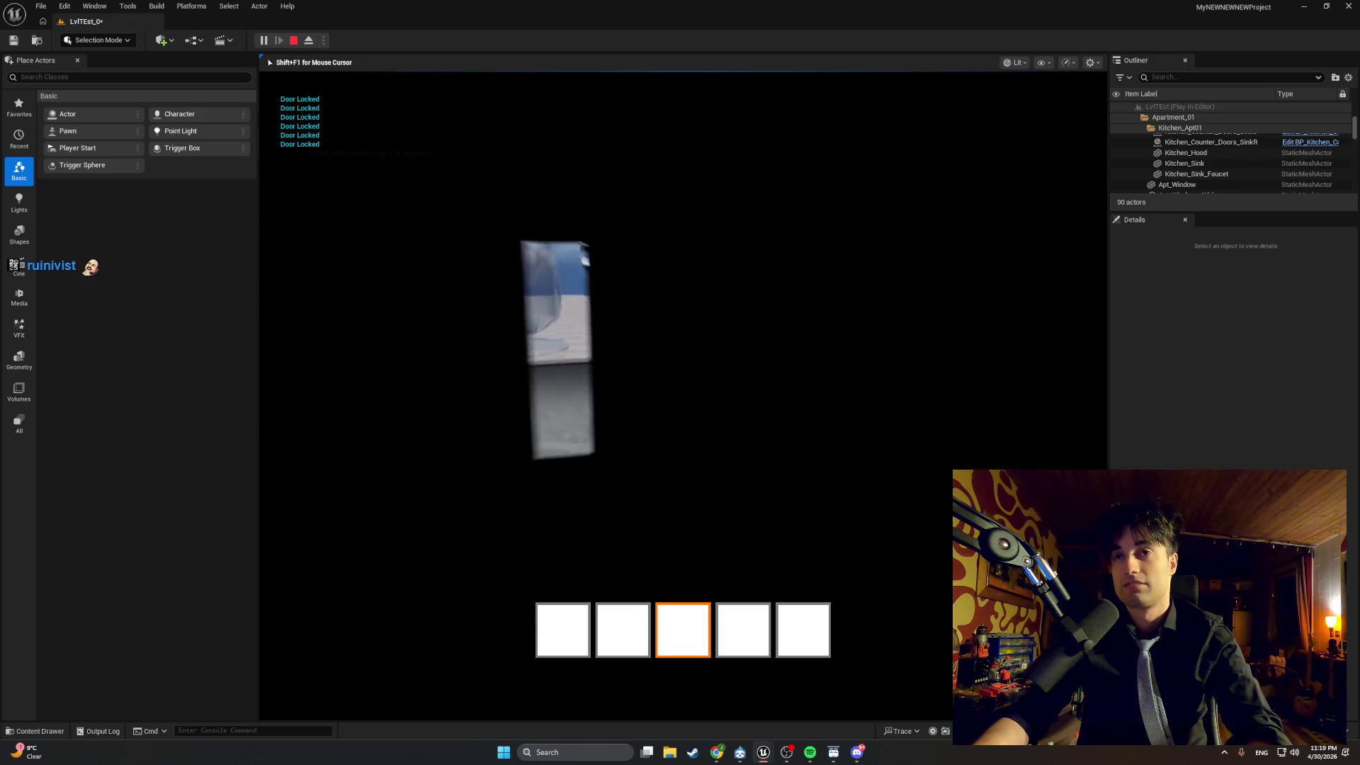
{"action": "key", "text": "e"}
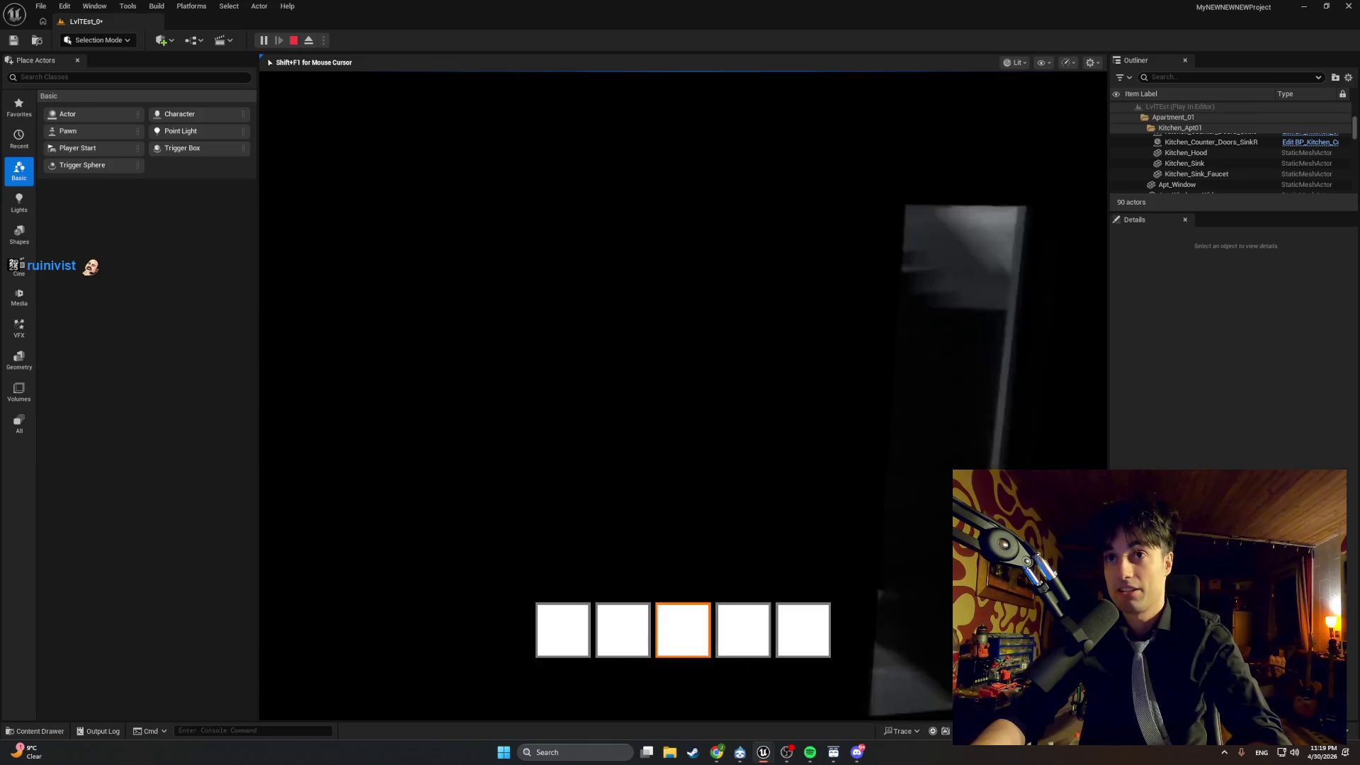
{"action": "key", "text": "Escape"}
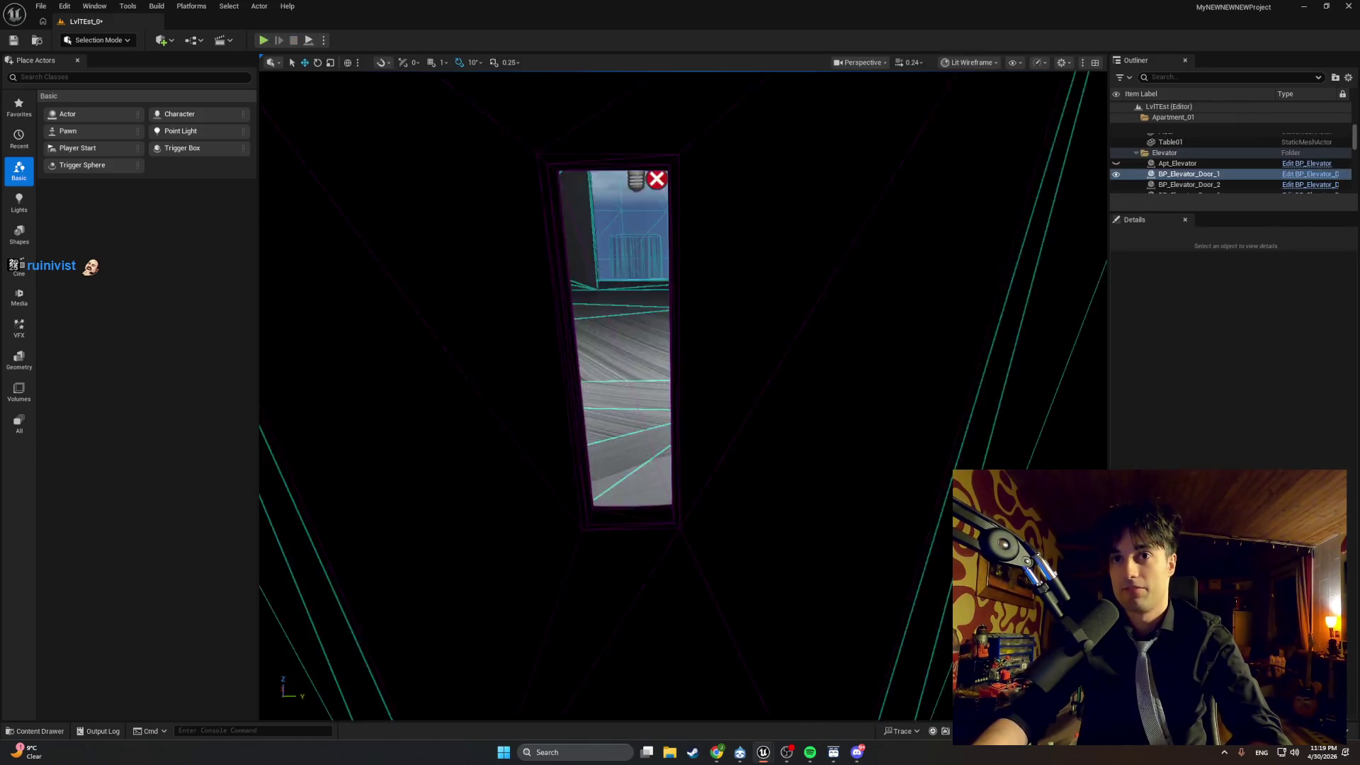
Focus the editor view on BP_Elevator_Door_1 and fly over to the hallway door.
{"action": "key", "text": "f"}
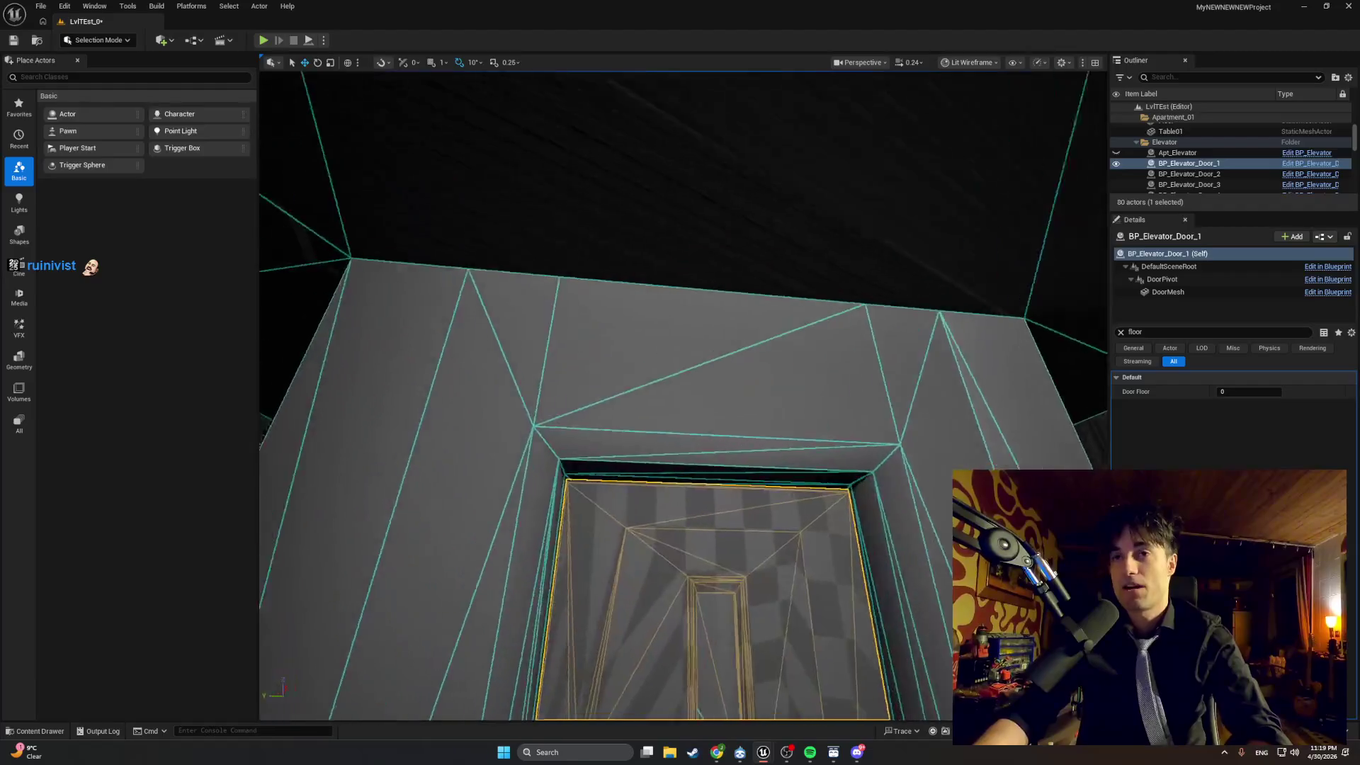
{"action": "mouse_move", "coordinate": [680, 397]}
{"action": "left_mouse_down"}
{"action": "mouse_move", "coordinate": [756, 704]}
{"action": "mouse_move", "coordinate": [822, 701]}
{"action": "left_mouse_up"}
{"action": "key", "text": "Escape"}
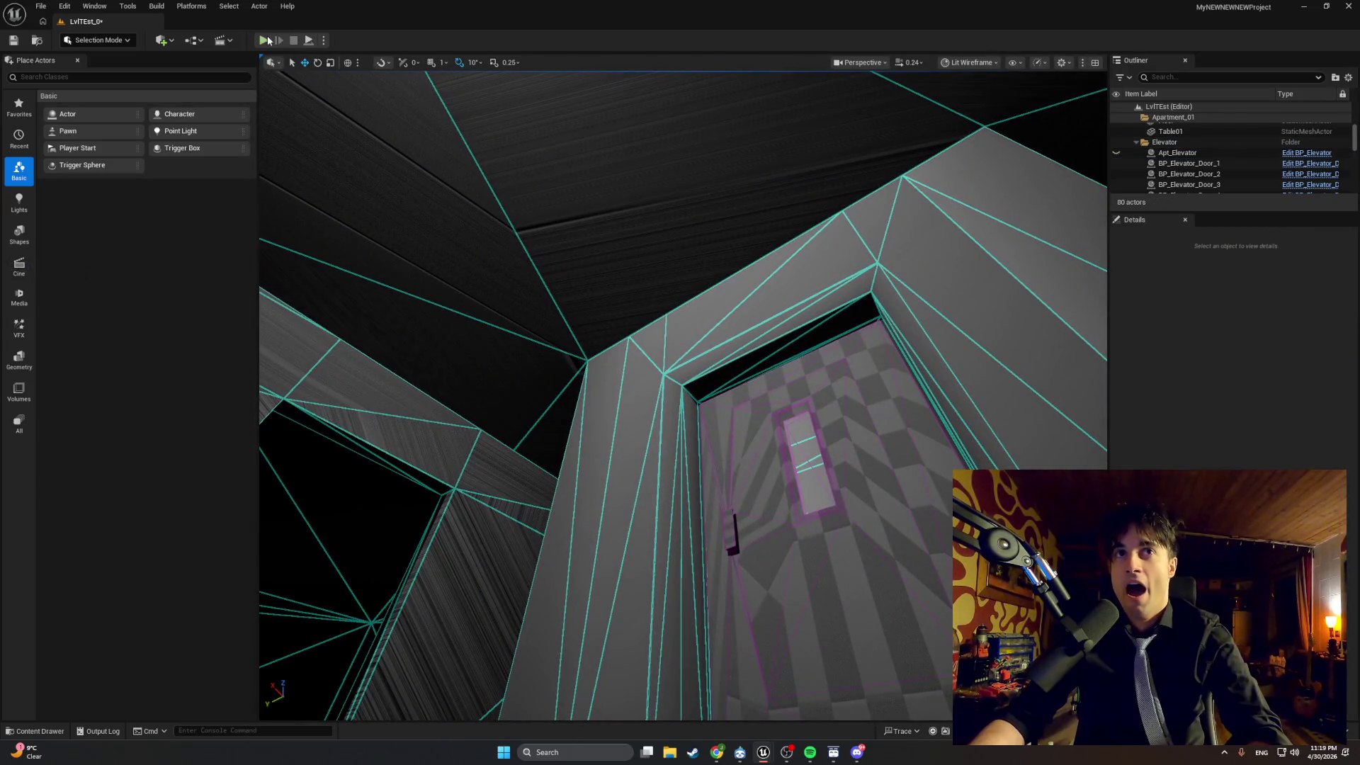
Start a playtest and walk right up to the elevator door.
{"action": "left_click", "coordinate": [264, 41]}
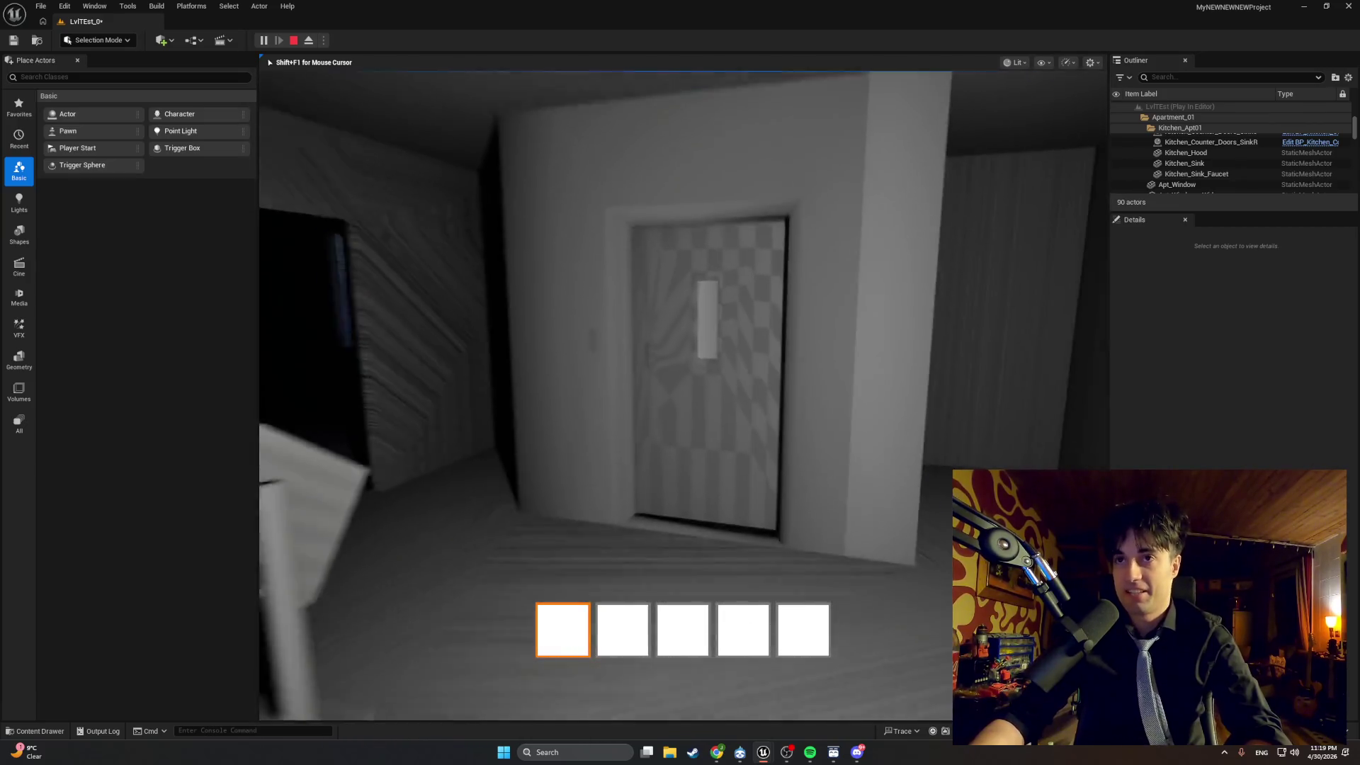
{"action": "key", "text": "w"}
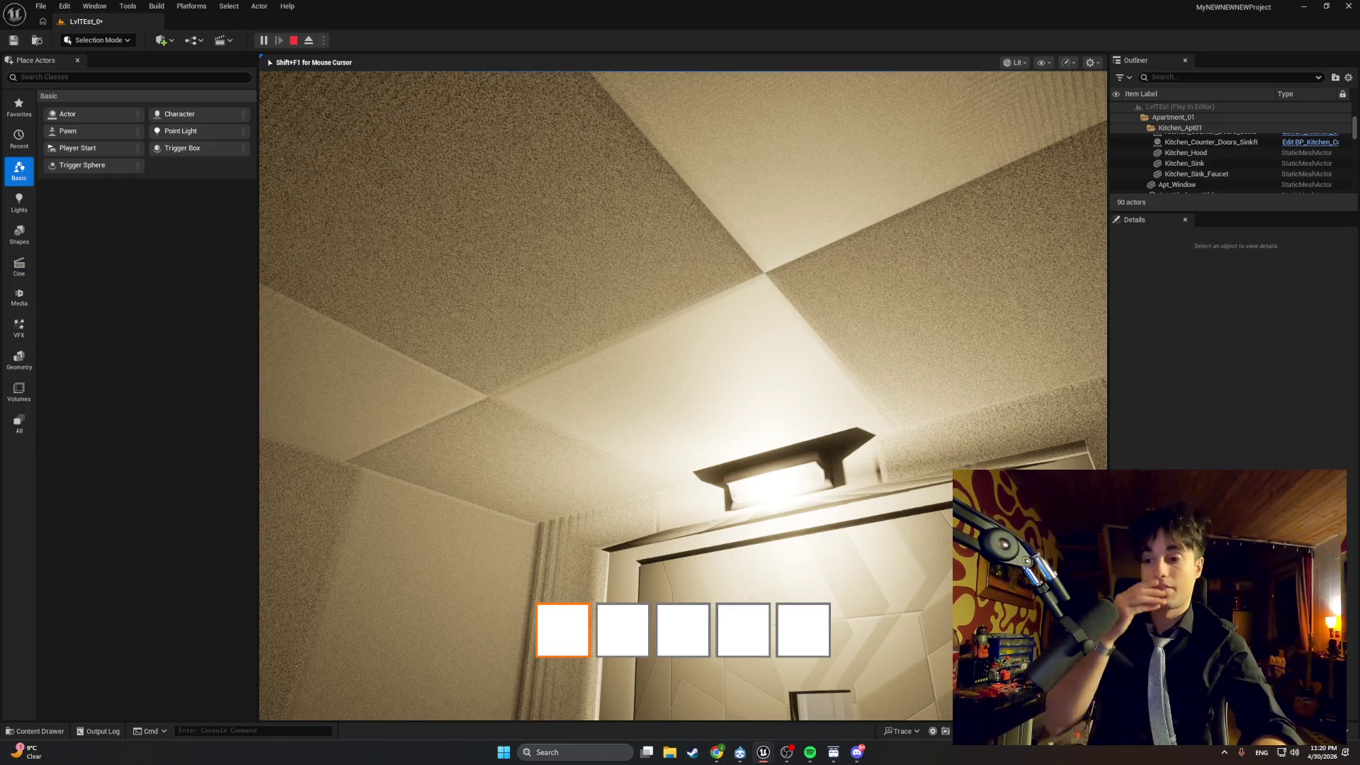
{"action": "mouse_move", "coordinate": [683, 395]}
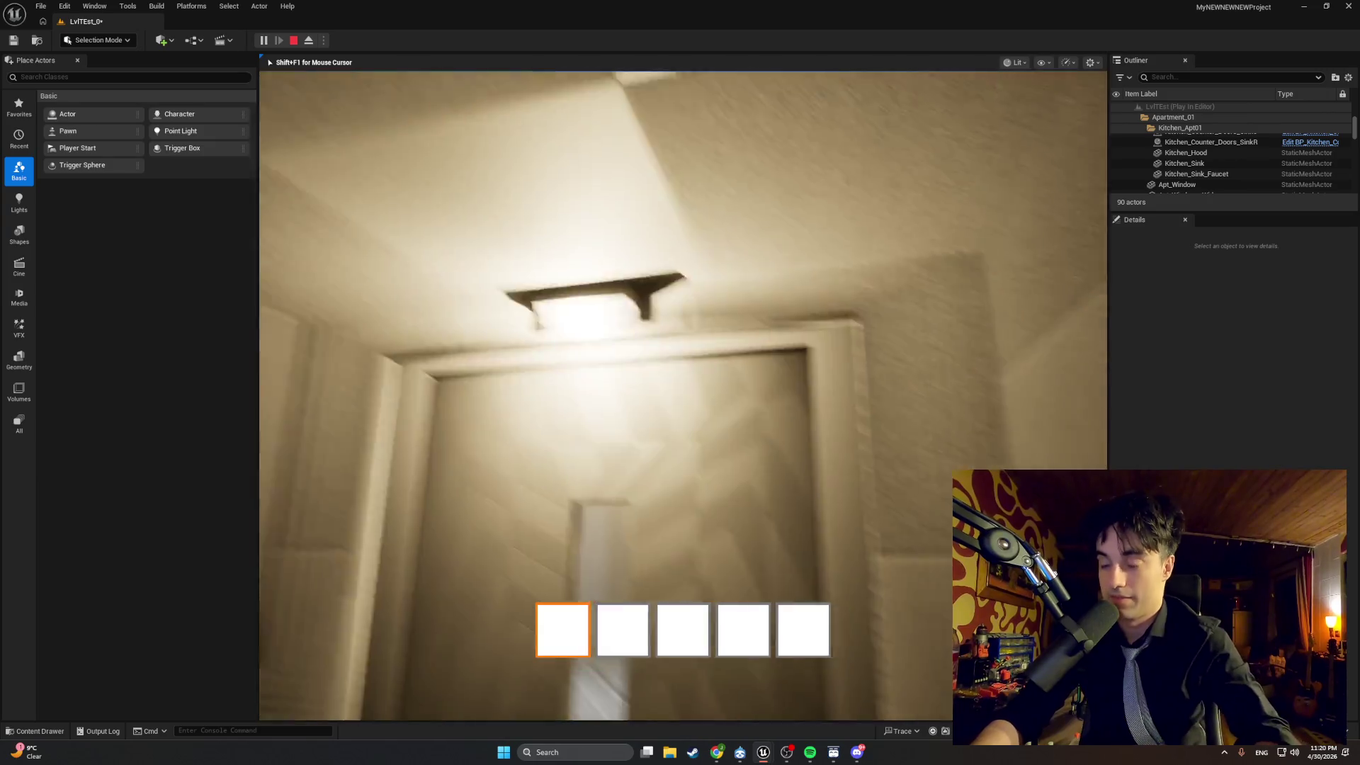
{"action": "key", "text": "w"}
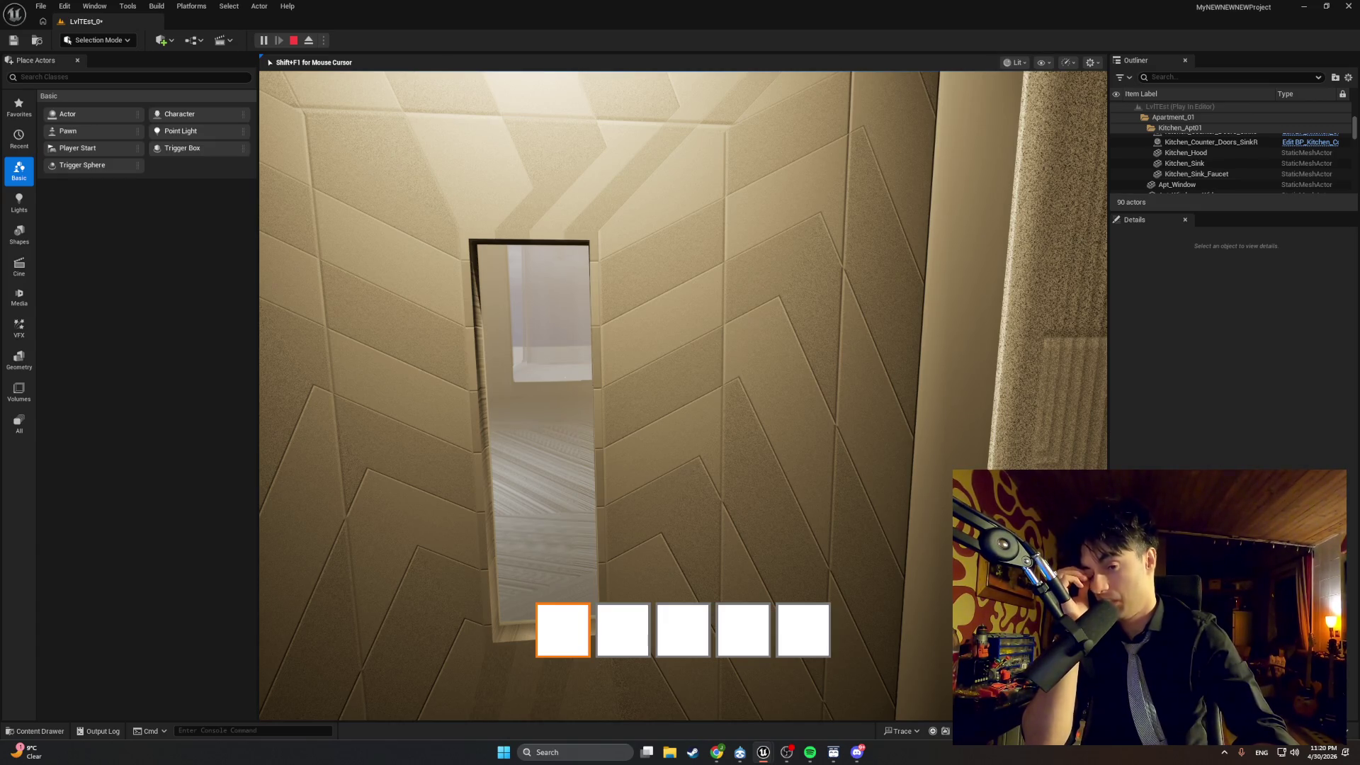
Stop the playtest and switch to the BP_Elevator Blueprint's EventGraph window.
{"action": "key", "text": "Escape"}
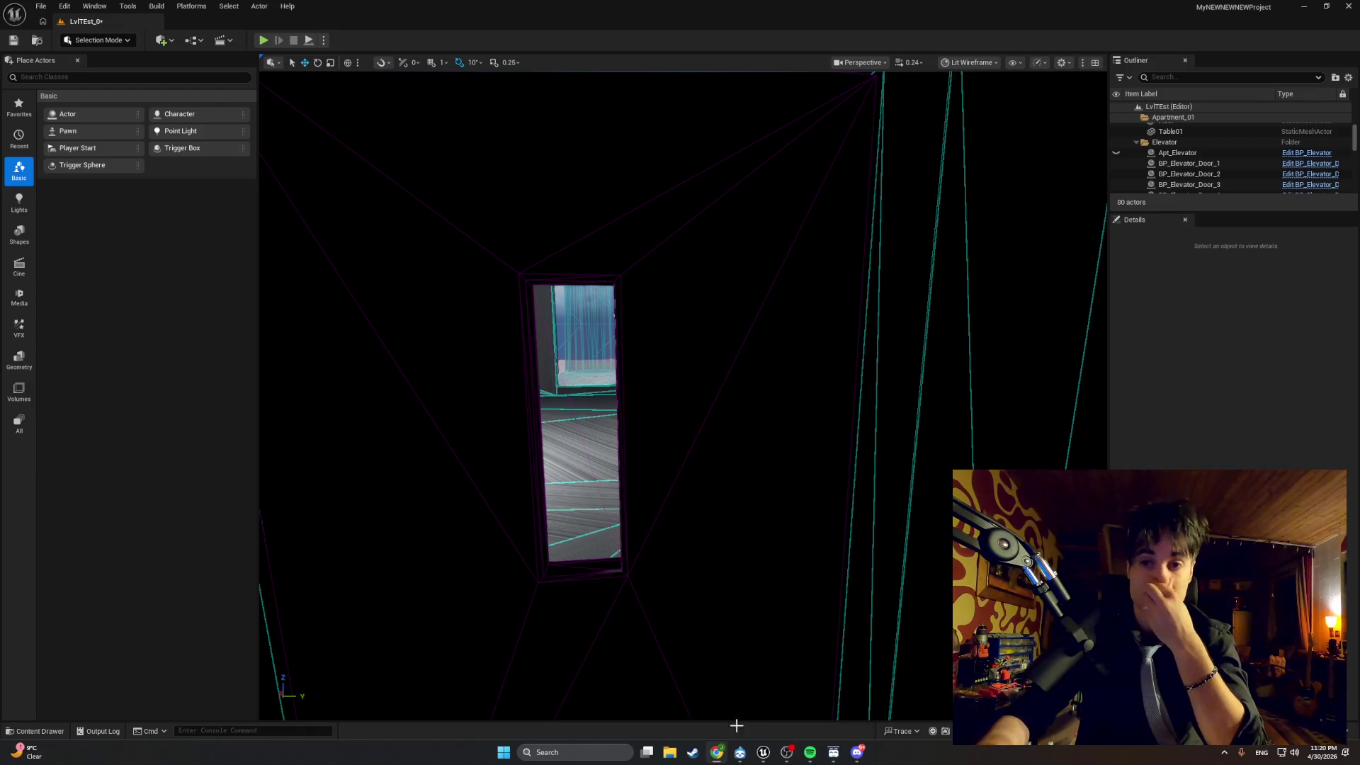
{"action": "mouse_move", "coordinate": [763, 752]}
{"action": "left_click", "coordinate": [791, 721]}
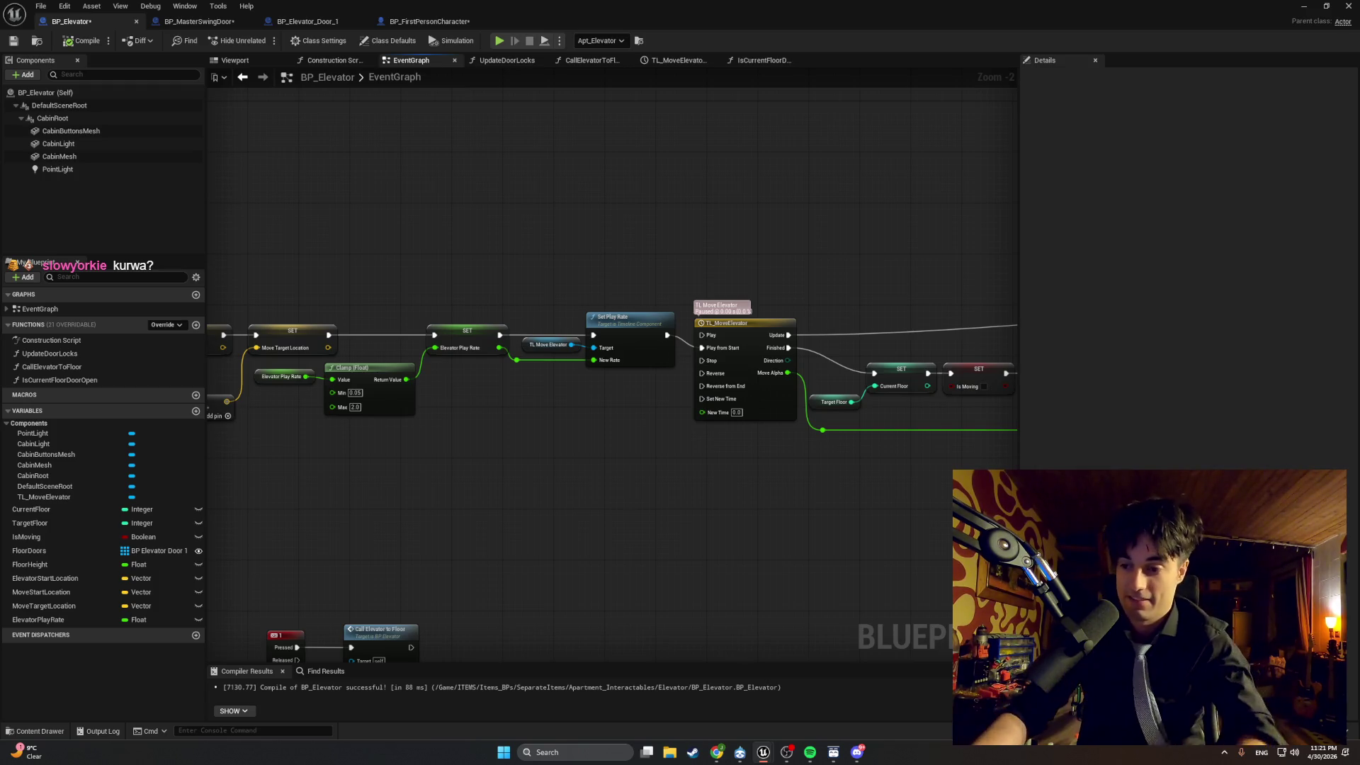
{"action": "left_click", "coordinate": [786, 752]}
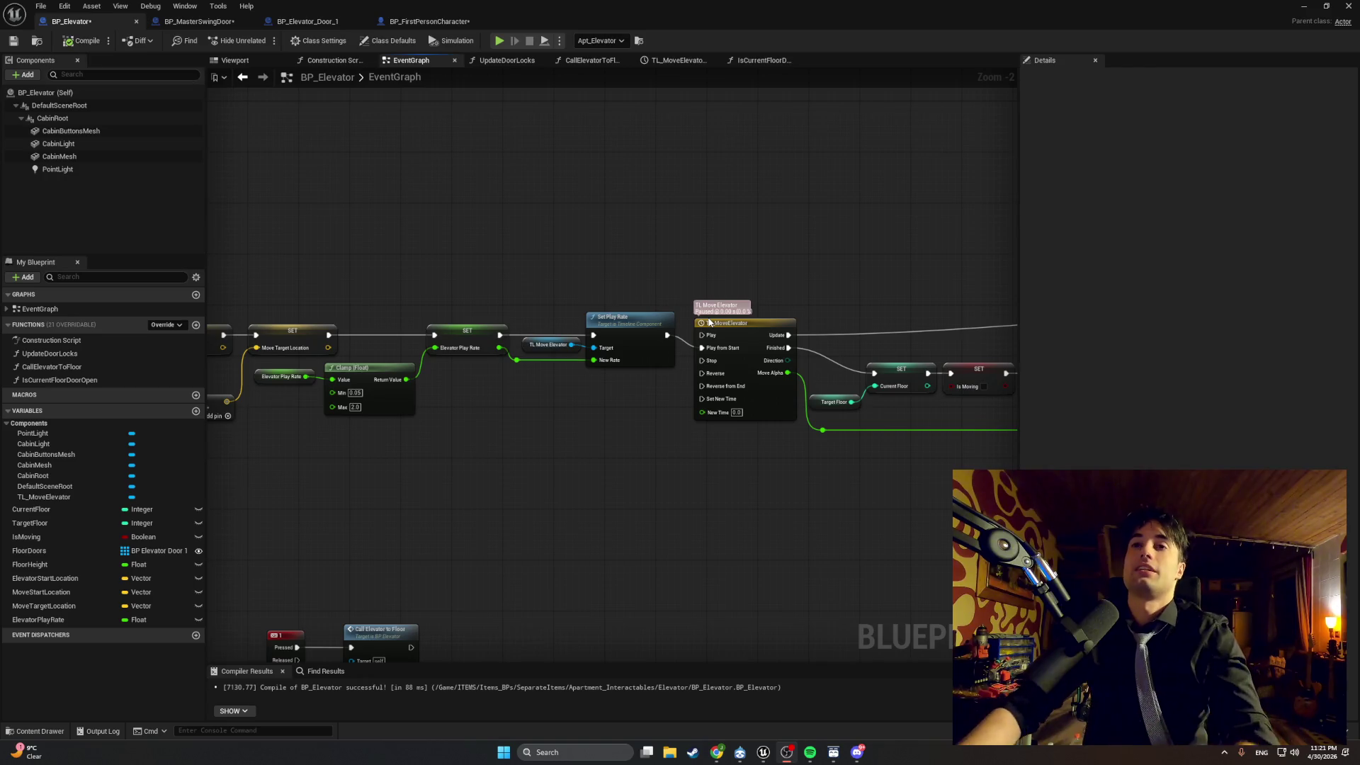
{"action": "scroll", "coordinate": [709, 322], "scroll_direction": "down", "scroll_amount": 5}
Zoom around the BP_Elevator EventGraph, then restore the window down to reveal the LvlTEst level editor.
{"action": "scroll", "coordinate": [724, 292], "scroll_direction": "up", "scroll_amount": 4}
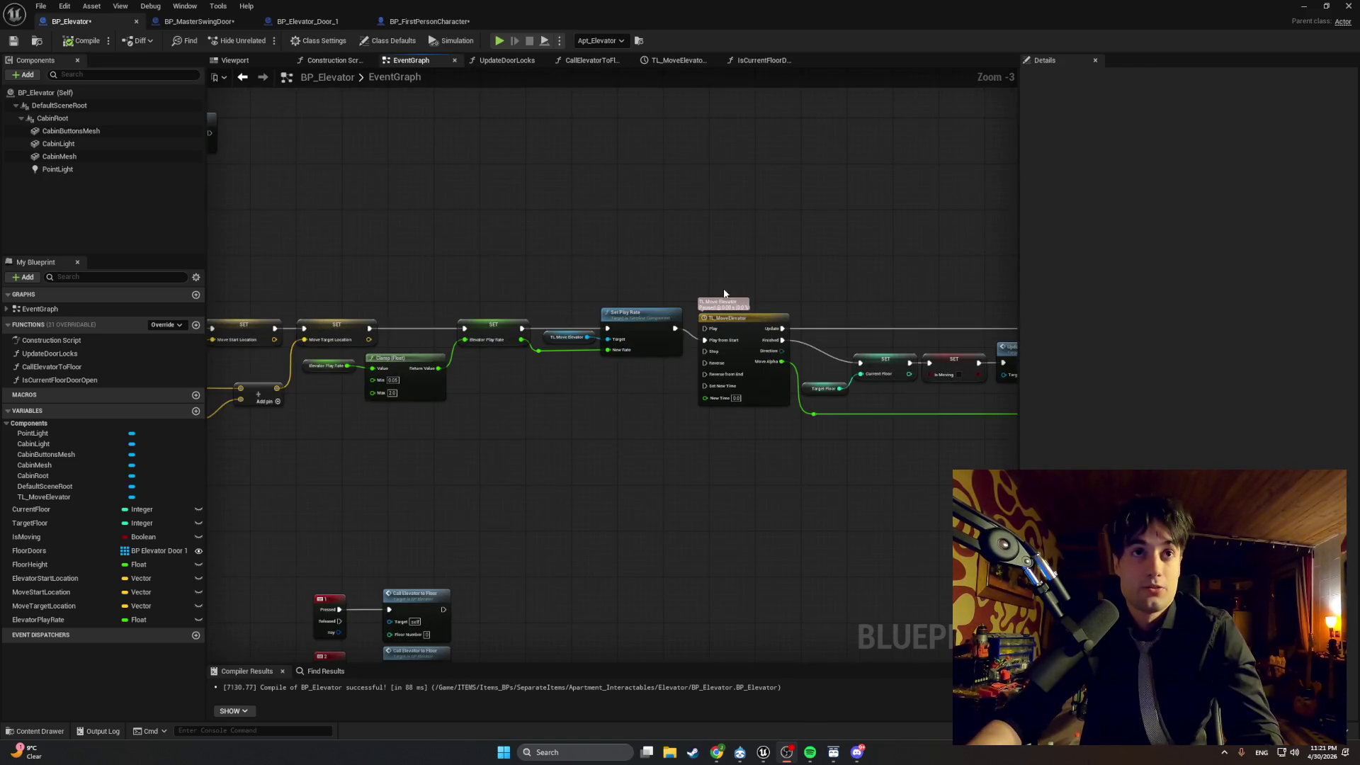
{"action": "scroll", "coordinate": [721, 283], "scroll_direction": "down", "scroll_amount": 5}
{"action": "scroll", "coordinate": [729, 271], "scroll_direction": "up", "scroll_amount": 7}
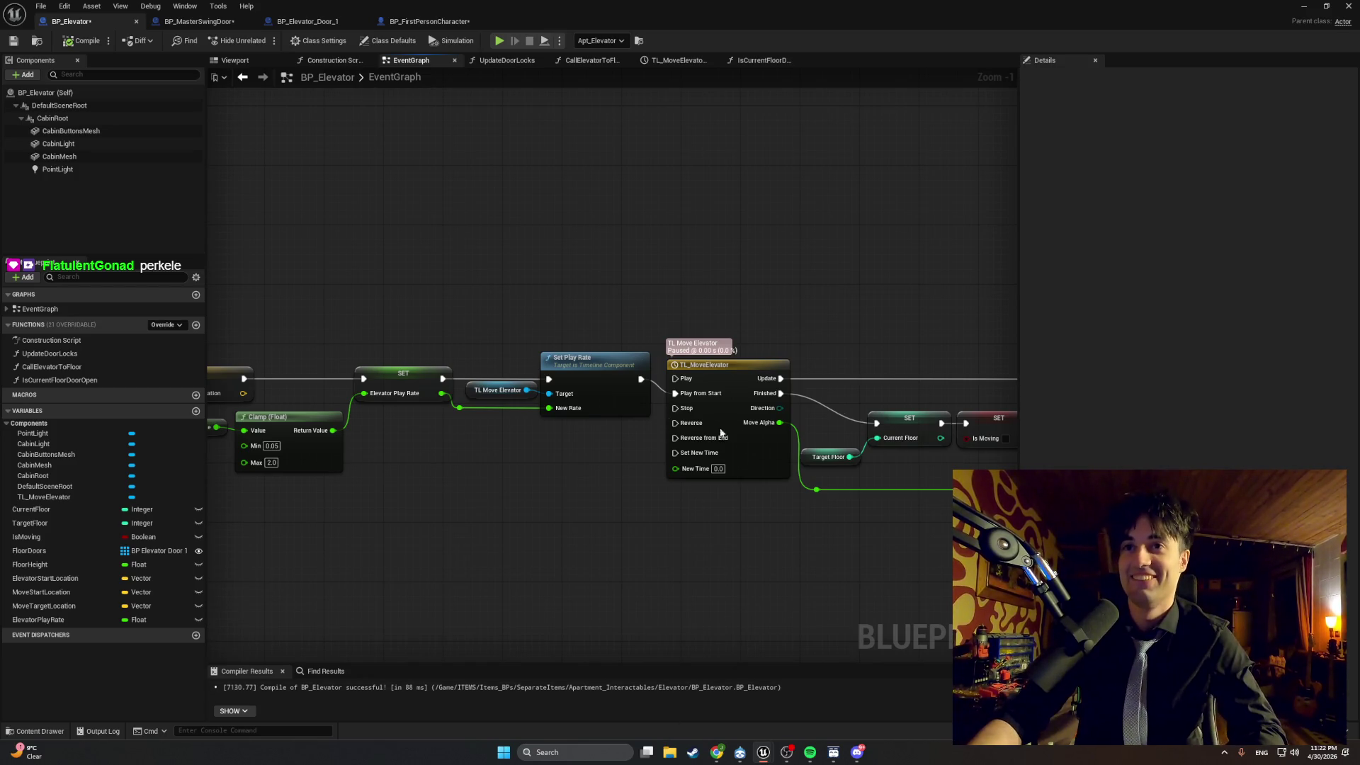
{"action": "scroll", "coordinate": [617, 567], "scroll_direction": "up", "scroll_amount": 1}
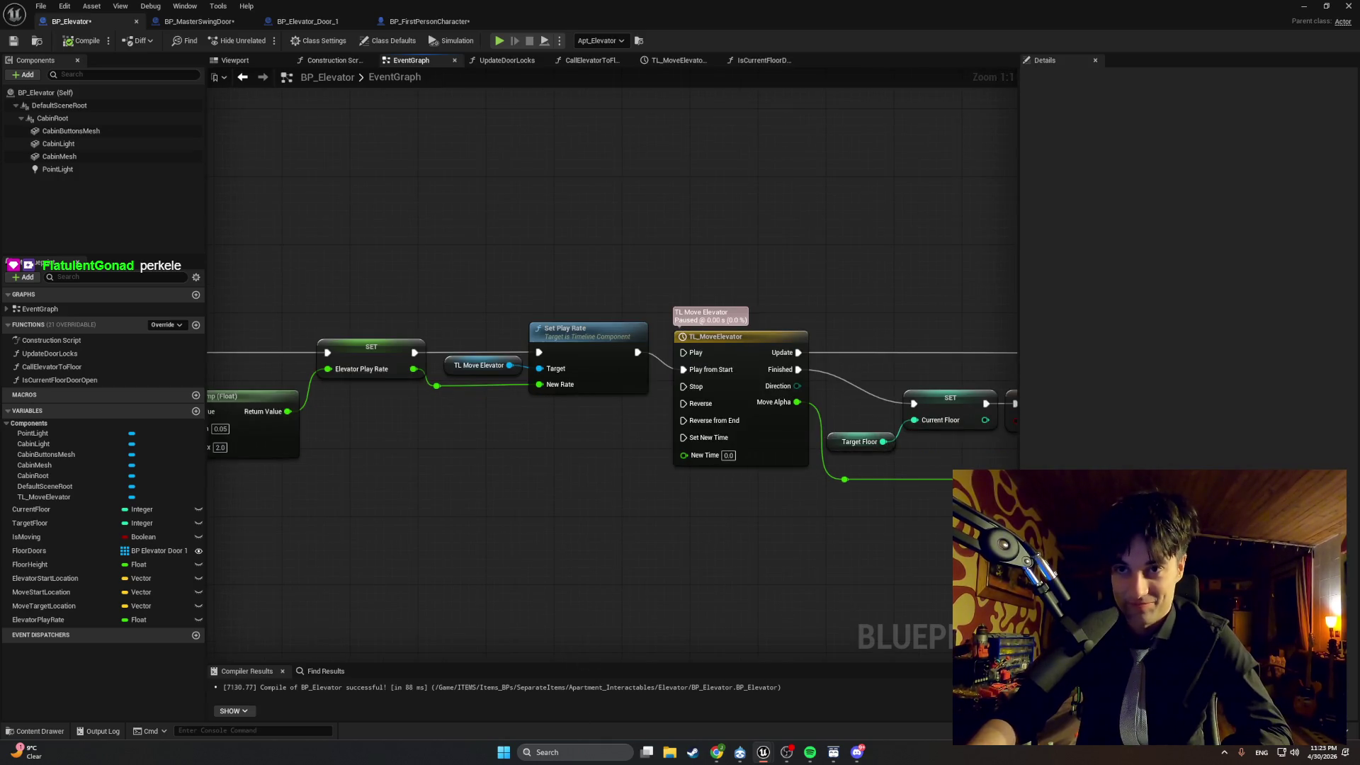
{"action": "mouse_move", "coordinate": [713, 745]}
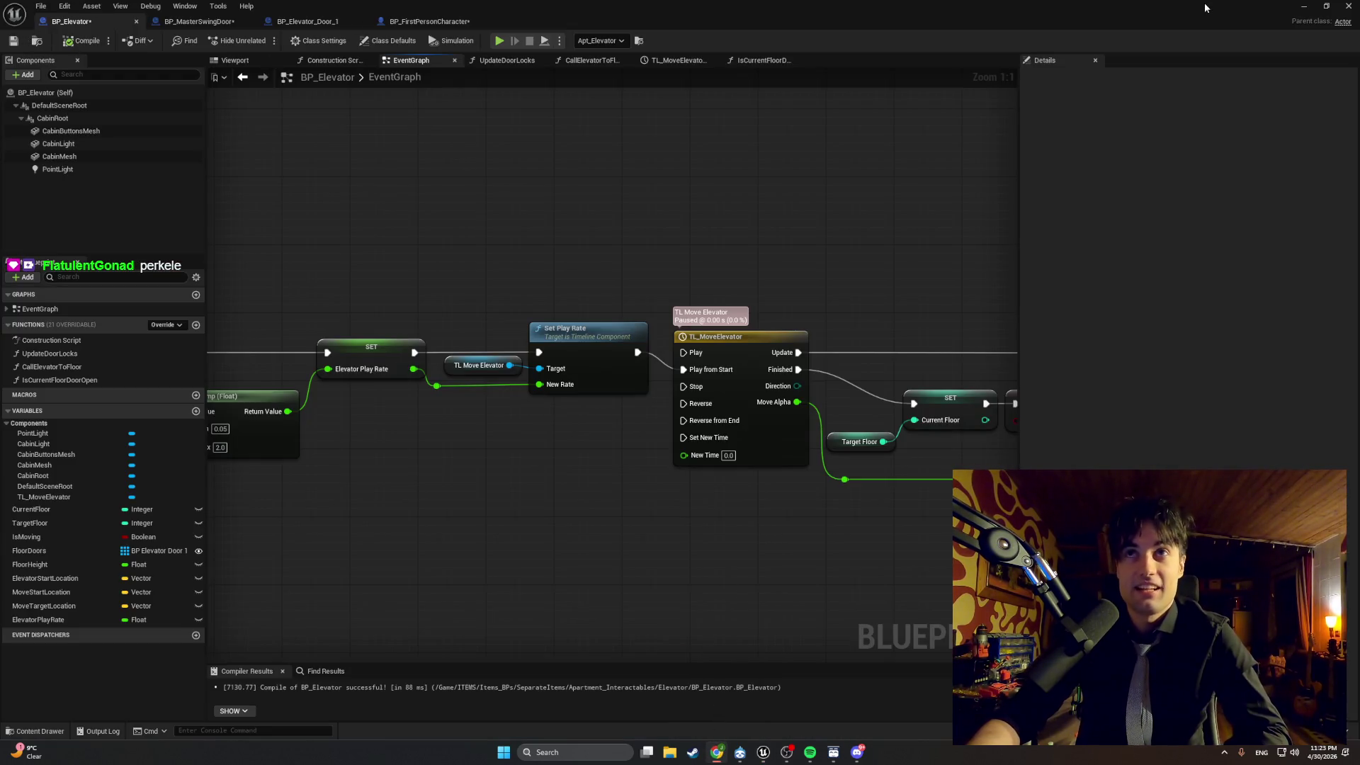
{"action": "double_click", "coordinate": [1292, 18]}
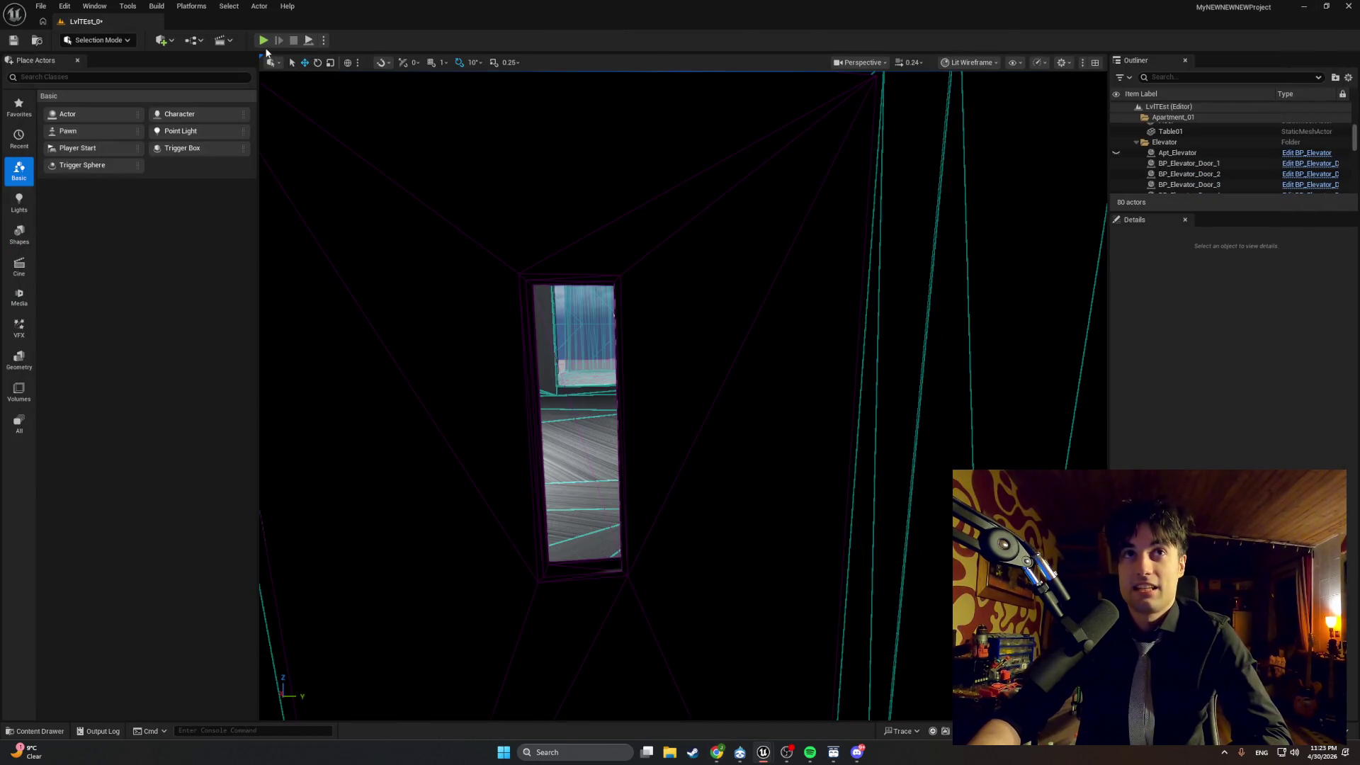
Start a playtest and try opening the elevator door, which keeps printing Door Locked.
{"action": "left_click", "coordinate": [263, 39]}
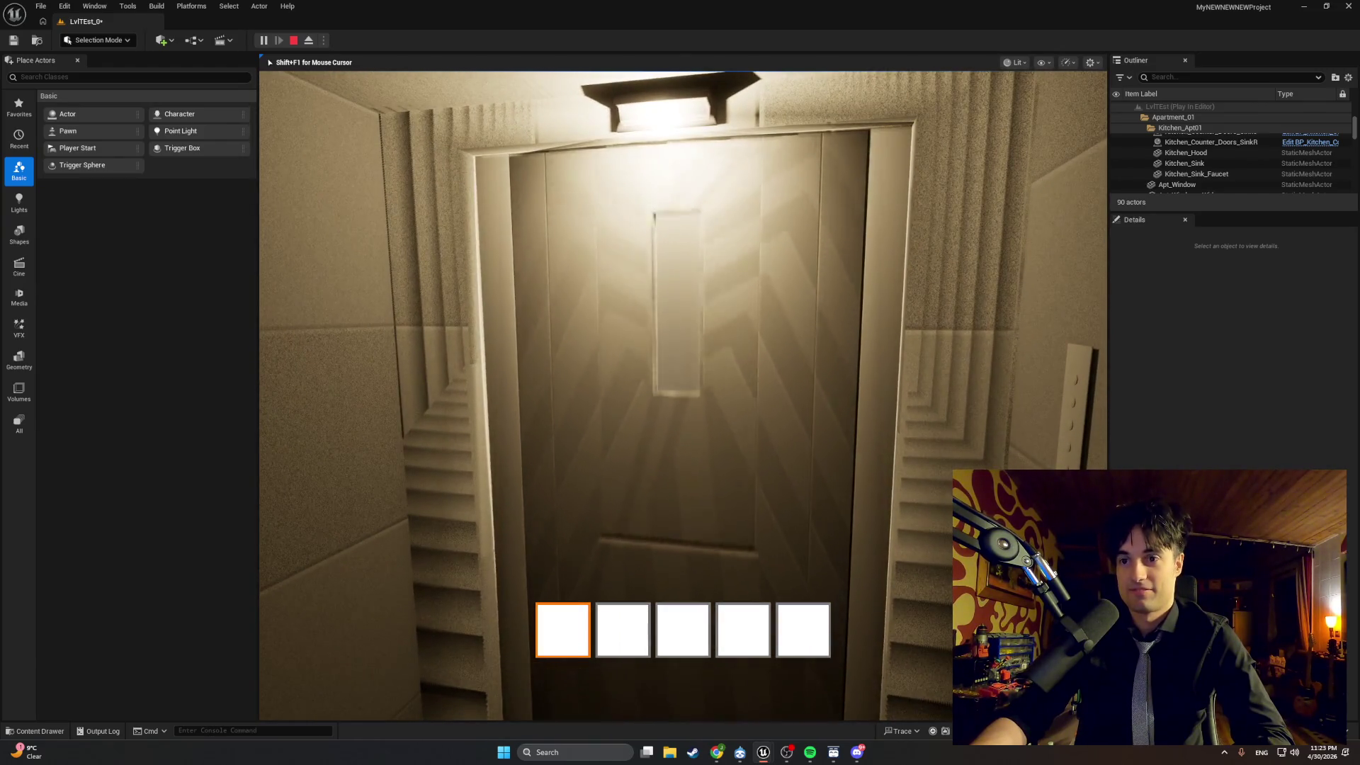
{"action": "key", "text": "e"}
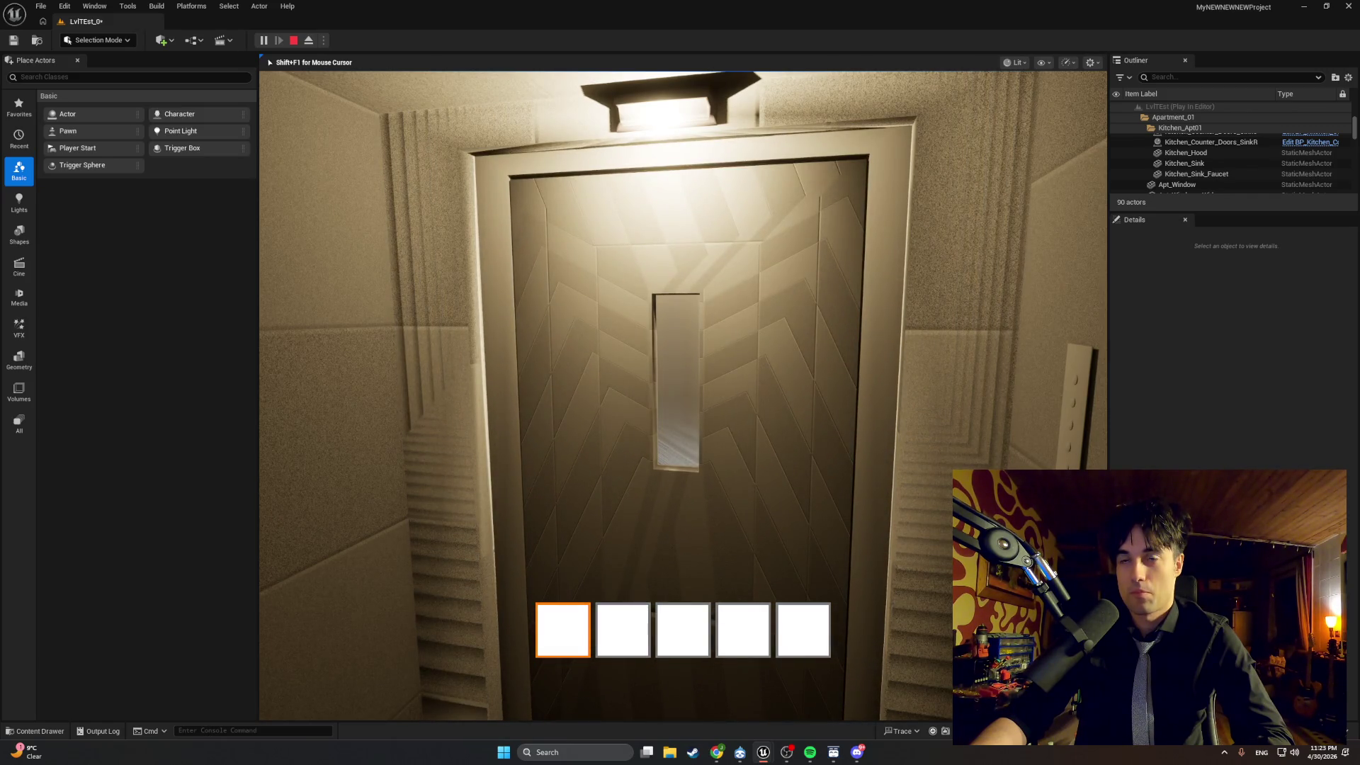
{"action": "key", "text": "w"}
{"action": "key", "text": "e"}
{"action": "key", "text": "e"}
{"action": "key", "text": "e"}
{"action": "key", "text": "e"}
{"action": "key", "text": "e"}
{"action": "key", "text": "e"}
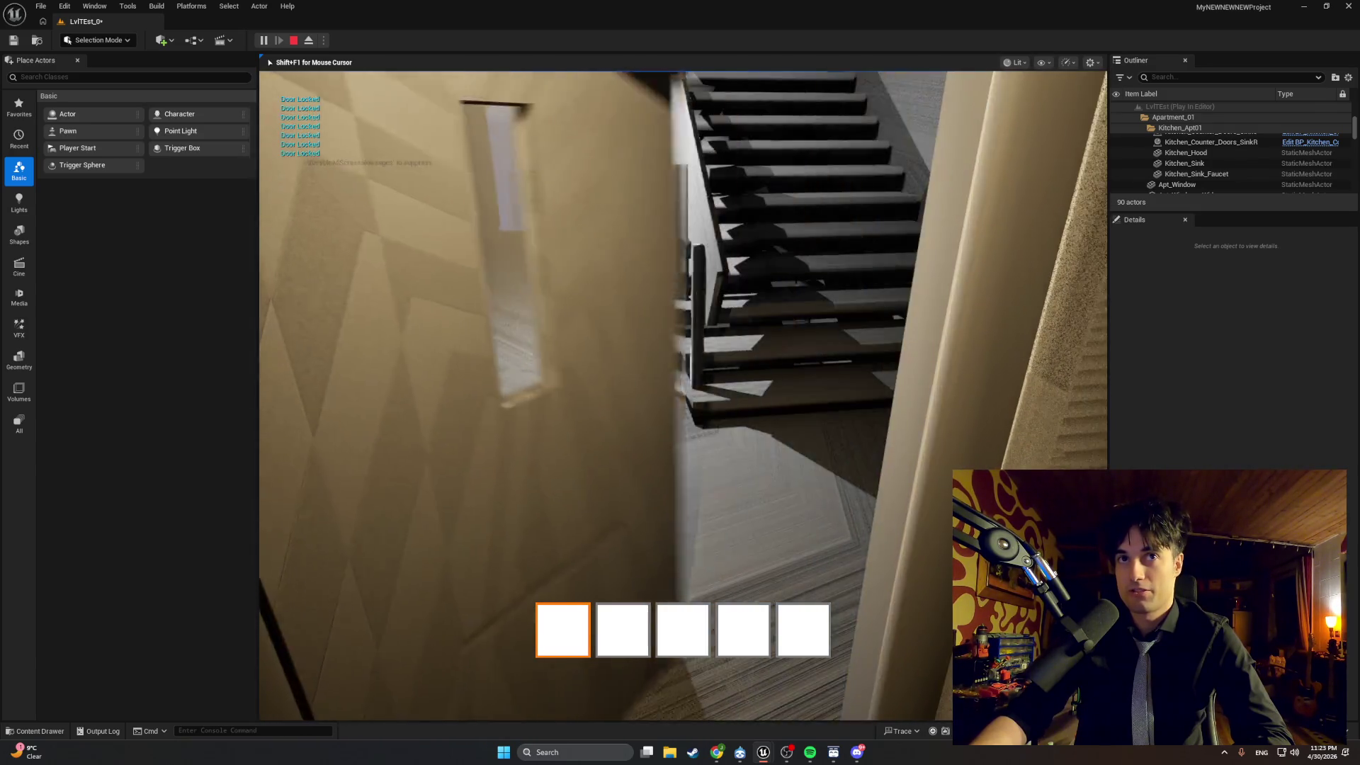
Walk through the stairwell and grey floor back to the elevator, switching hotbar slots 2 and 3.
{"action": "key", "text": "w"}
{"action": "key", "text": "w"}
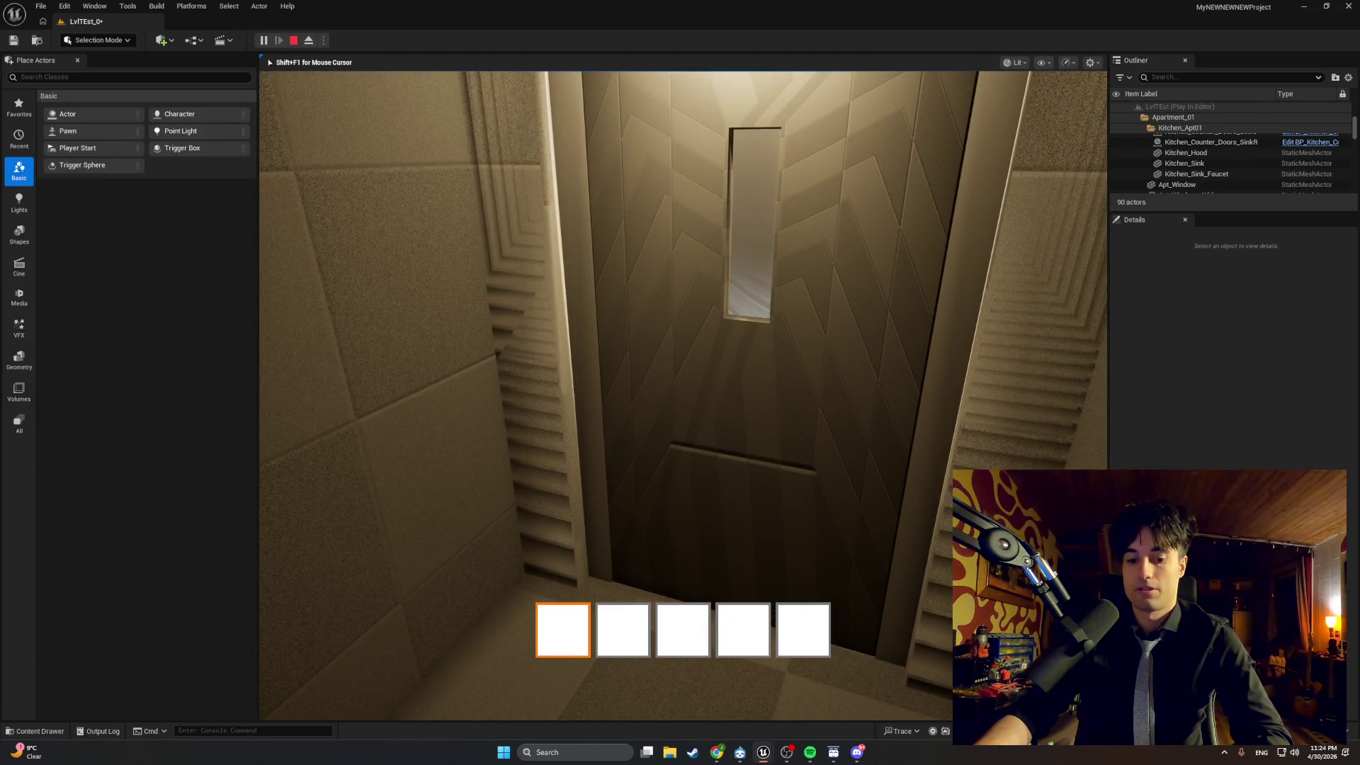
{"action": "key", "text": "w"}
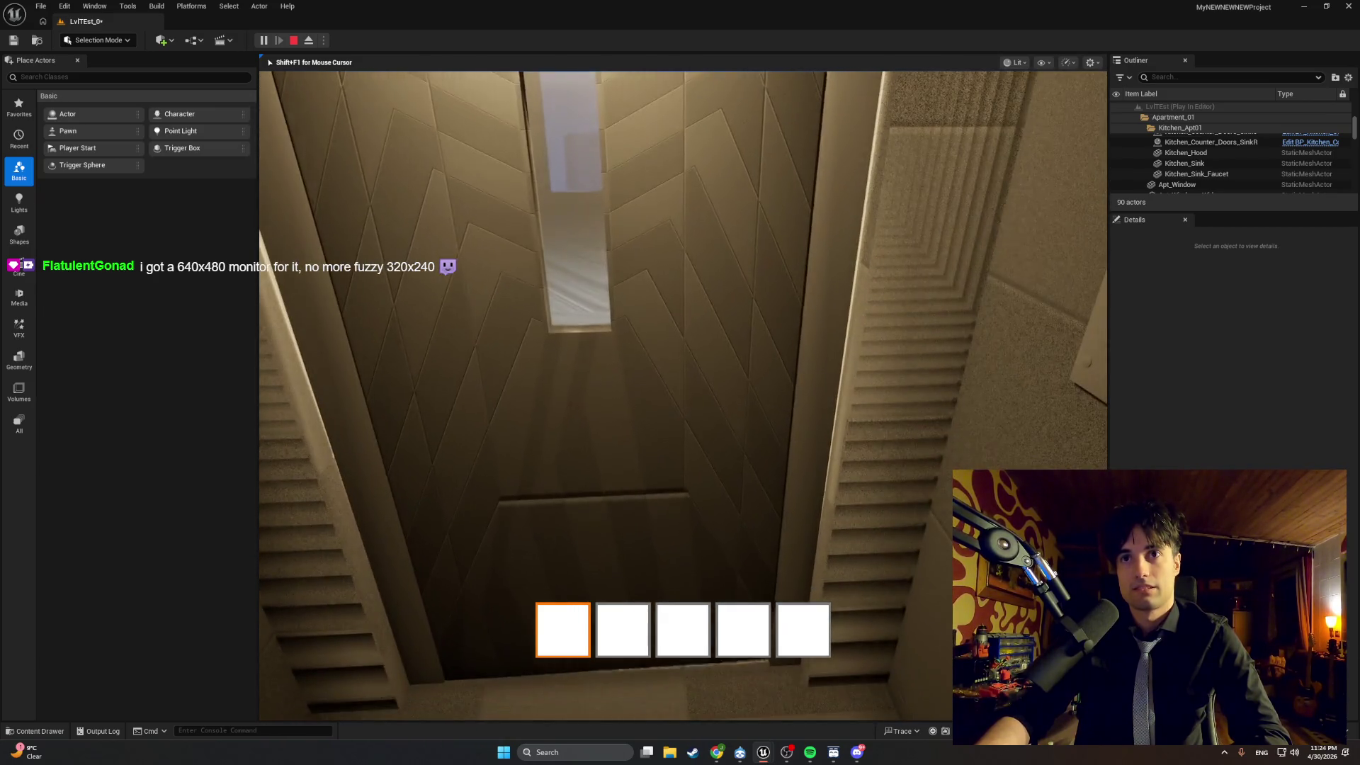
{"action": "key", "text": "2"}
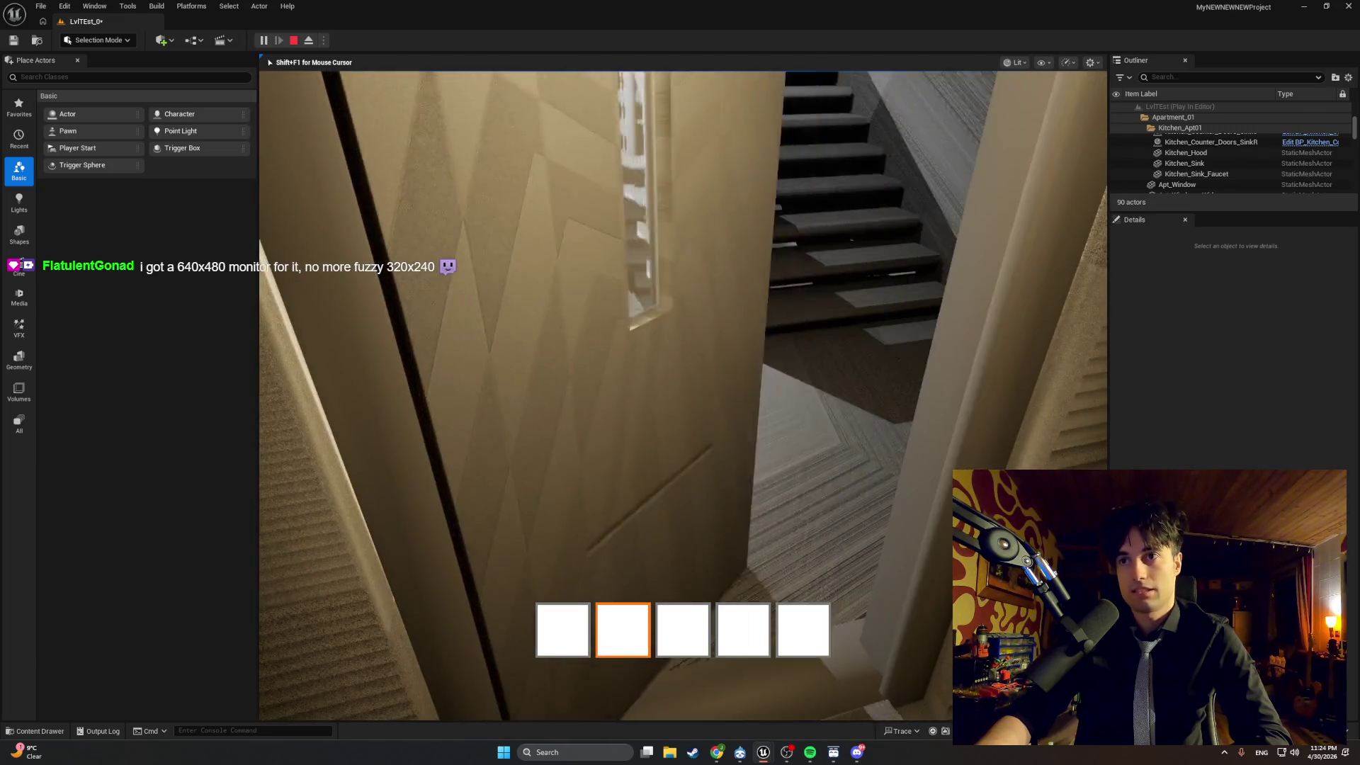
{"action": "key", "text": "3"}
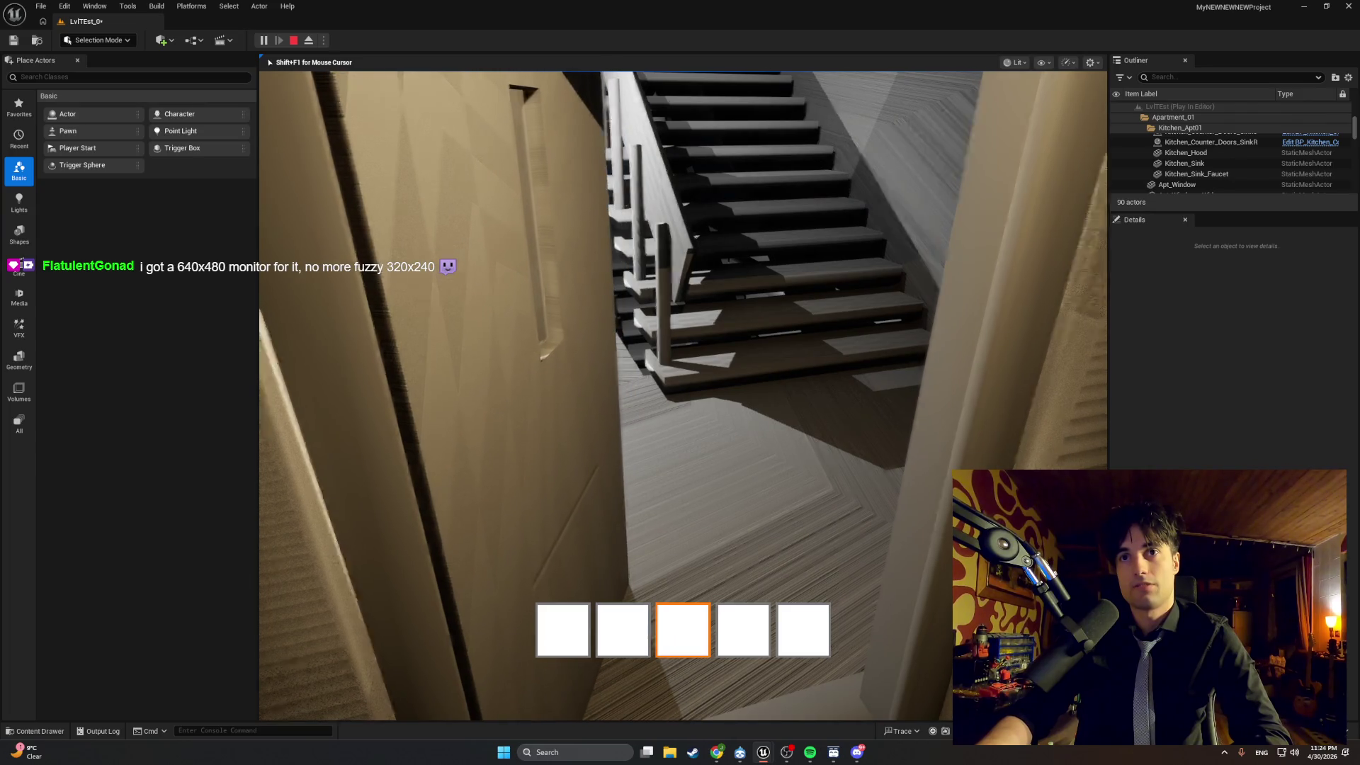
{"action": "key", "text": "Escape"}
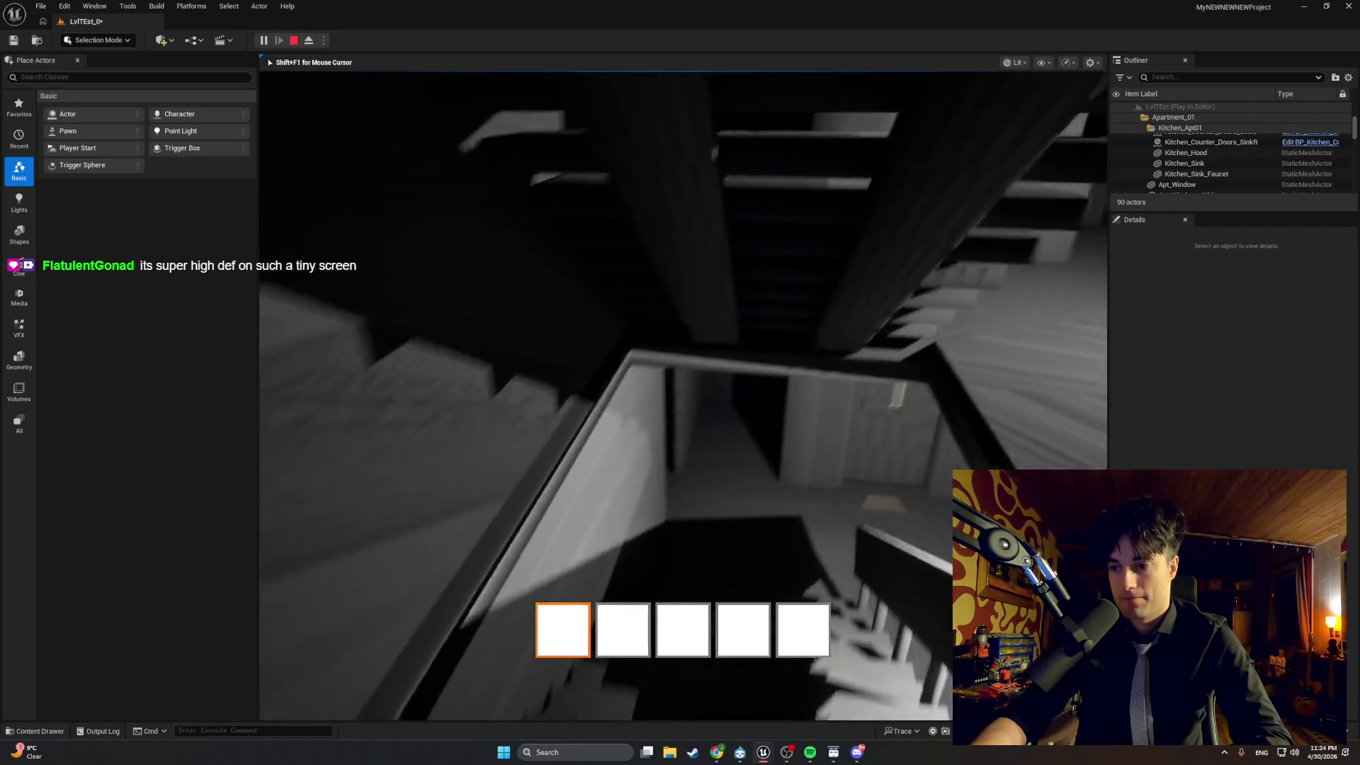
{"action": "key", "text": "w"}
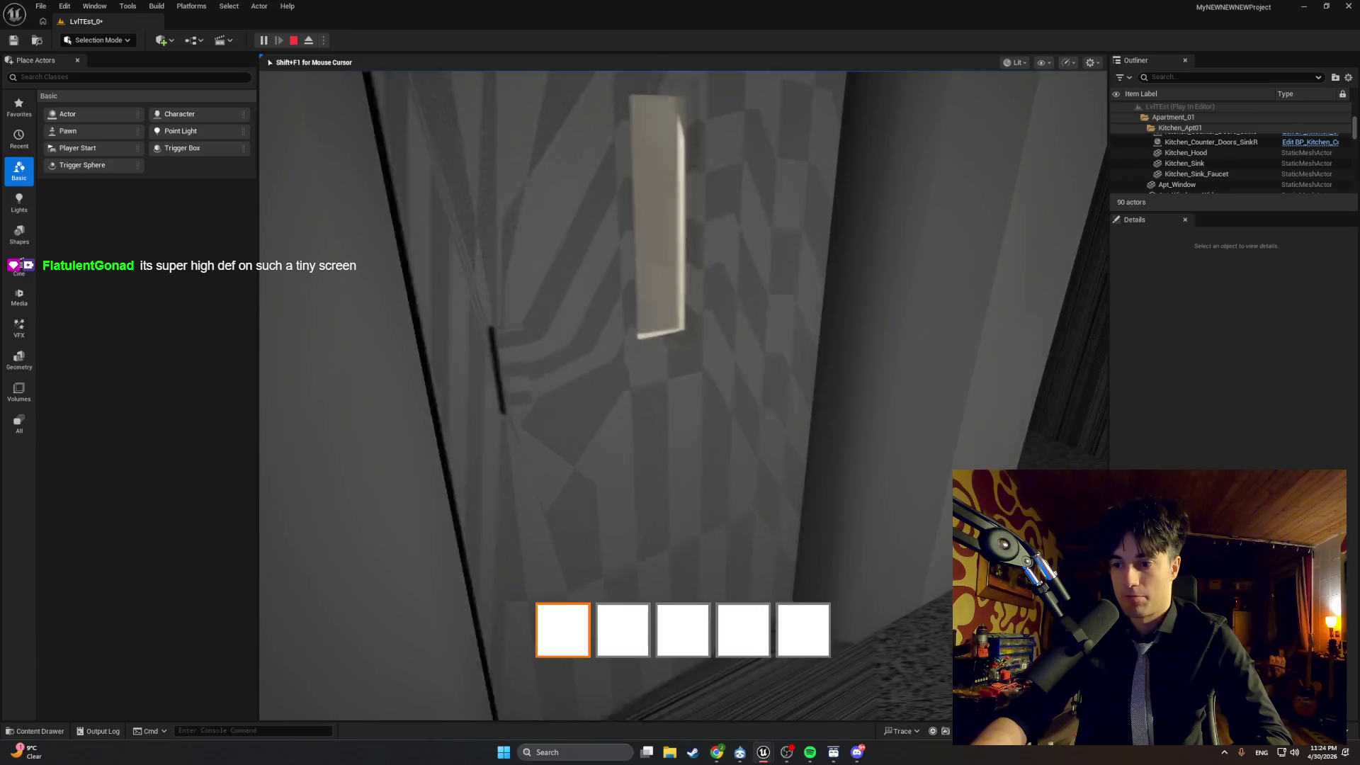
{"action": "key", "text": "w"}
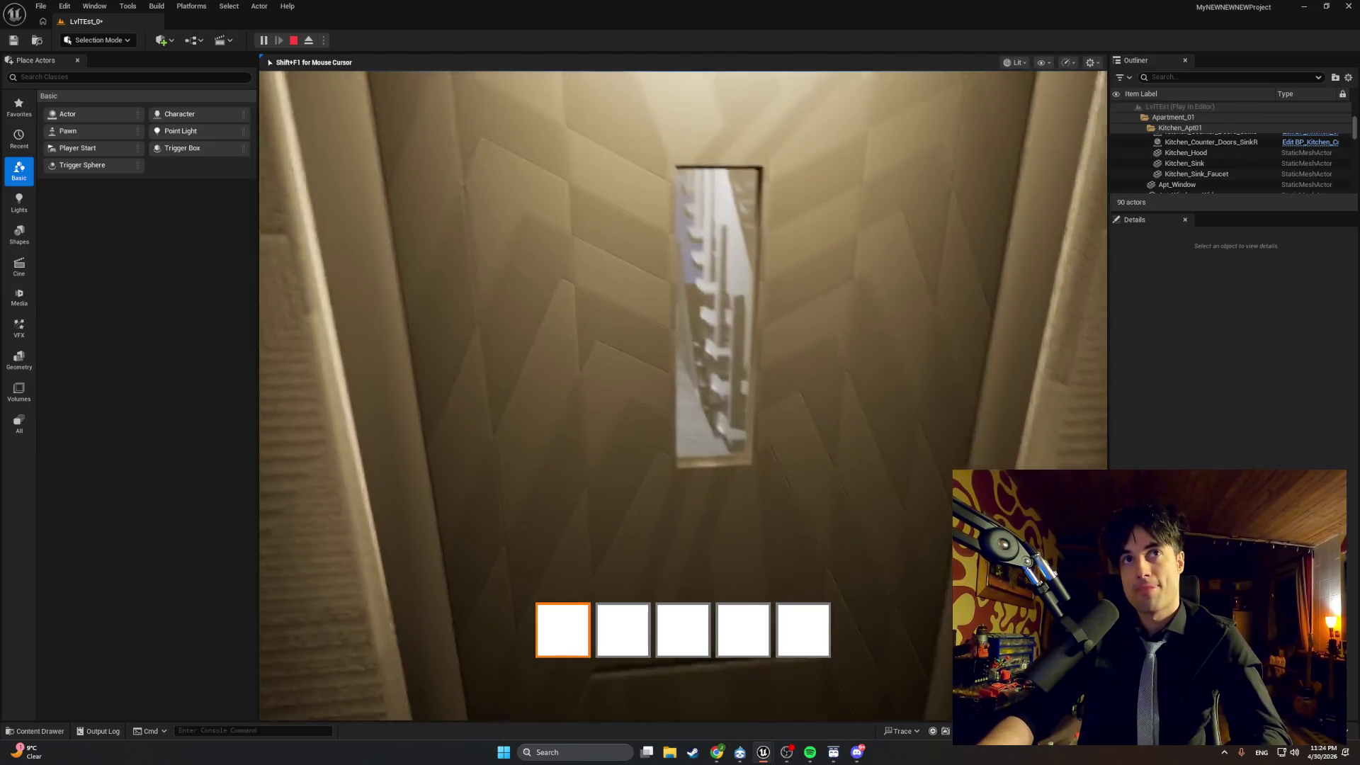
Repeatedly interact with the elevator door, watching the Door Locked messages while it stays shut.
{"action": "key", "text": "e"}
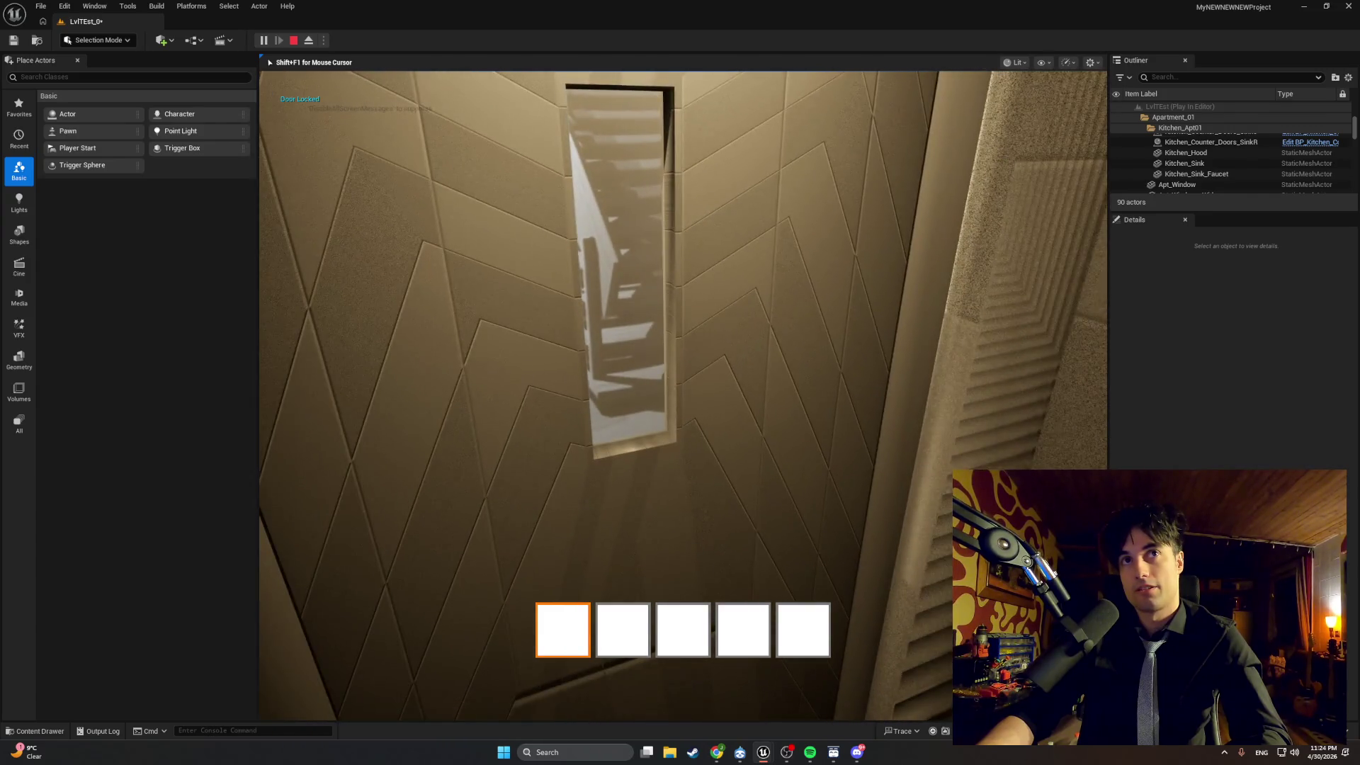
{"action": "key", "text": "e"}
{"action": "key", "text": "e"}
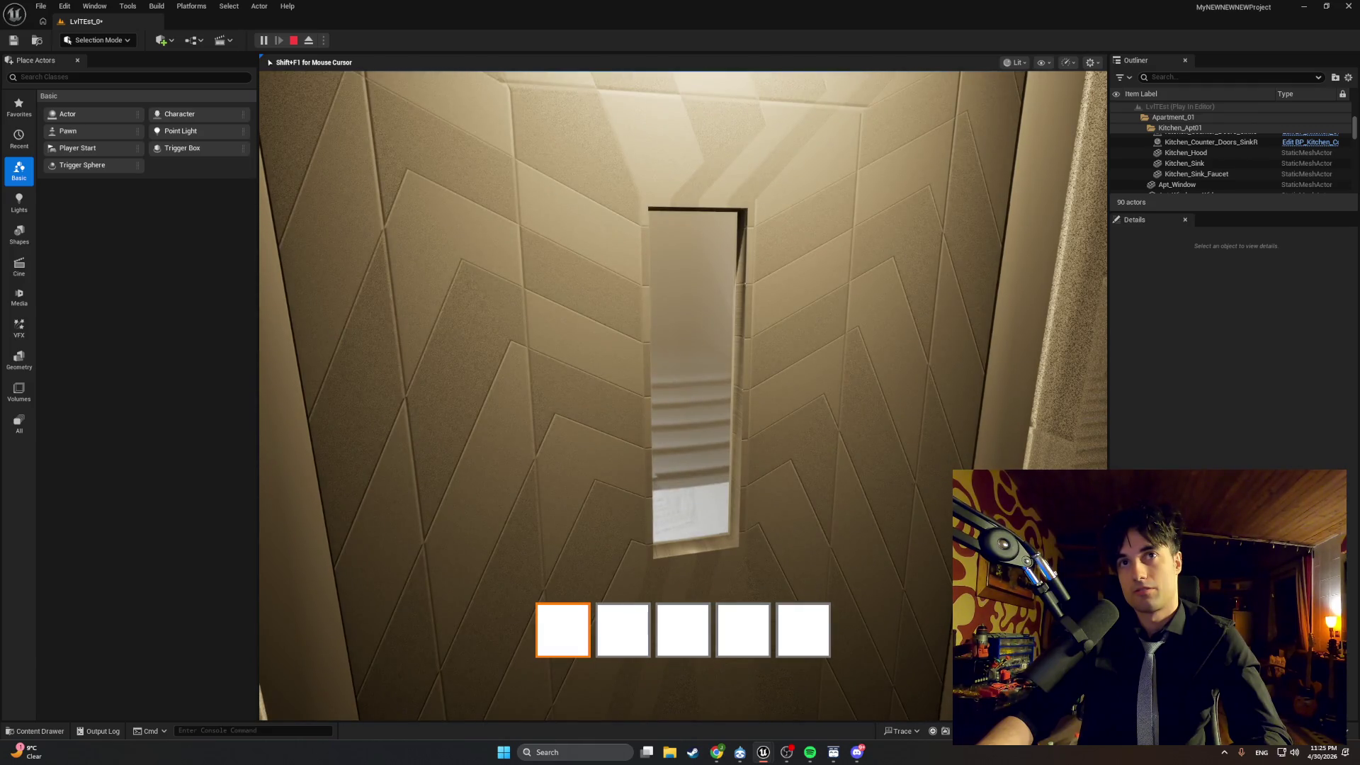
{"action": "key", "text": "e"}
{"action": "key", "text": "e"}
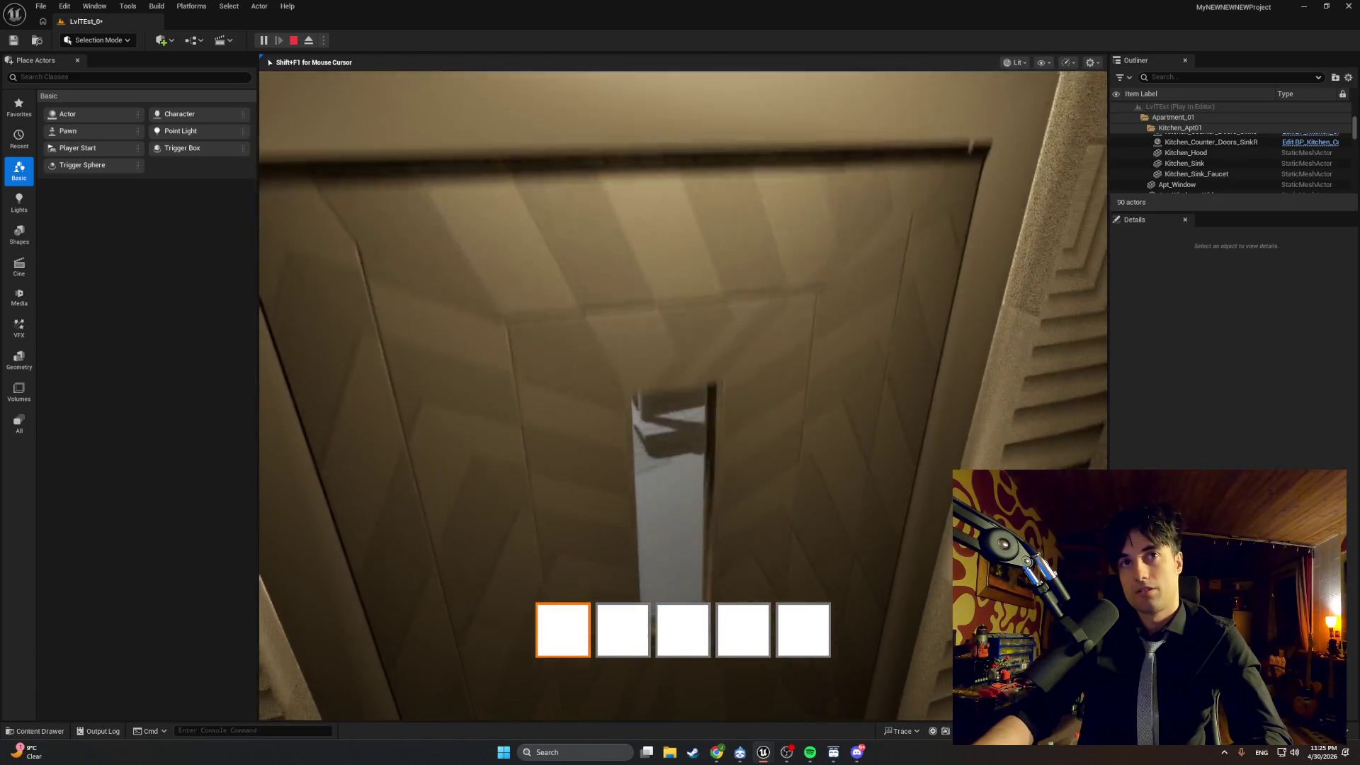
{"action": "key", "text": "e"}
{"action": "key", "text": "e"}
{"action": "key", "text": "e"}
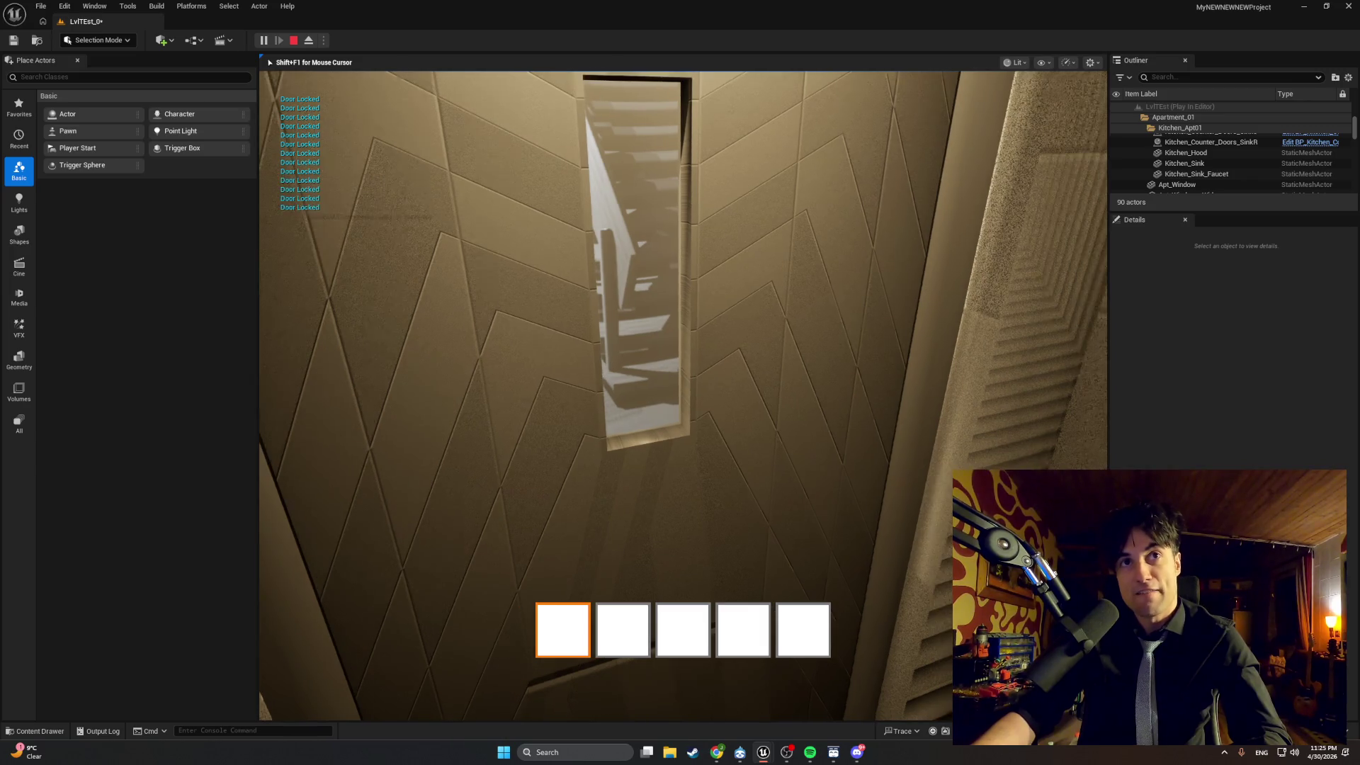
{"action": "key", "text": "e"}
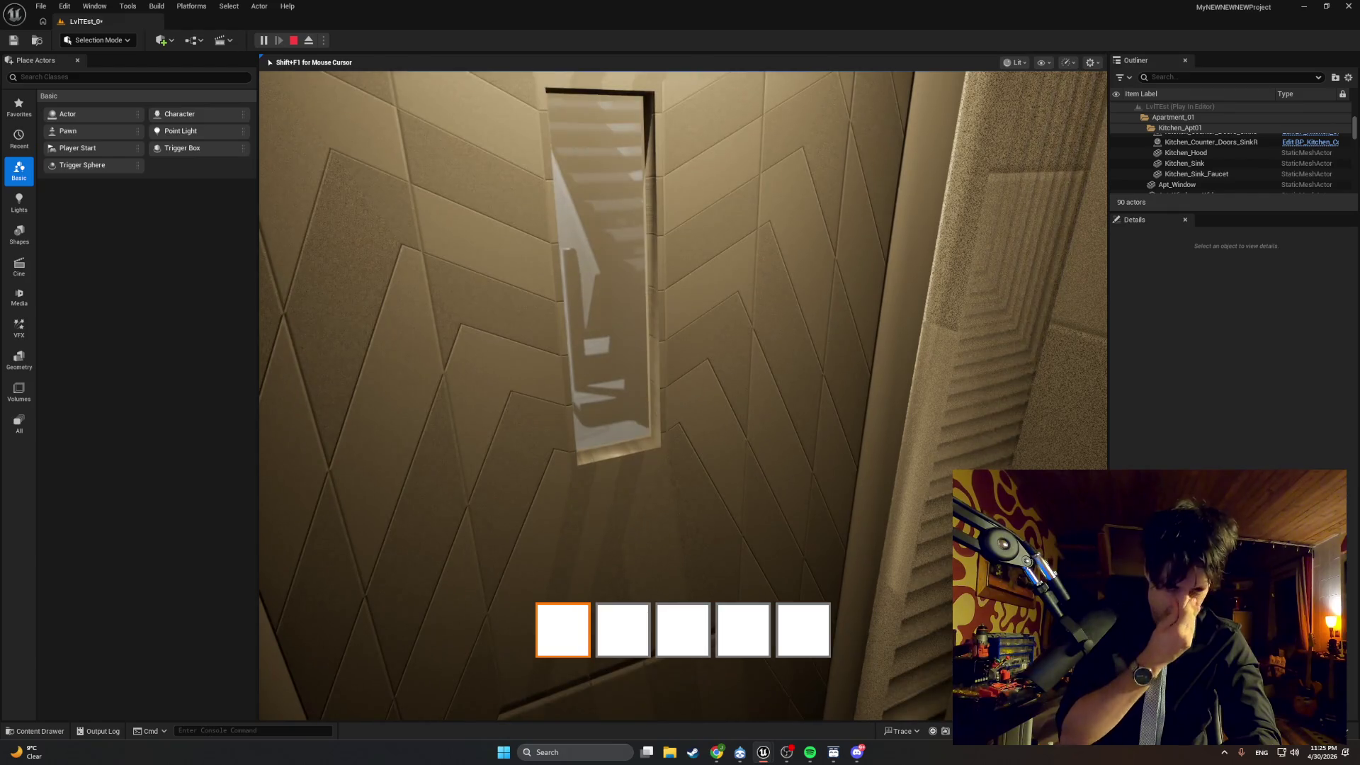
{"action": "key", "text": "e"}
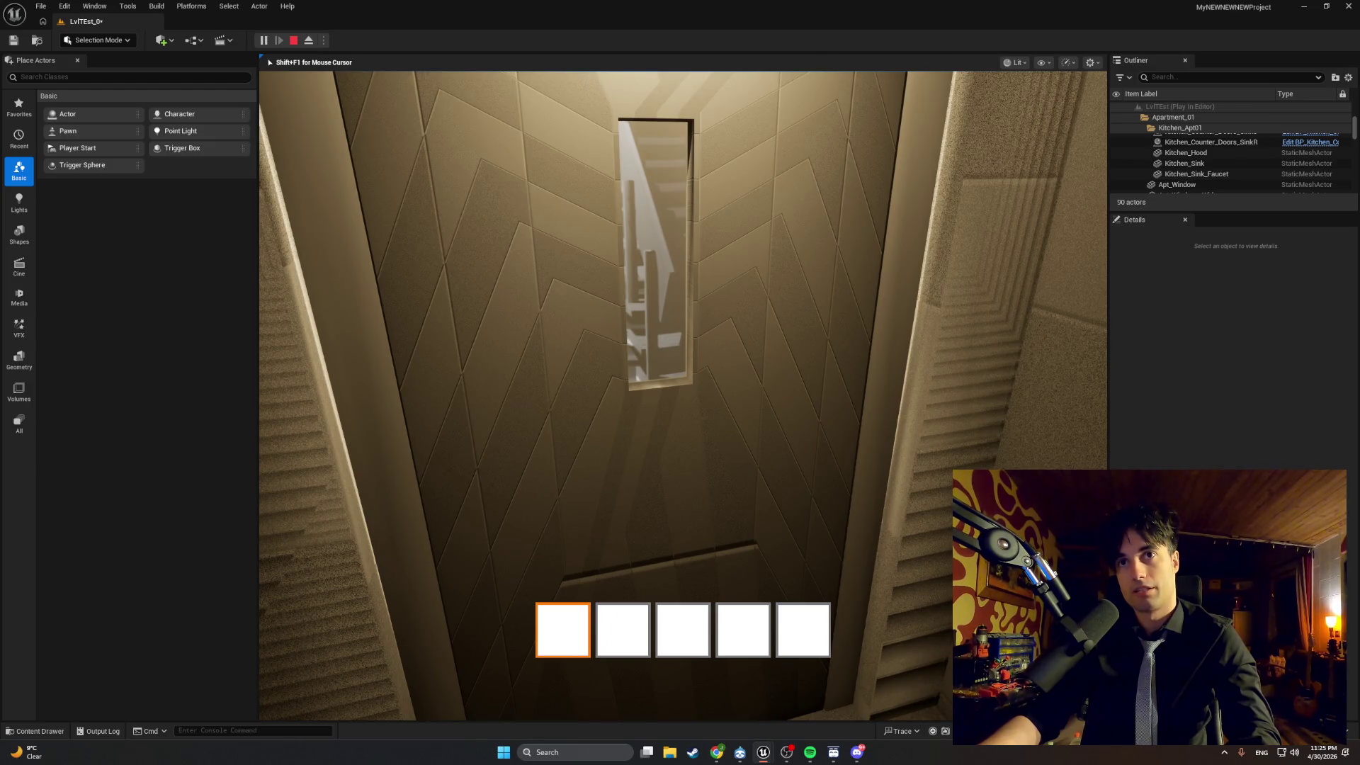
{"action": "key", "text": "e"}
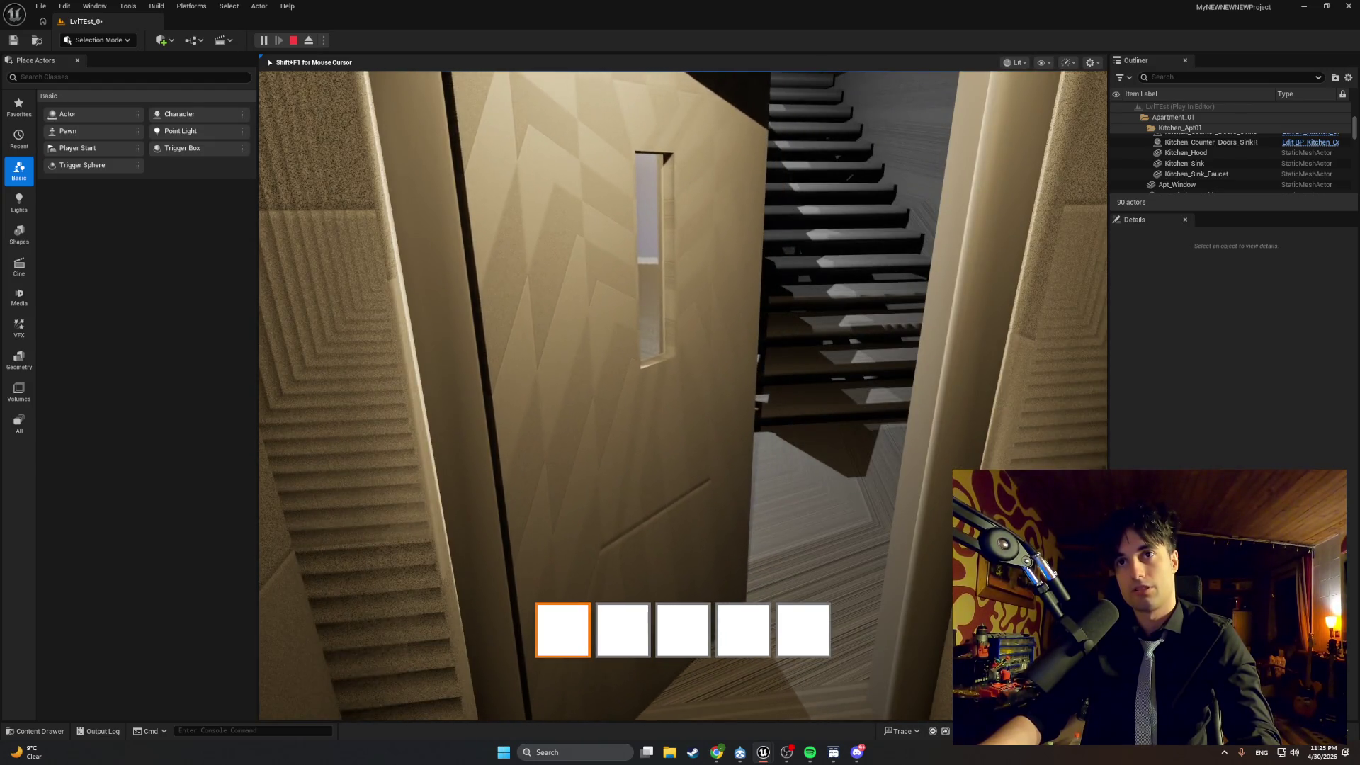
Close the elevator door, walk through the window to the glass bong, then stop the playtest.
{"action": "key", "text": "e"}
{"action": "key", "text": "Escape"}
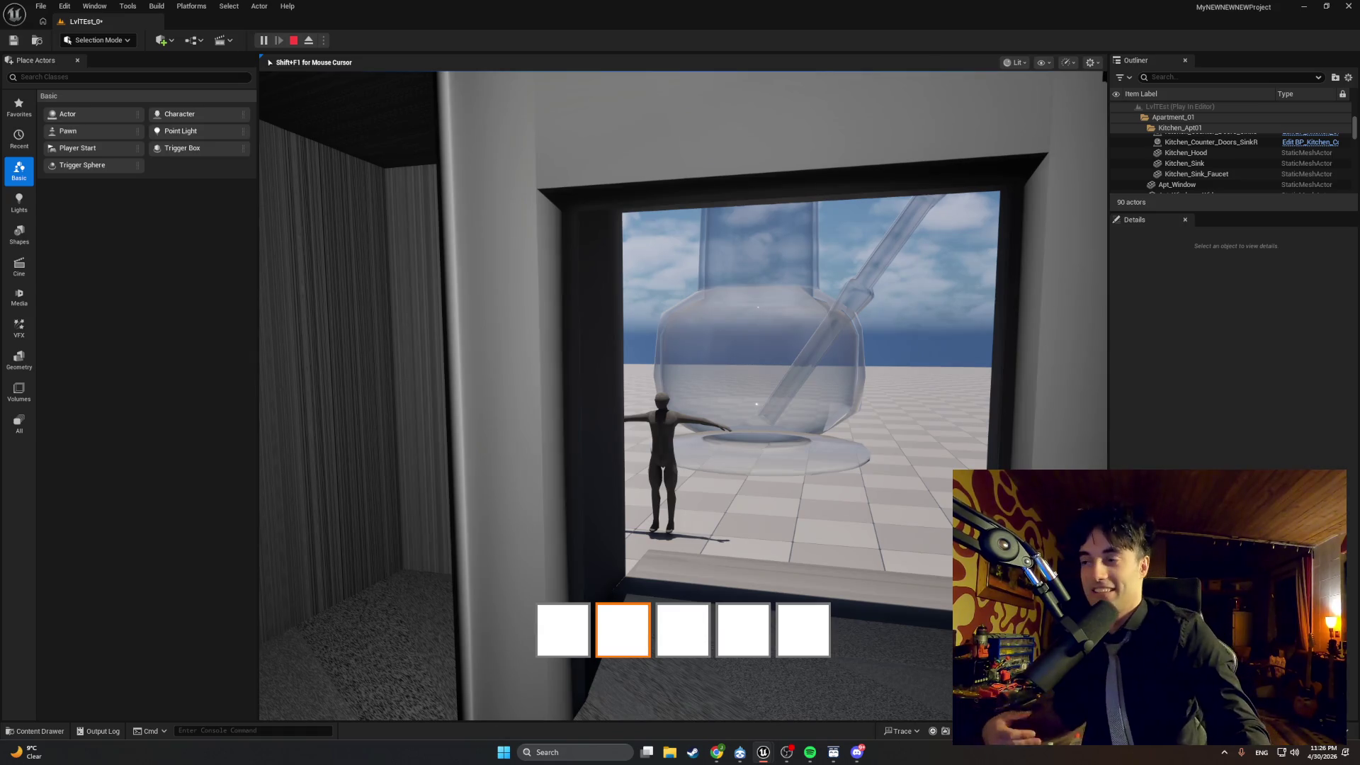
{"action": "key", "text": "w"}
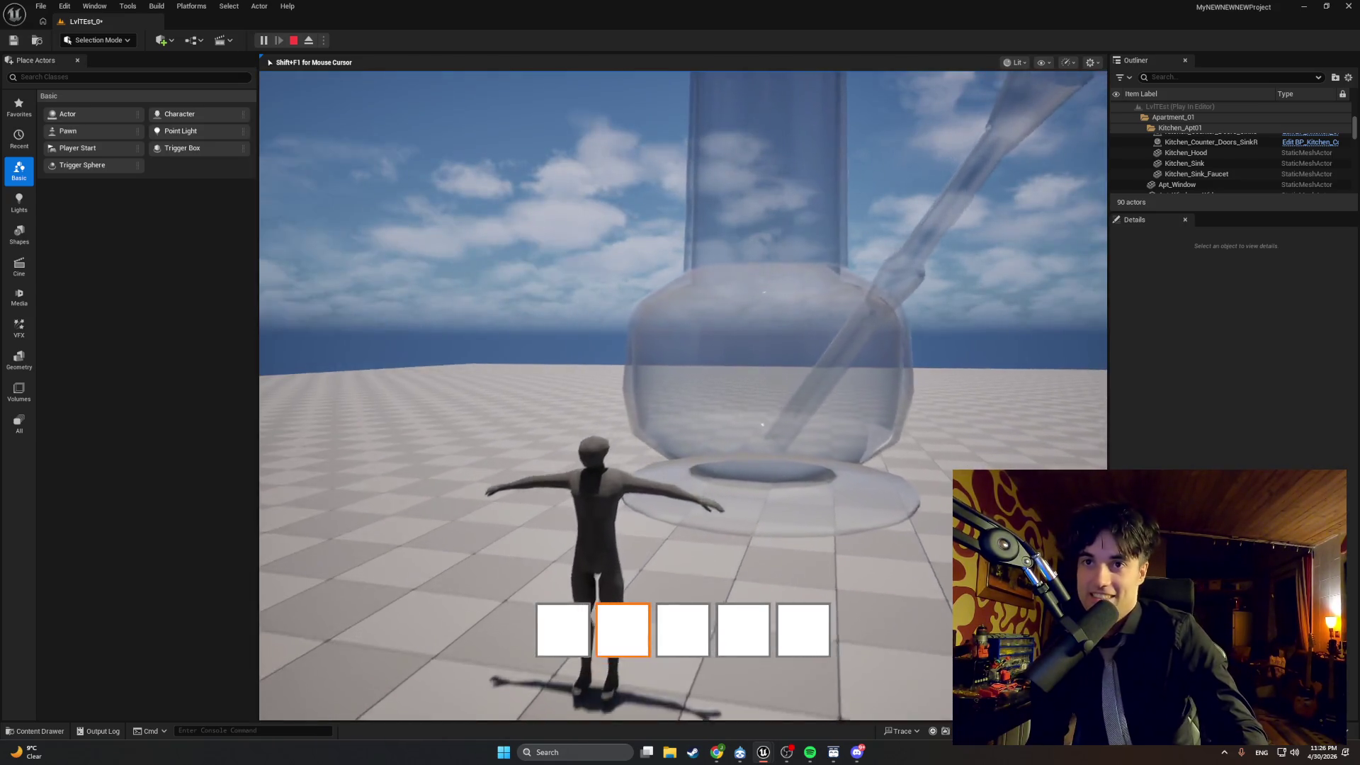
{"action": "key", "text": "w"}
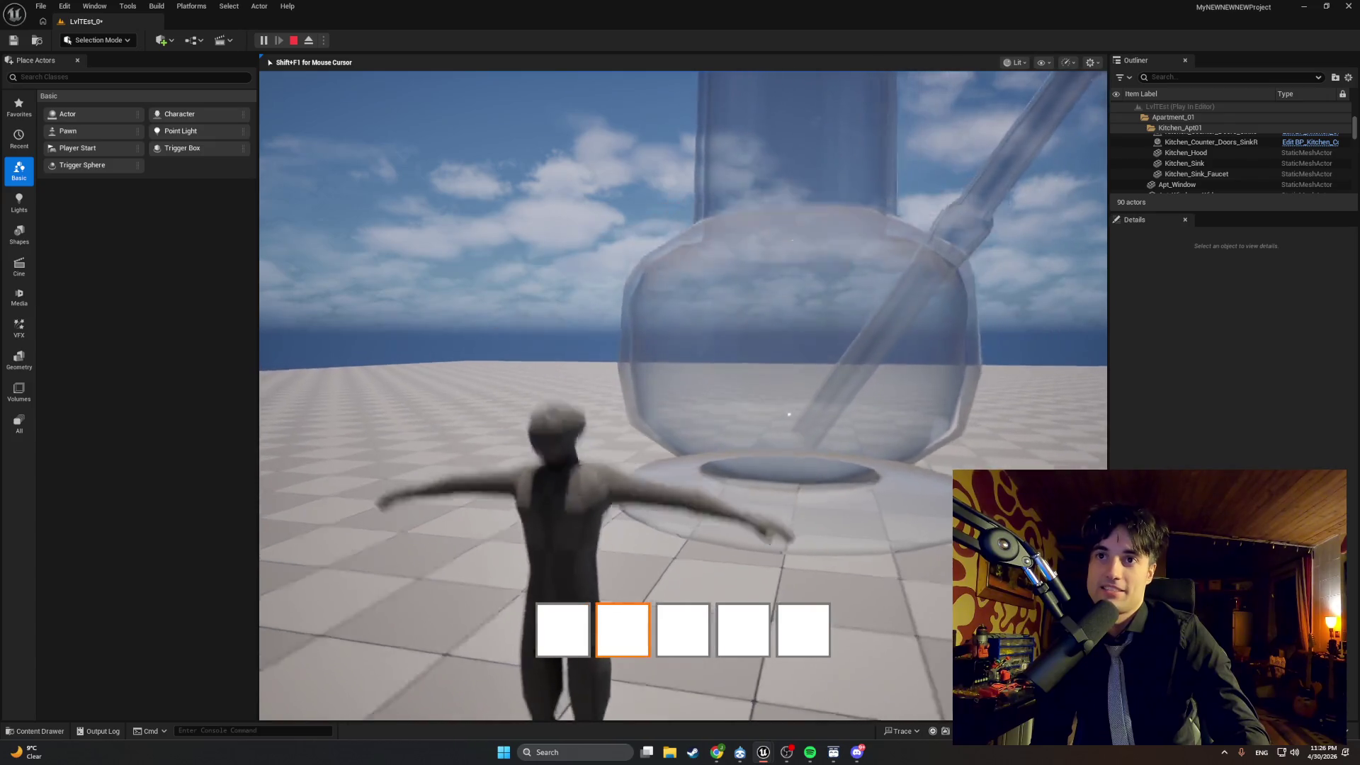
{"action": "key", "text": "s"}
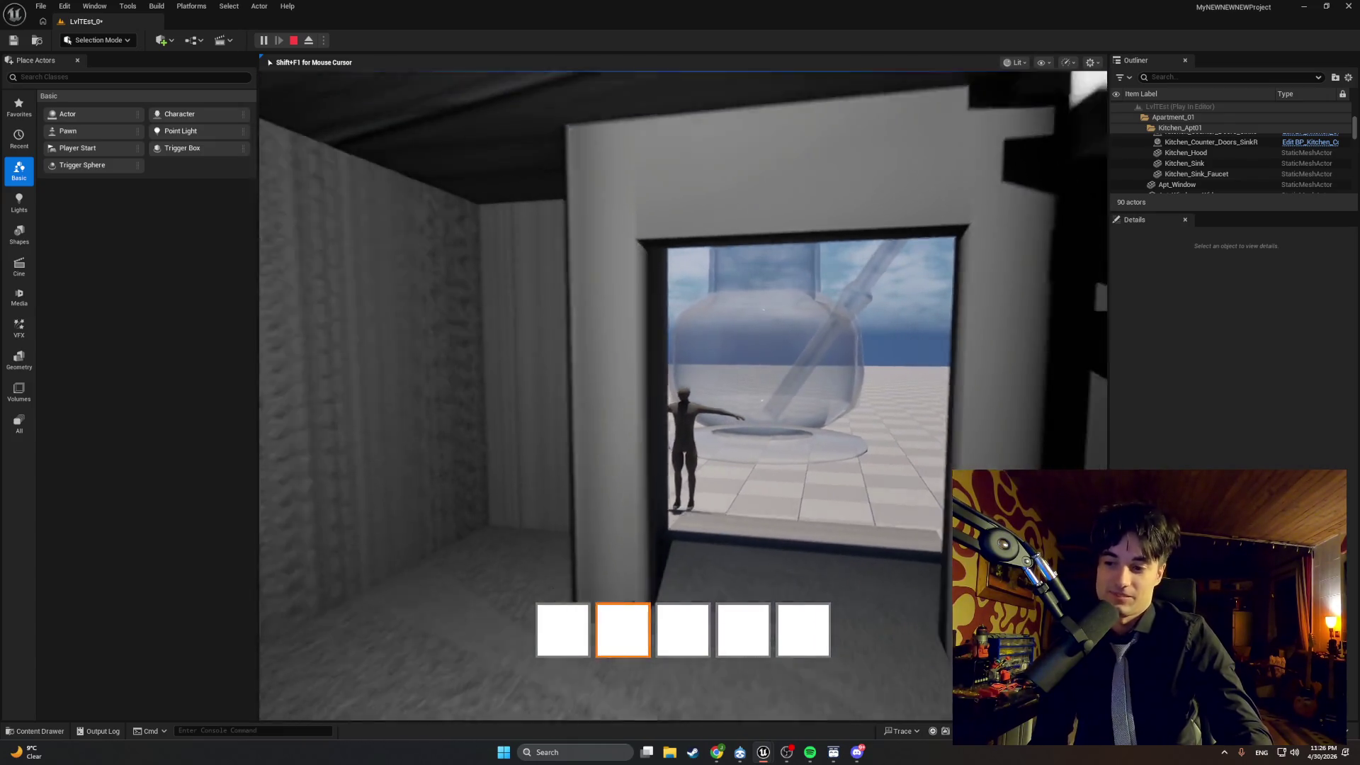
{"action": "key", "text": "s"}
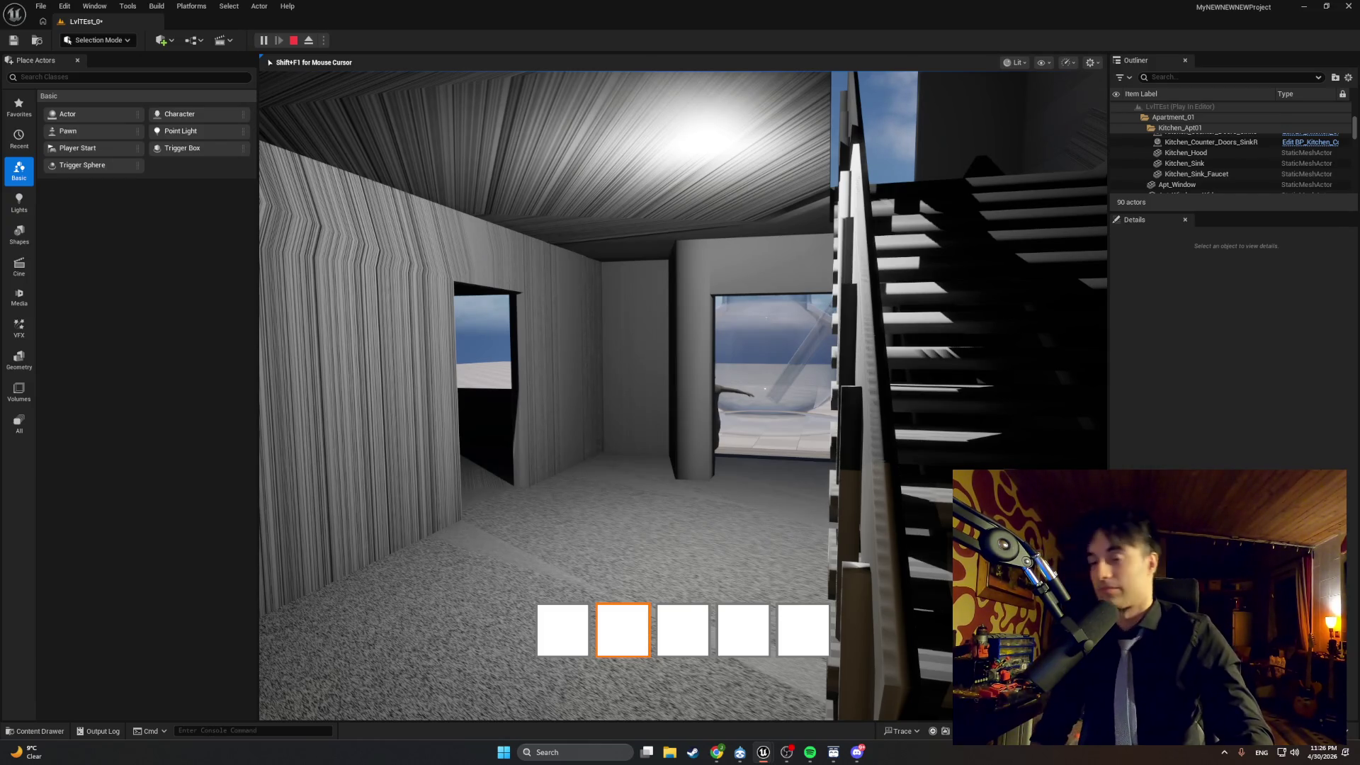
{"action": "key", "text": "Escape"}
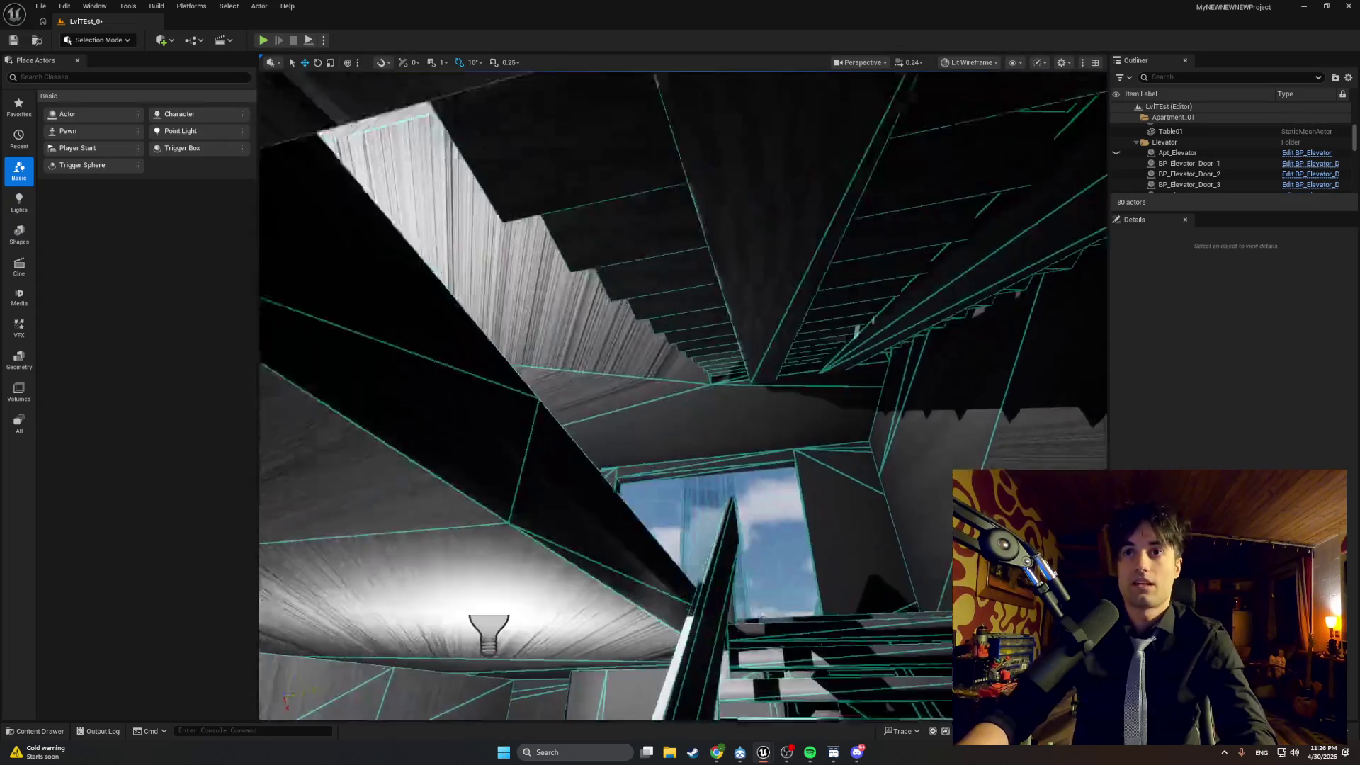
Turn the editor view toward the elevator door and bring the BP_Elevator Blueprint back.
{"action": "left_click_drag", "start_coordinate": [713, 658], "coordinate": [714, 659]}
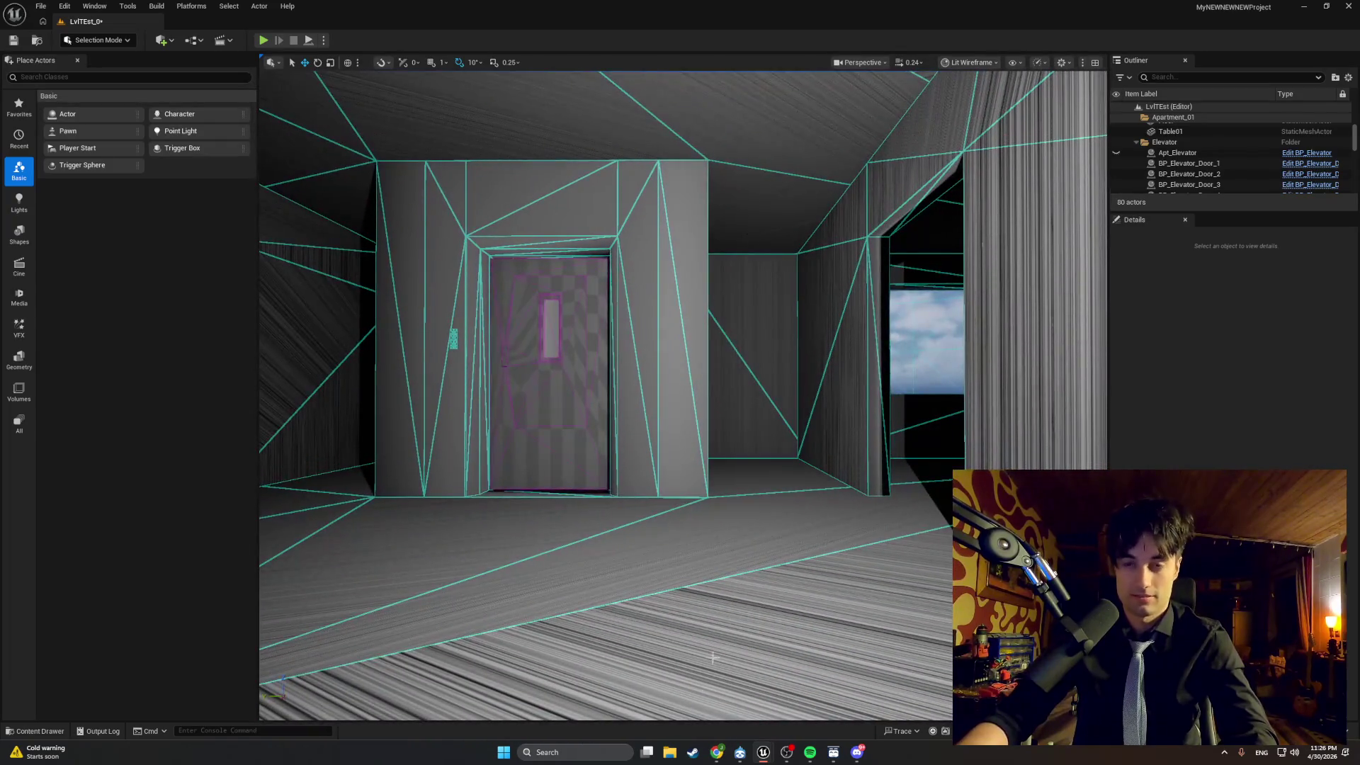
{"action": "mouse_move", "coordinate": [763, 752]}
{"action": "left_click", "coordinate": [701, 697]}
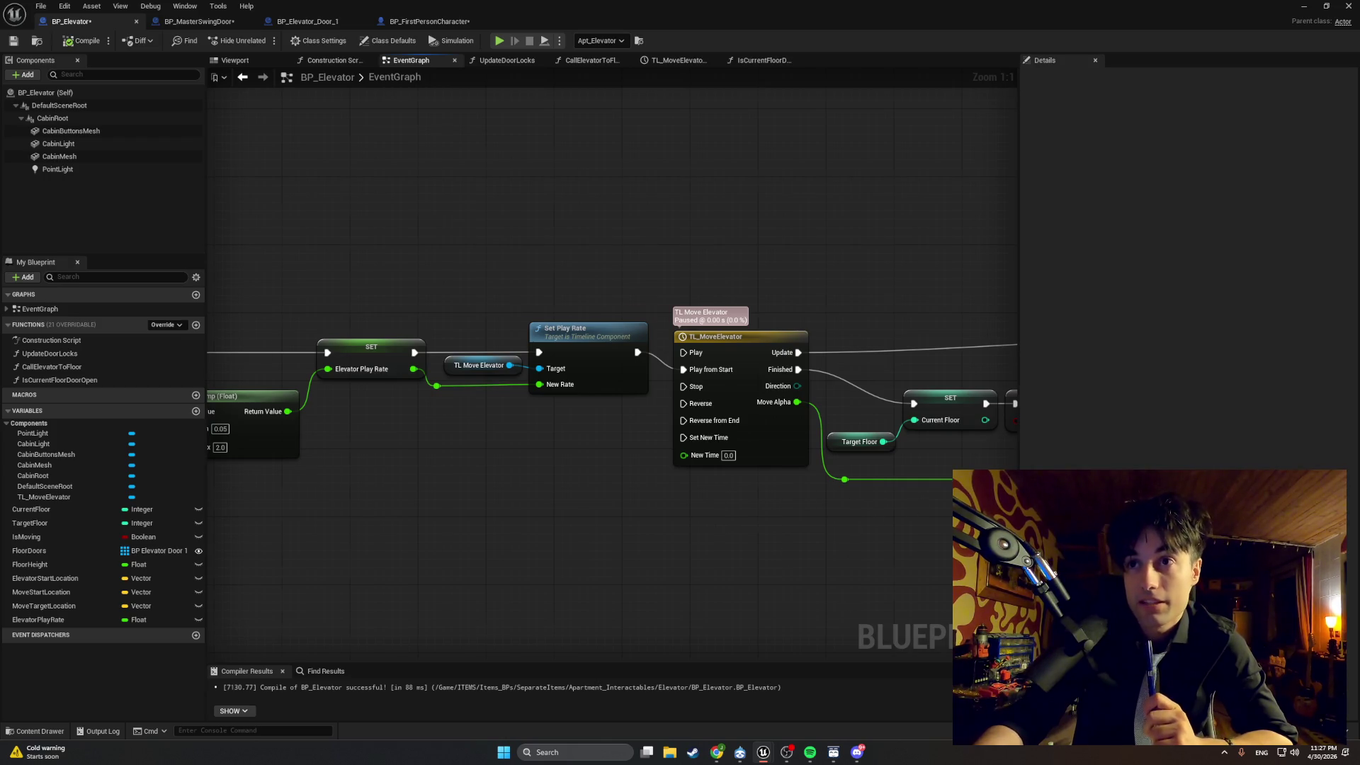
Pan the EventGraph to reveal the door-lock update nodes after TL_MoveElevator's Finished output.
{"action": "left_click_drag", "start_coordinate": [835, 549], "coordinate": [516, 556]}
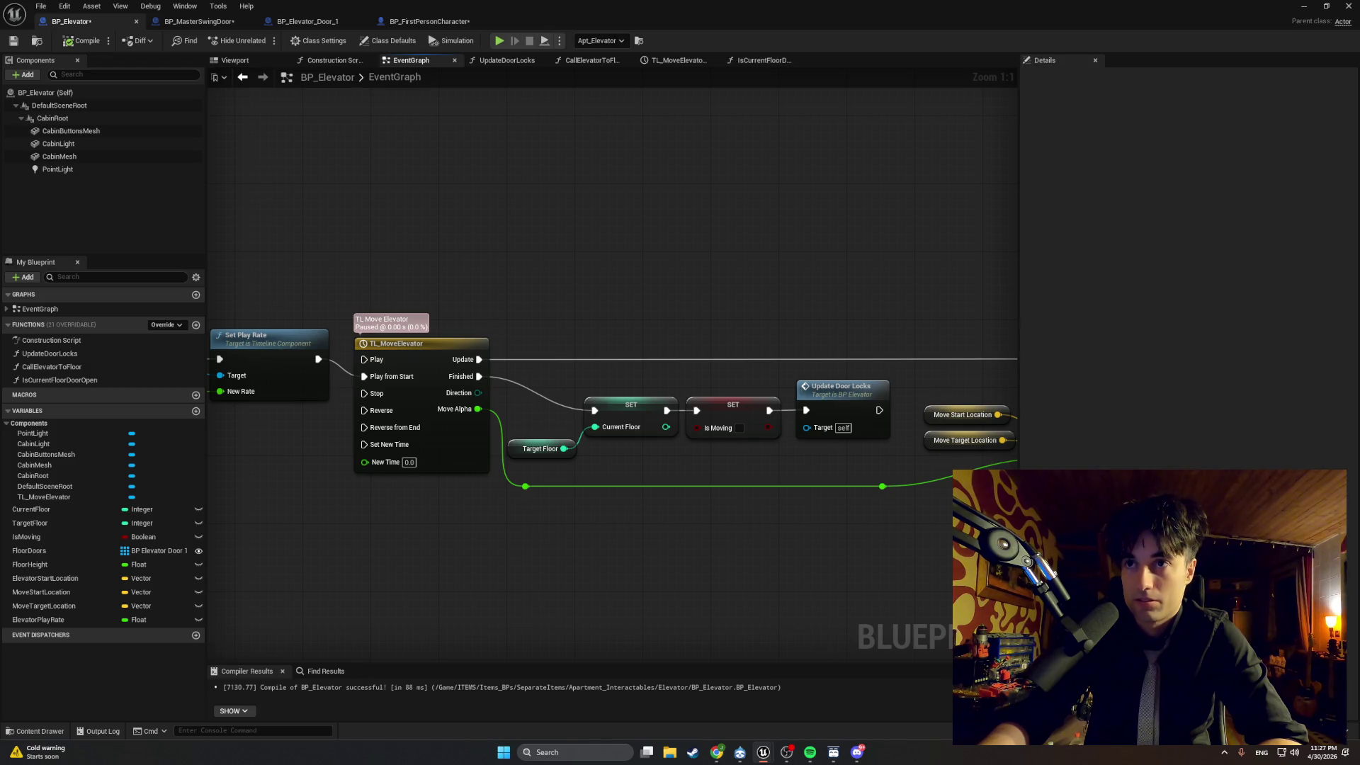
{"action": "left_click_drag", "start_coordinate": [719, 630], "coordinate": [584, 605]}
{"action": "key", "text": "super+shift+s"}
{"action": "left_click_drag", "start_coordinate": [776, 482], "coordinate": [223, 261]}
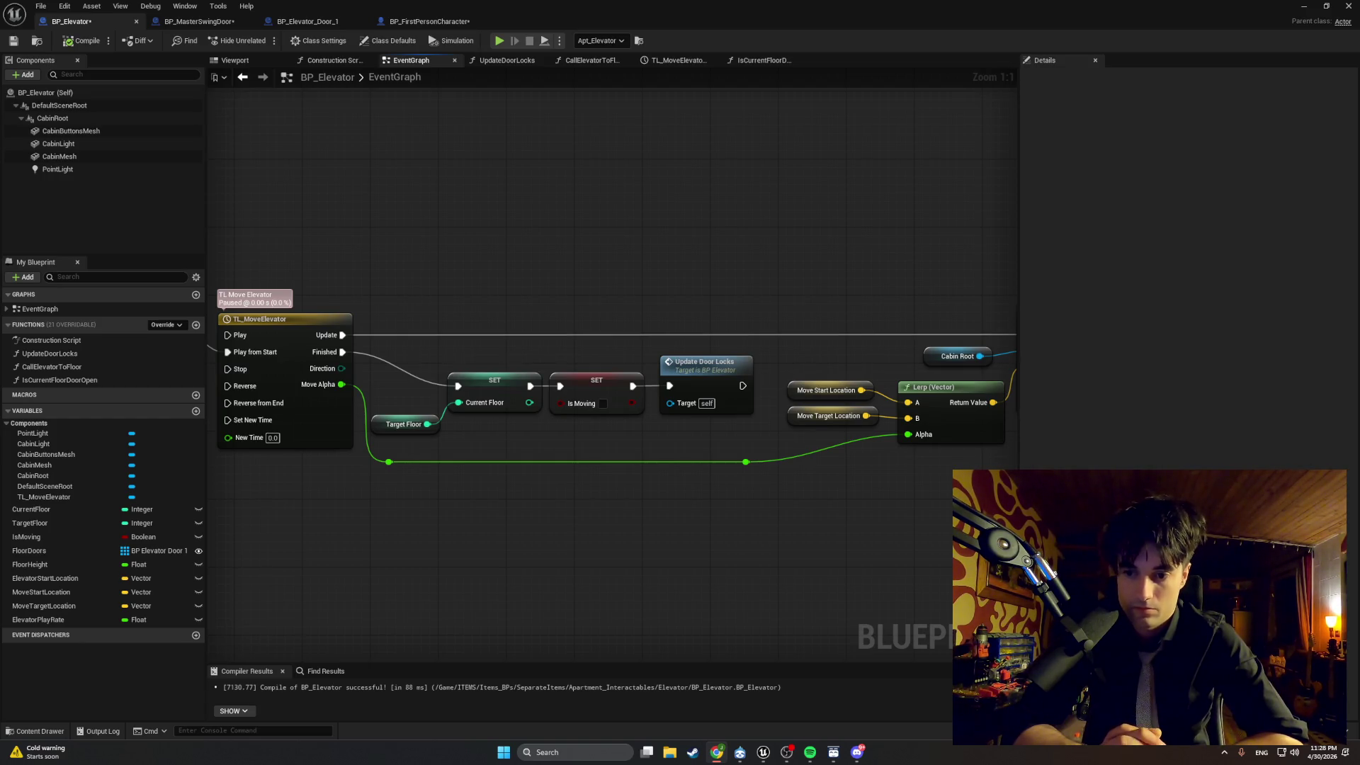
{"action": "scroll", "coordinate": [521, 472], "scroll_direction": "down", "scroll_amount": 2}
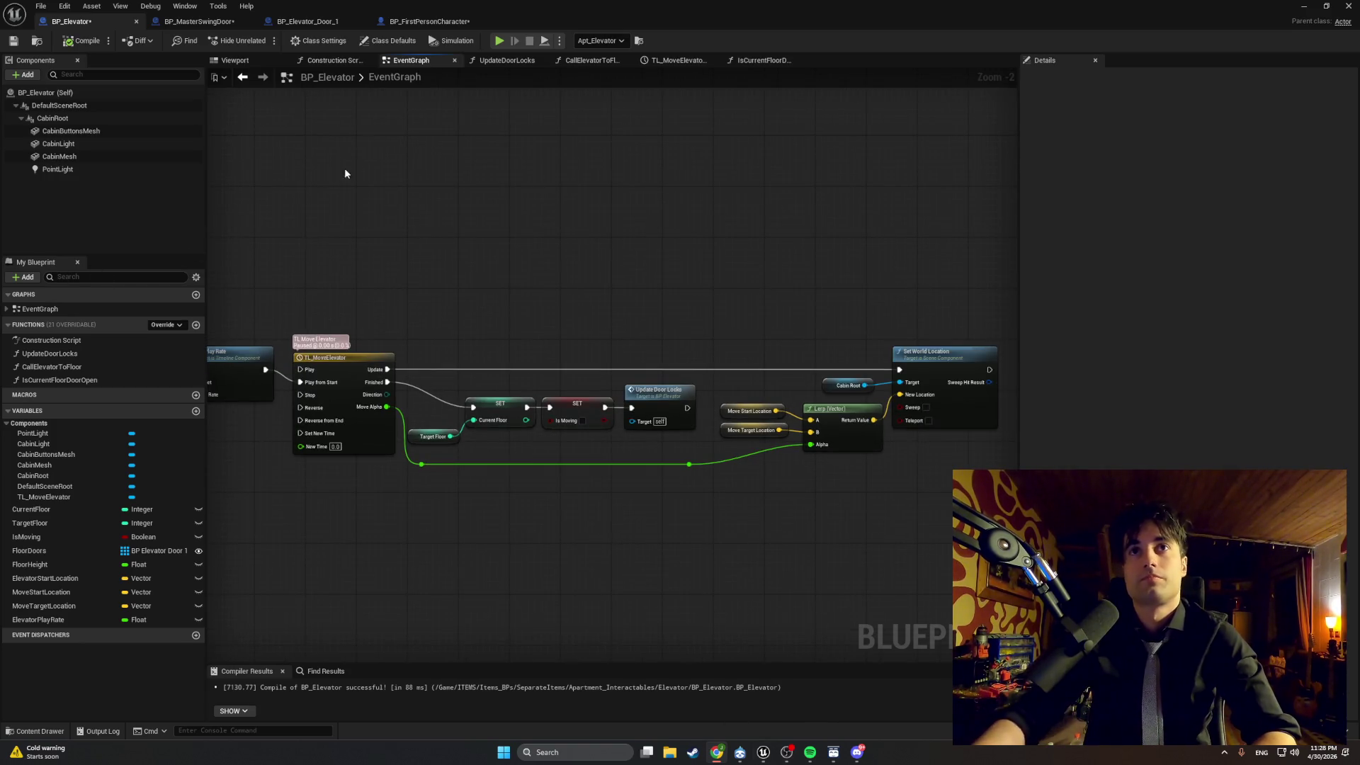
{"action": "double_click", "coordinate": [371, 350]}
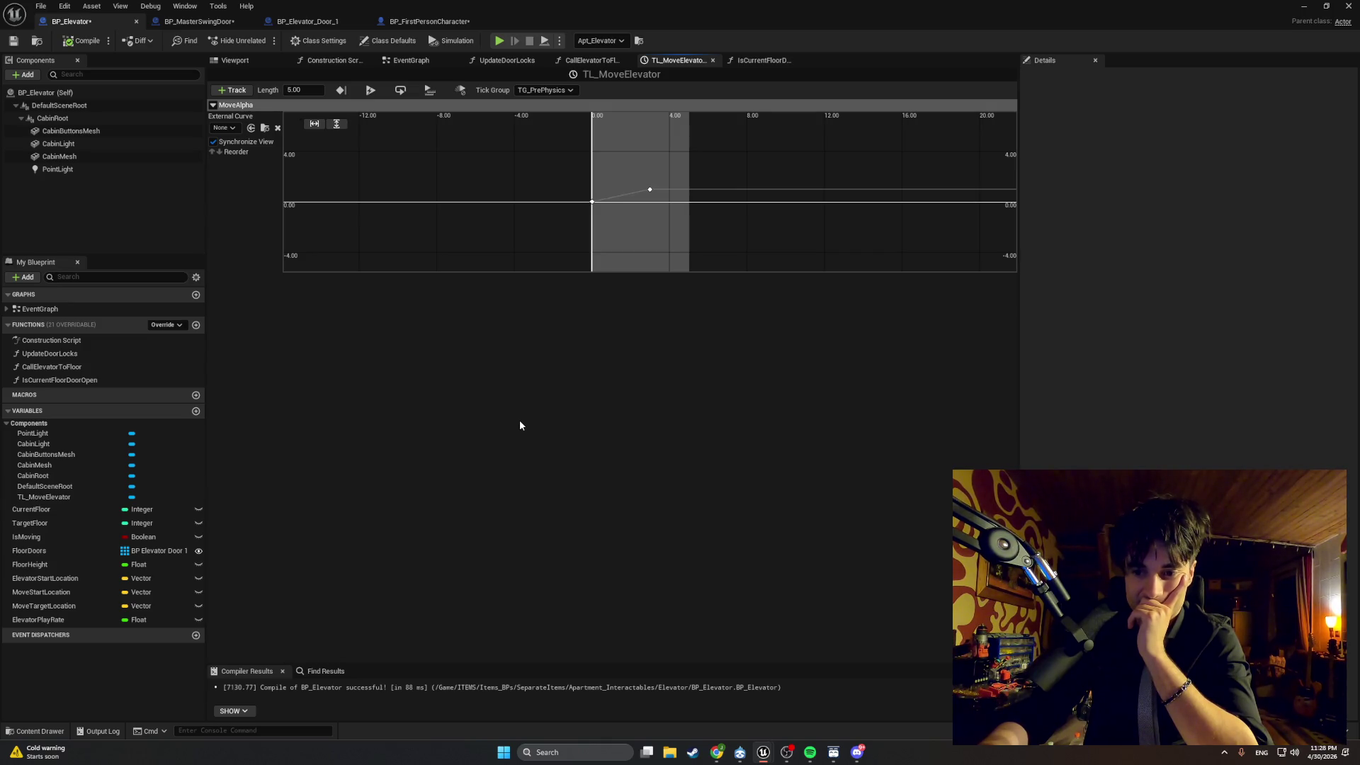
Frame the TL_MoveElevator curve and check the interpolation of its starting key and the key at 3.0.
{"action": "scroll", "coordinate": [674, 160], "scroll_direction": "up", "scroll_amount": 3}
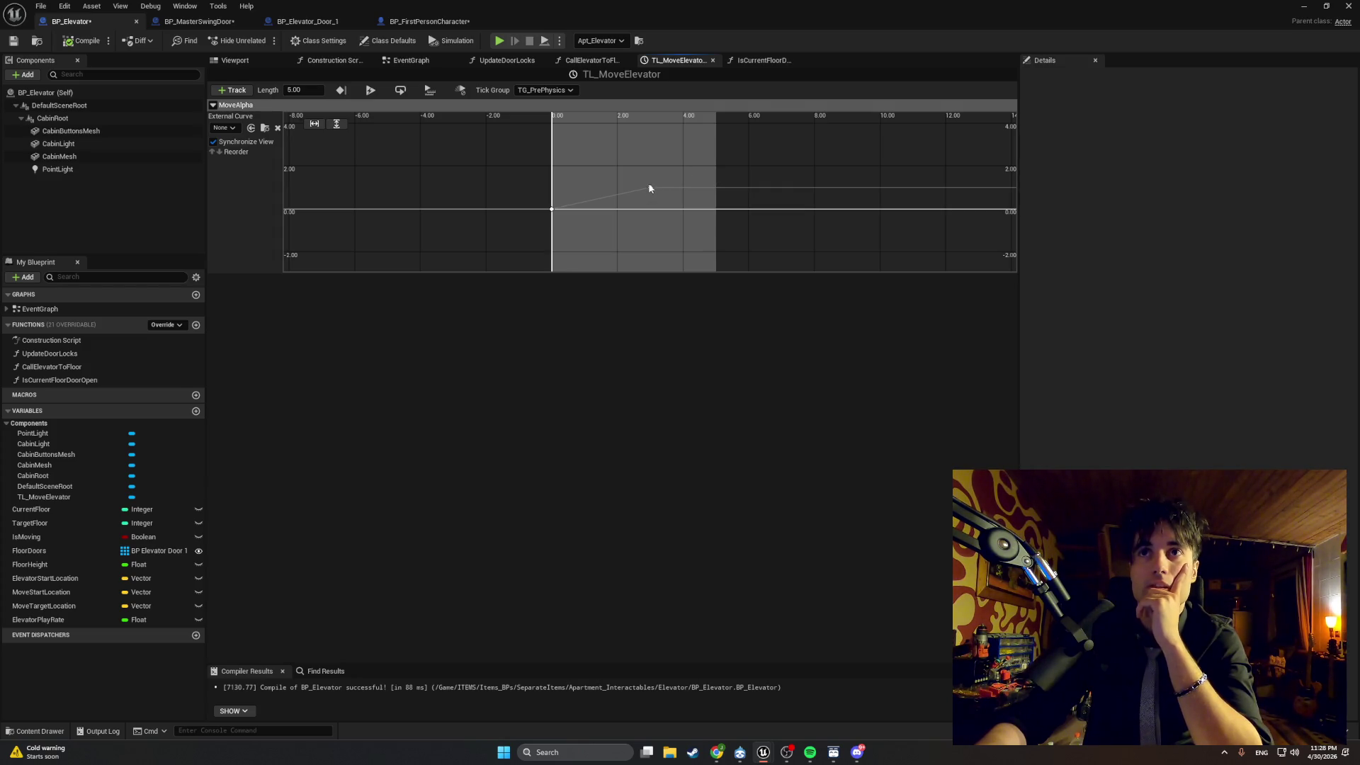
{"action": "mouse_move", "coordinate": [651, 189]}
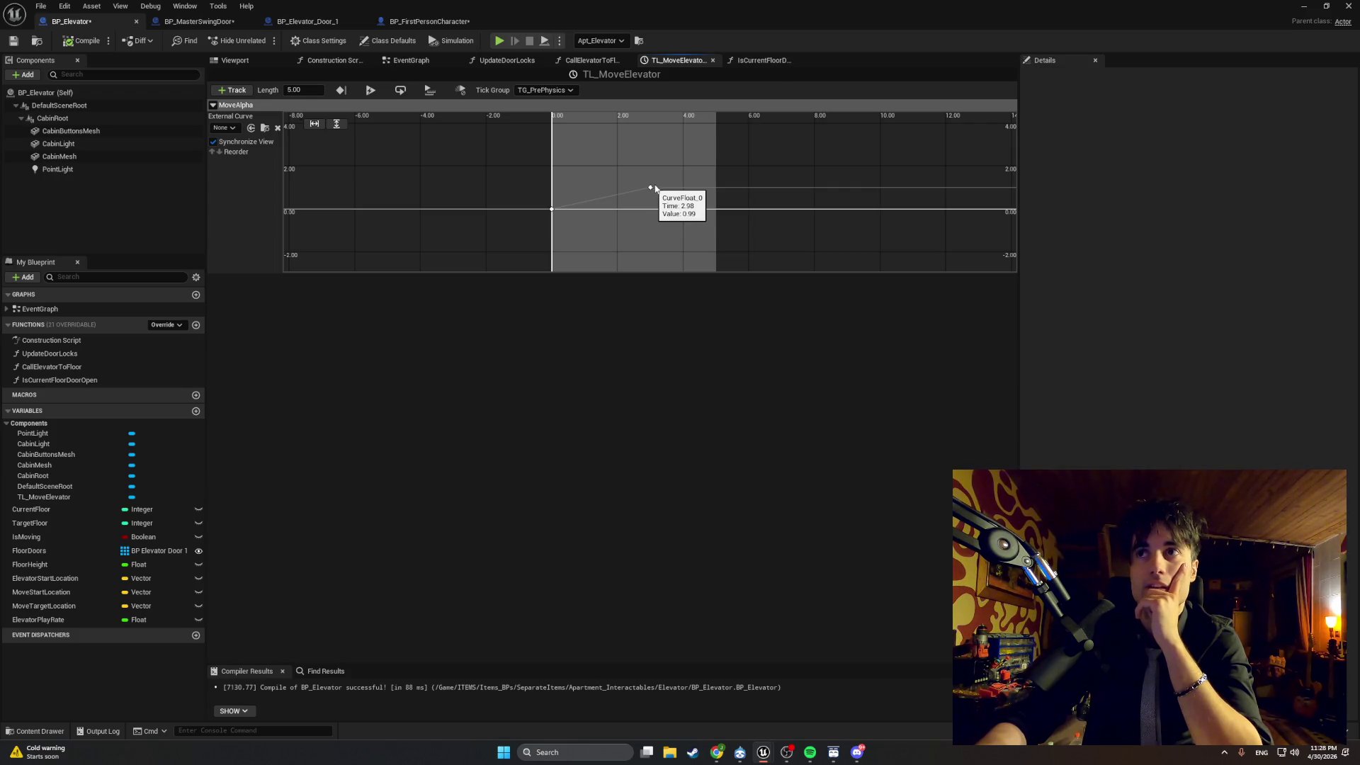
{"action": "scroll", "coordinate": [715, 161], "scroll_direction": "up", "scroll_amount": 1}
{"action": "key", "text": "f"}
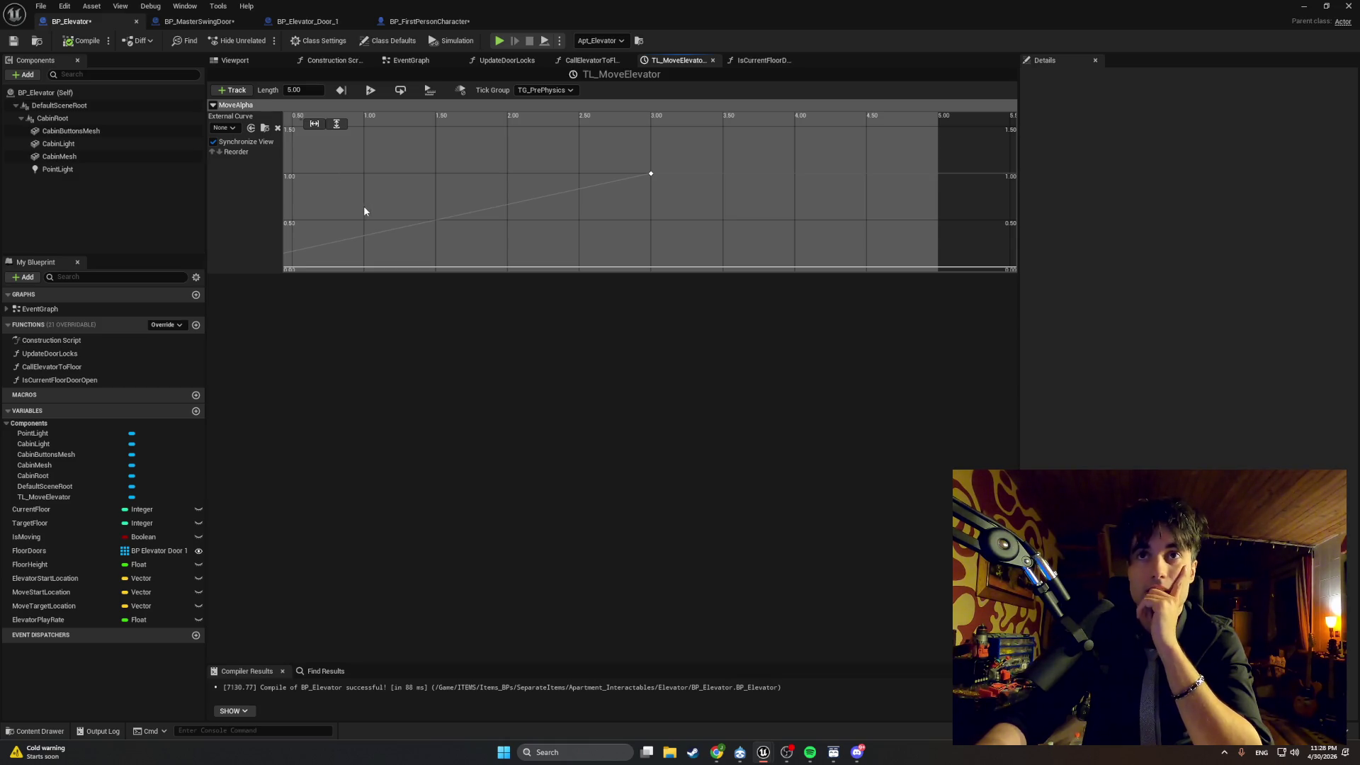
{"action": "key", "text": "f"}
{"action": "right_click", "coordinate": [396, 241]}
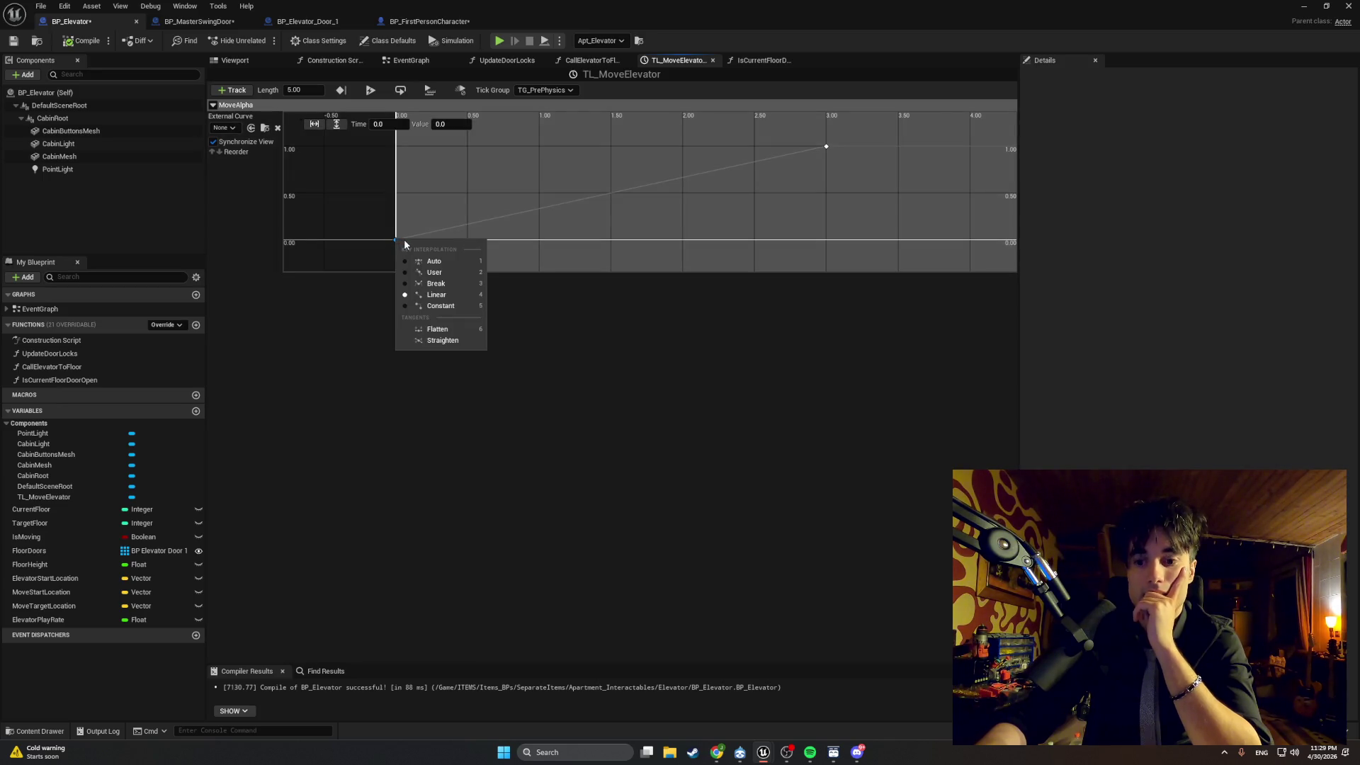
{"action": "right_click", "coordinate": [826, 147]}
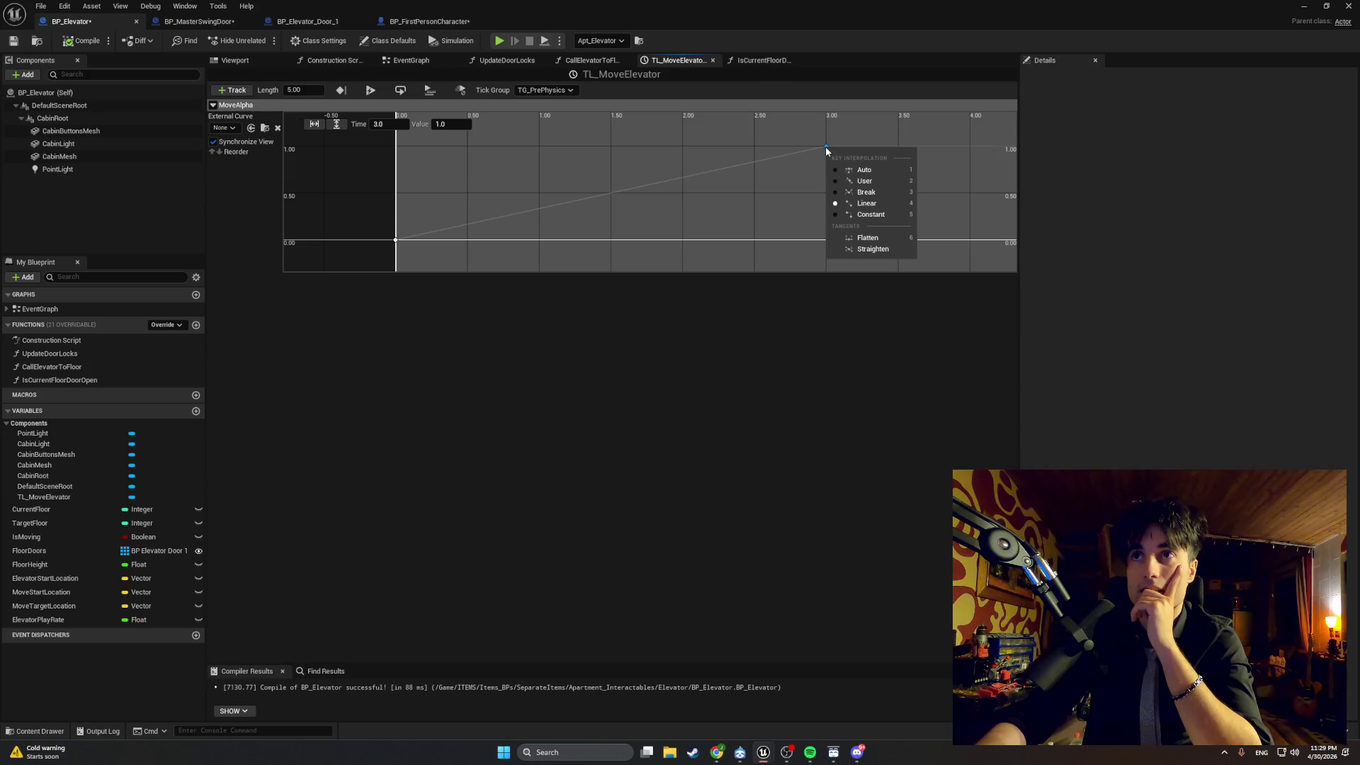
{"action": "left_click", "coordinate": [733, 418]}
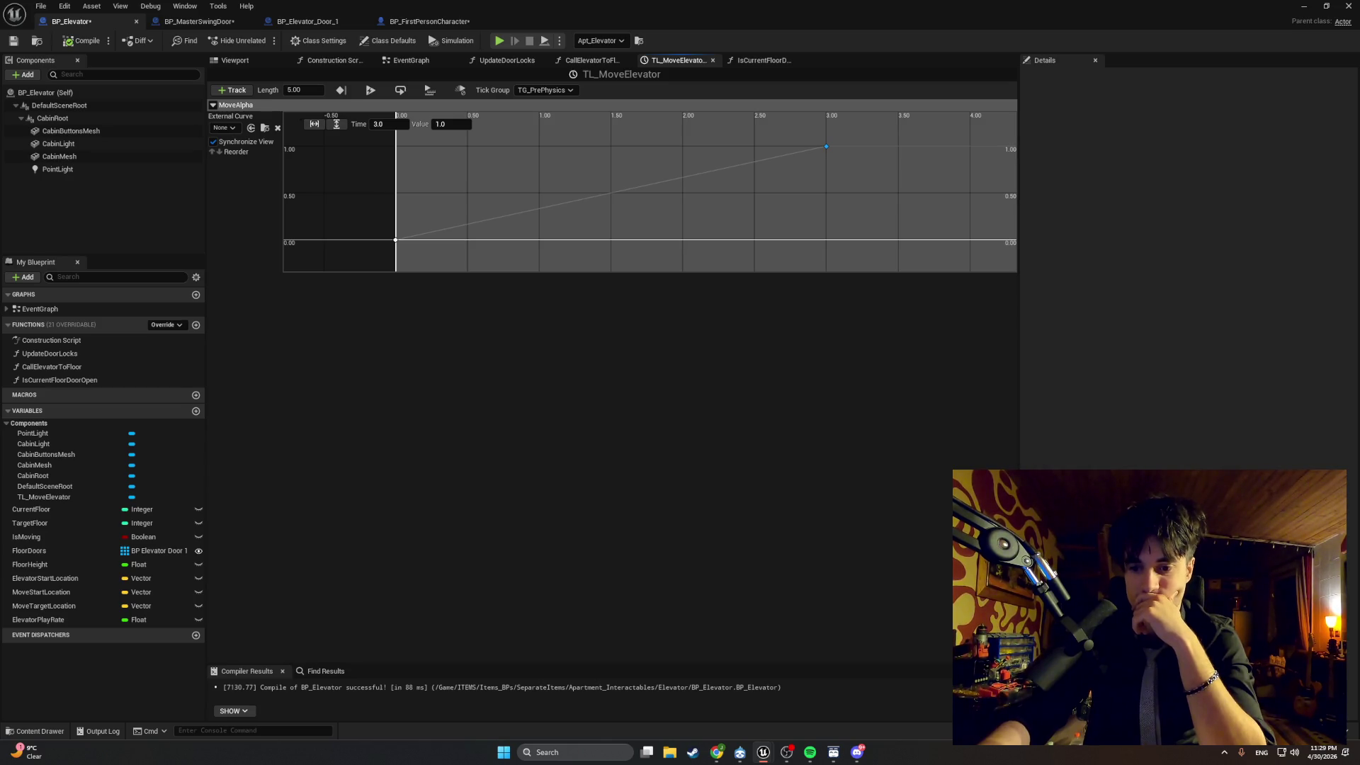
Deselect the curve key, recentre the curve, and capture a screenshot of it.
{"action": "scroll", "coordinate": [677, 240], "scroll_direction": "up", "scroll_amount": 1}
{"action": "scroll", "coordinate": [678, 226], "scroll_direction": "down", "scroll_amount": 3}
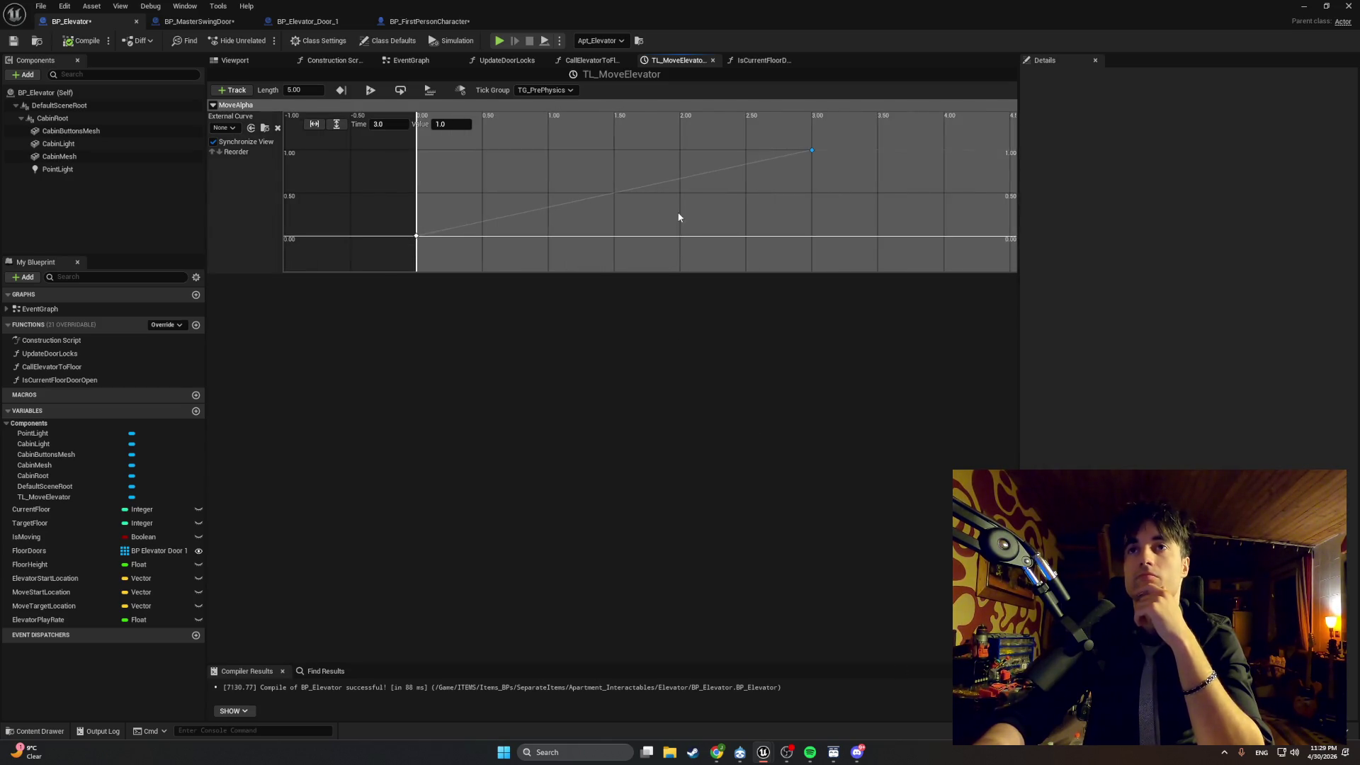
{"action": "right_click", "coordinate": [761, 194]}
{"action": "scroll", "coordinate": [707, 210], "scroll_direction": "down", "scroll_amount": 2}
{"action": "left_click", "coordinate": [676, 202]}
{"action": "left_click_drag", "start_coordinate": [673, 200], "coordinate": [641, 208]}
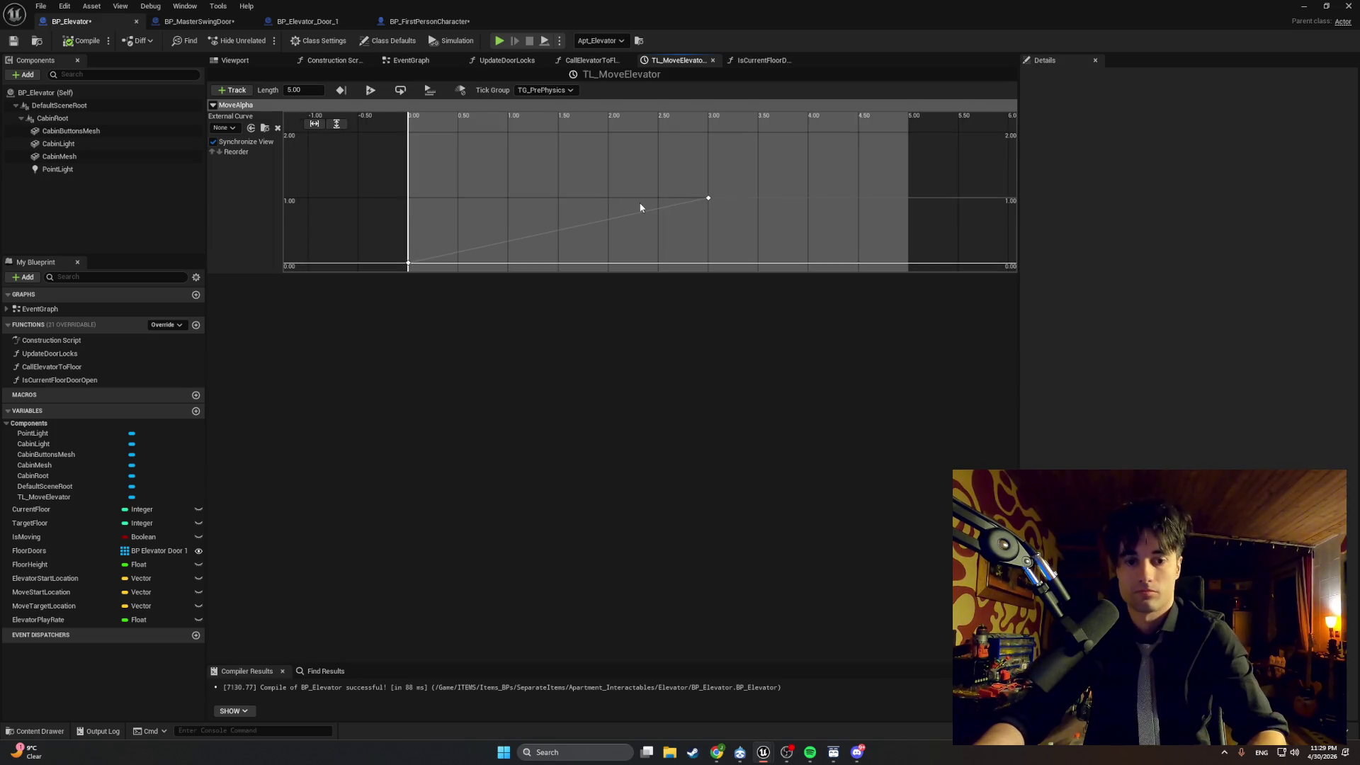
{"action": "key", "text": "super+shift+s"}
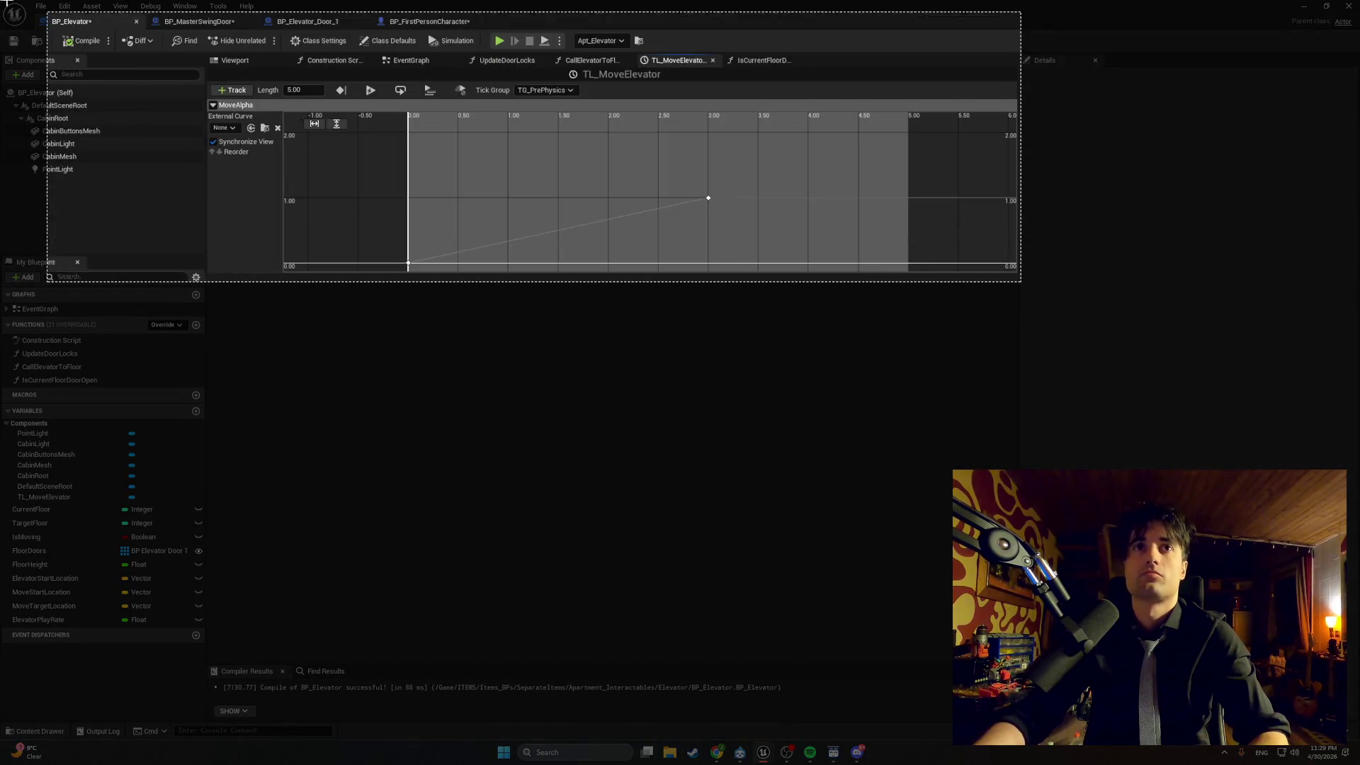
{"action": "left_click", "coordinate": [1010, 275]}
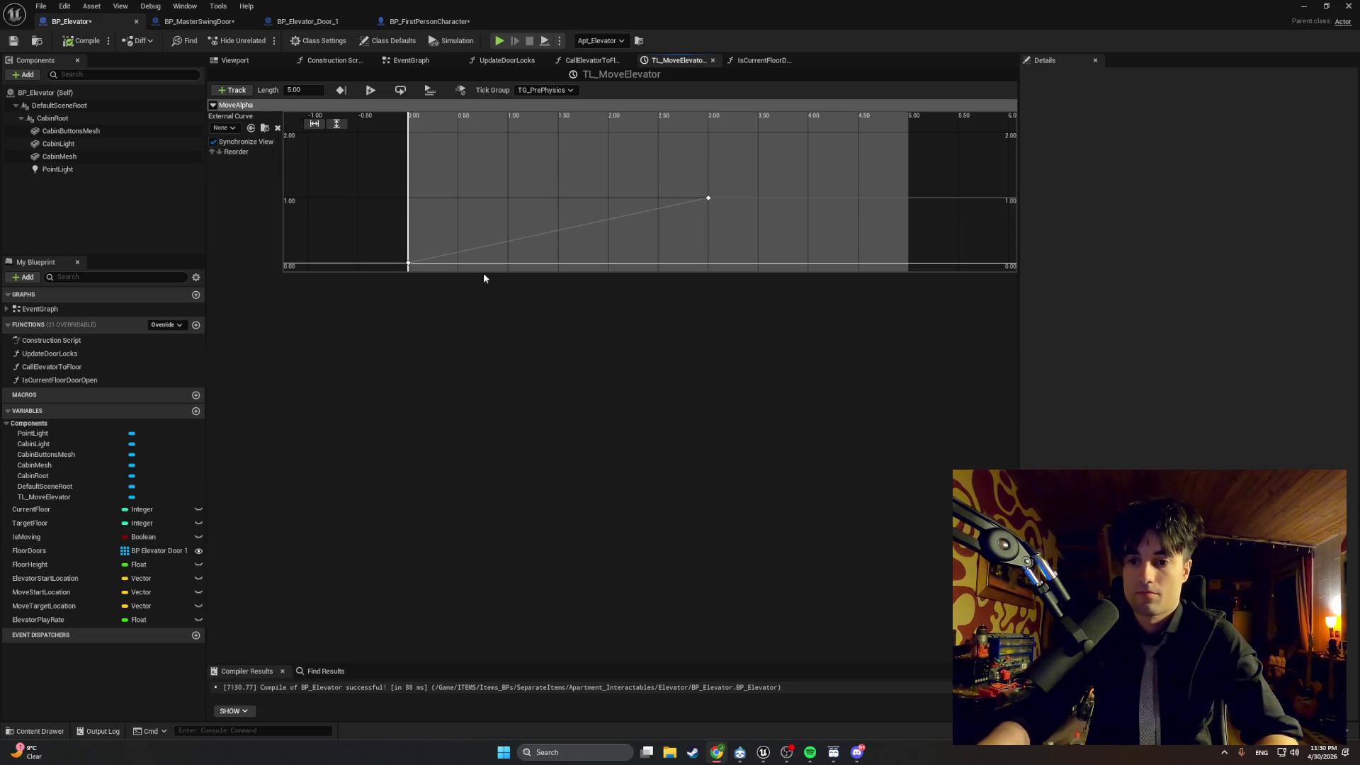
Set the timeline length to 3, recompile BP_Elevator, and minimize the Blueprint editor.
{"action": "left_click", "coordinate": [307, 90]}
{"action": "type", "text": "3"}
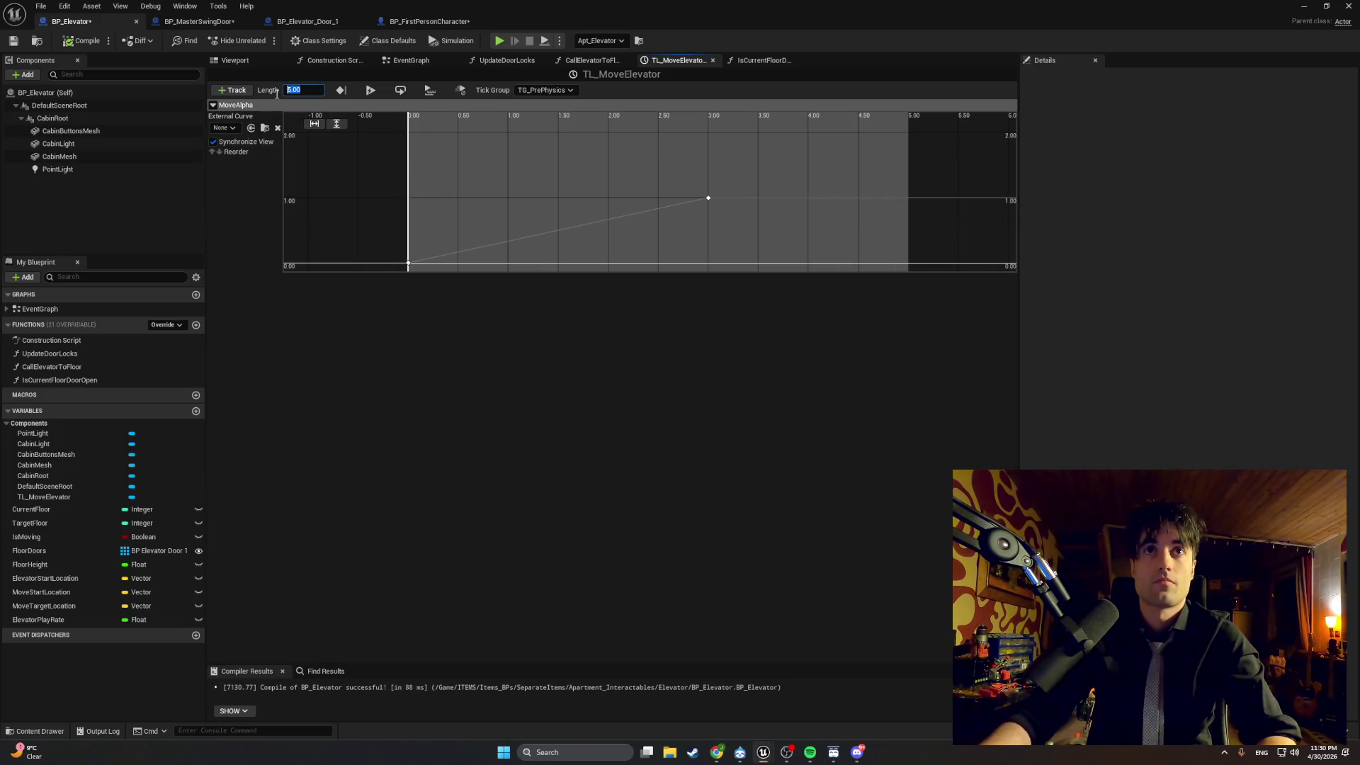
{"action": "key", "text": "Return"}
{"action": "left_click", "coordinate": [82, 40]}
{"action": "left_click", "coordinate": [1304, 6]}
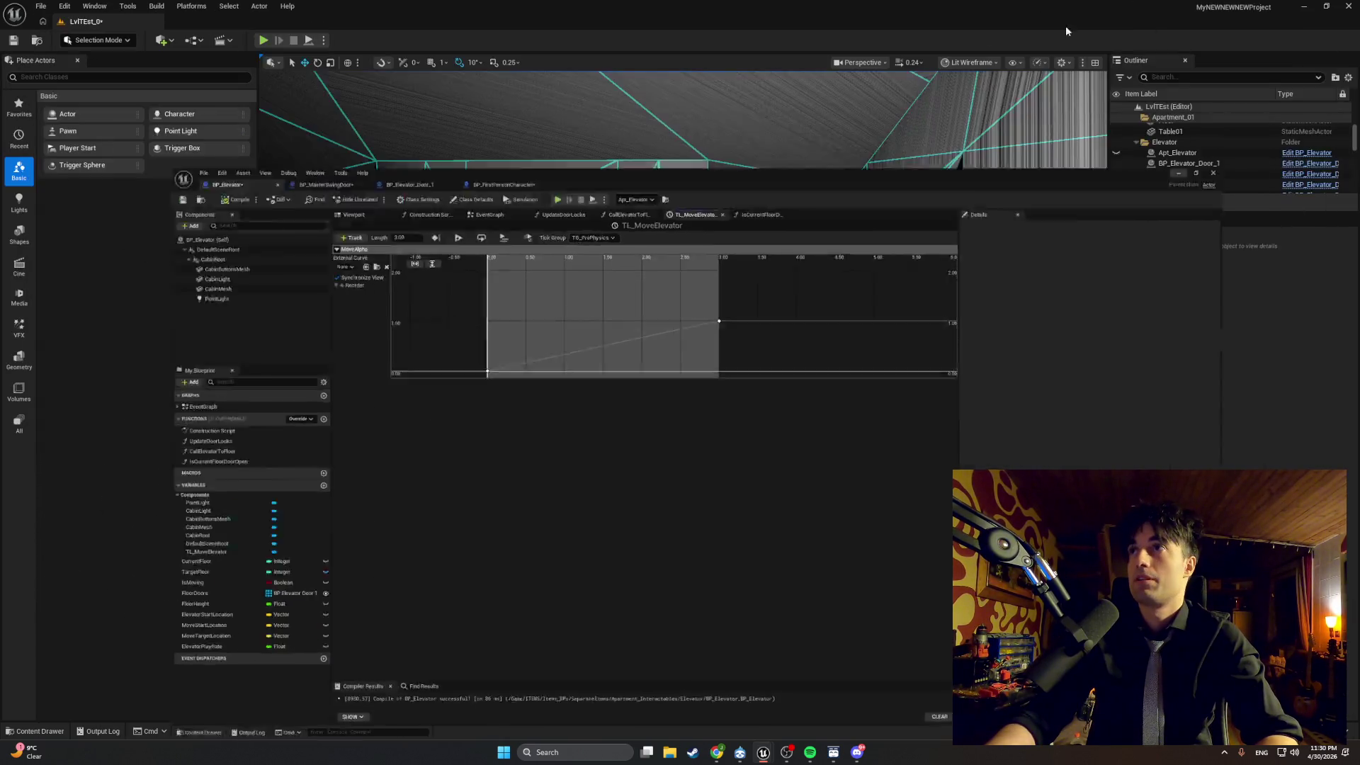
{"action": "left_click", "coordinate": [264, 40]}
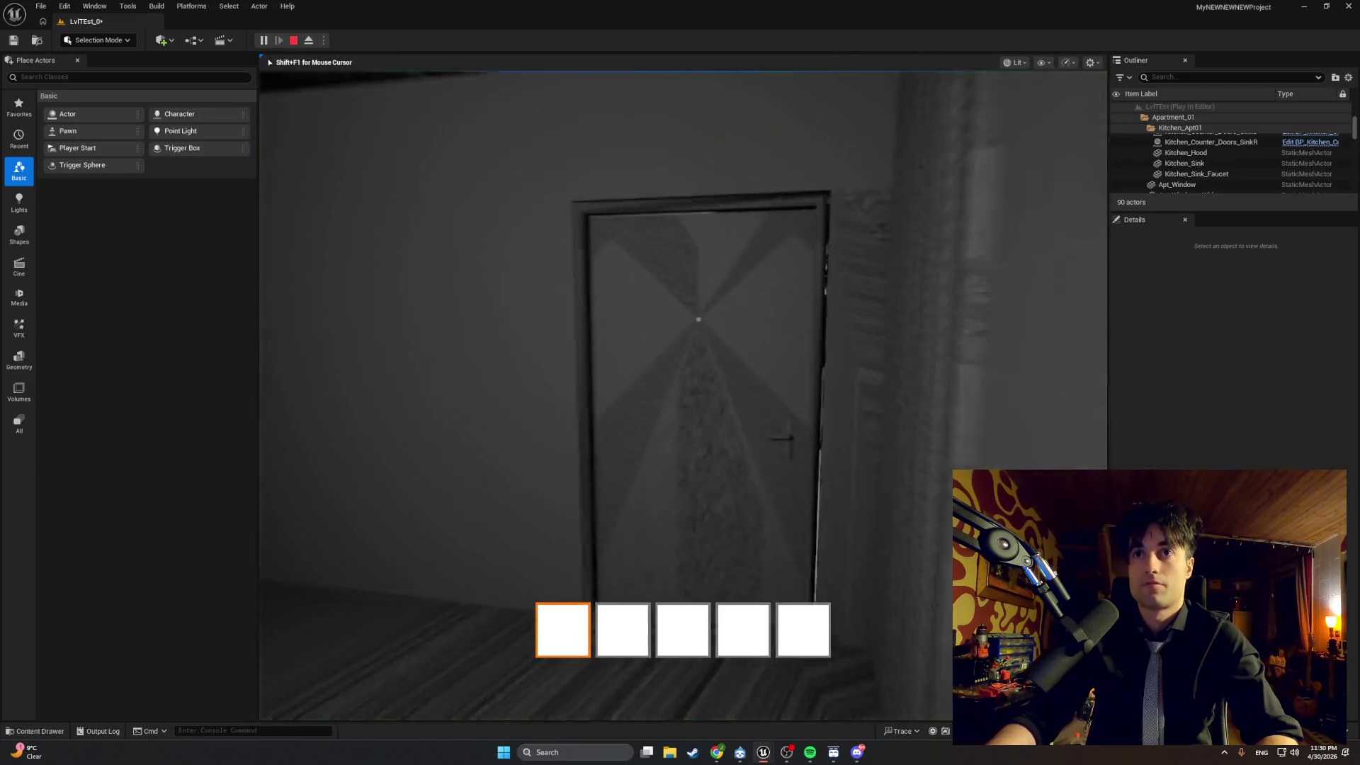
{"action": "key", "text": "w"}
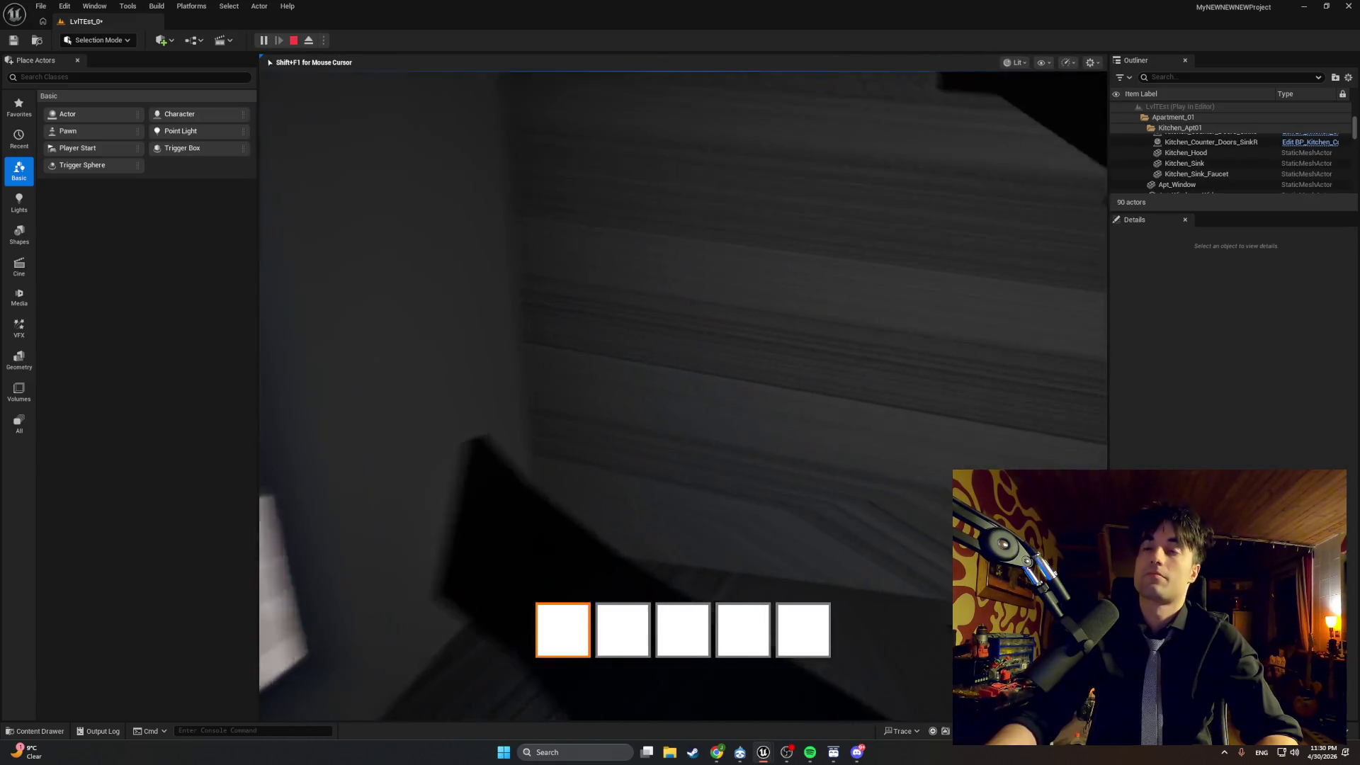
{"action": "key", "text": "w"}
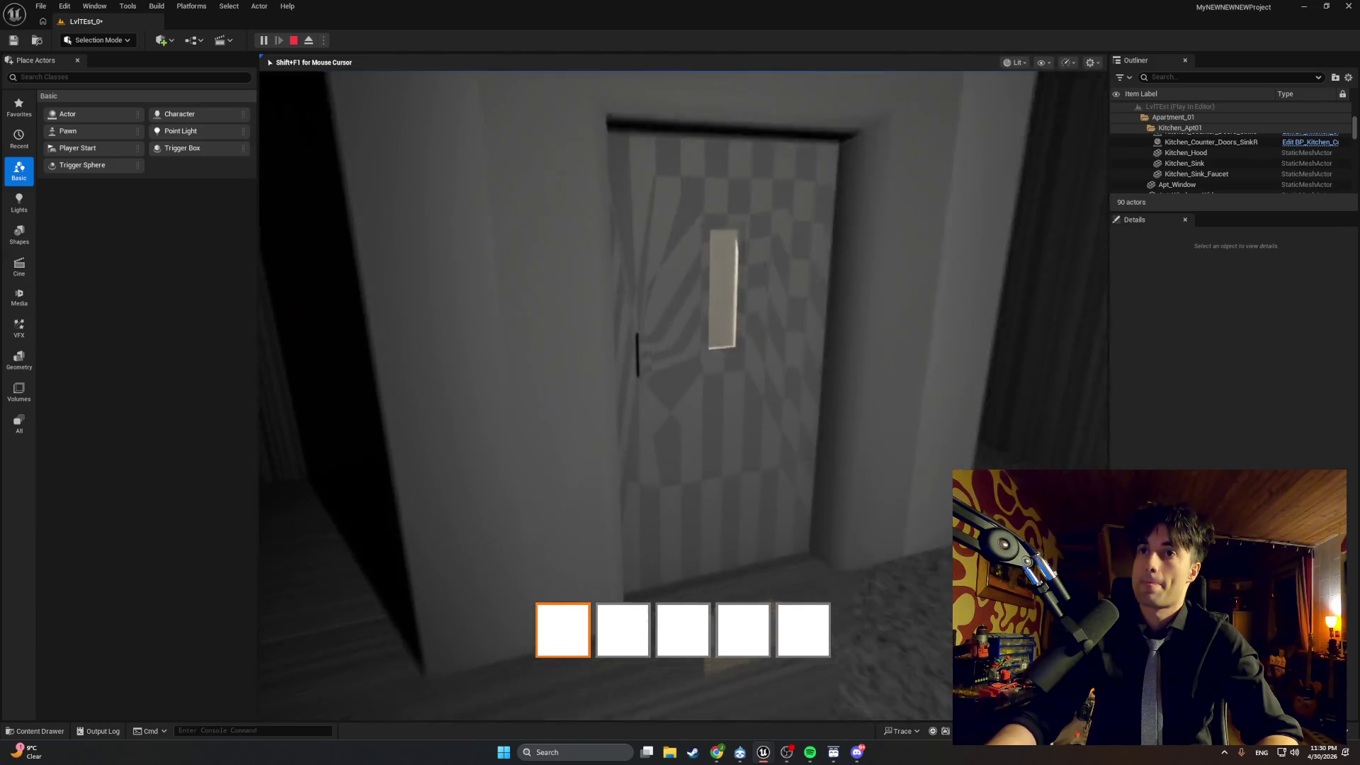
{"action": "key", "text": "w"}
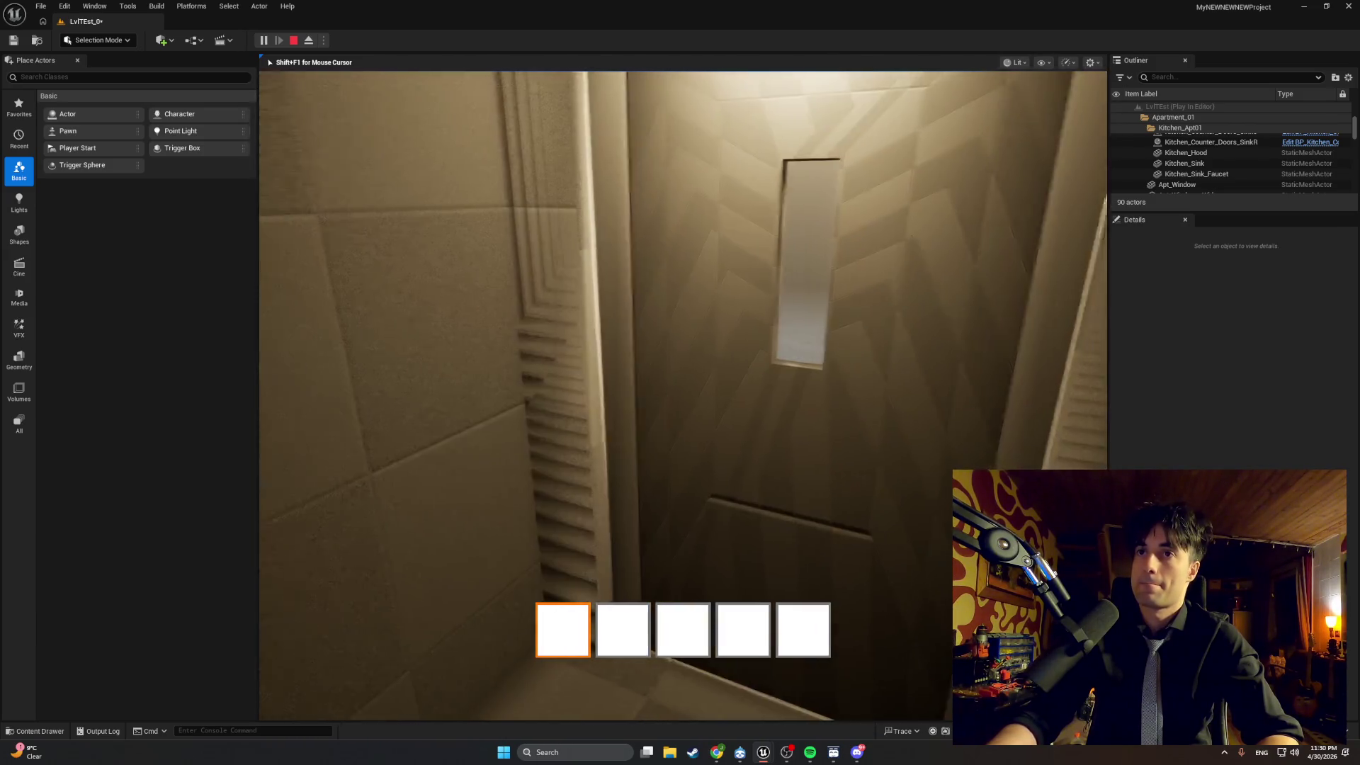
{"action": "key", "text": "w"}
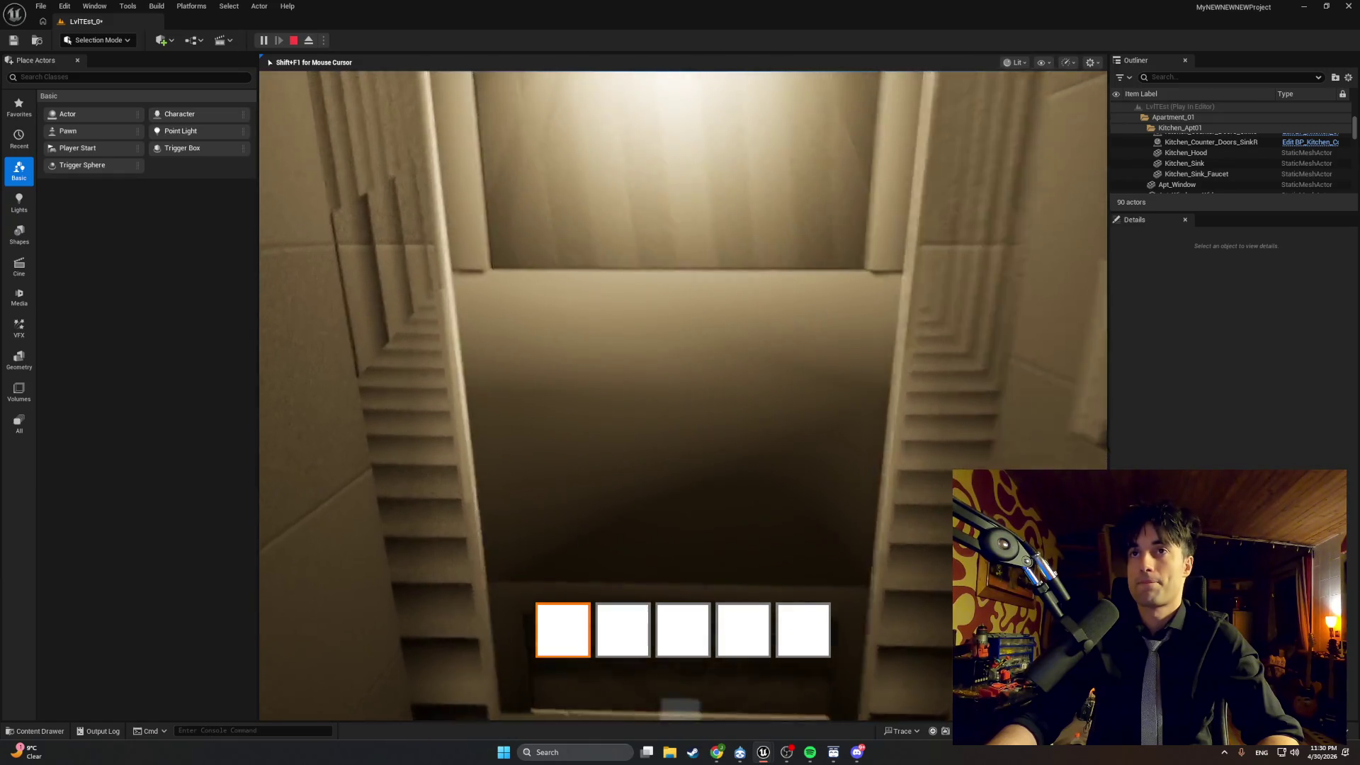
{"action": "key", "text": "w"}
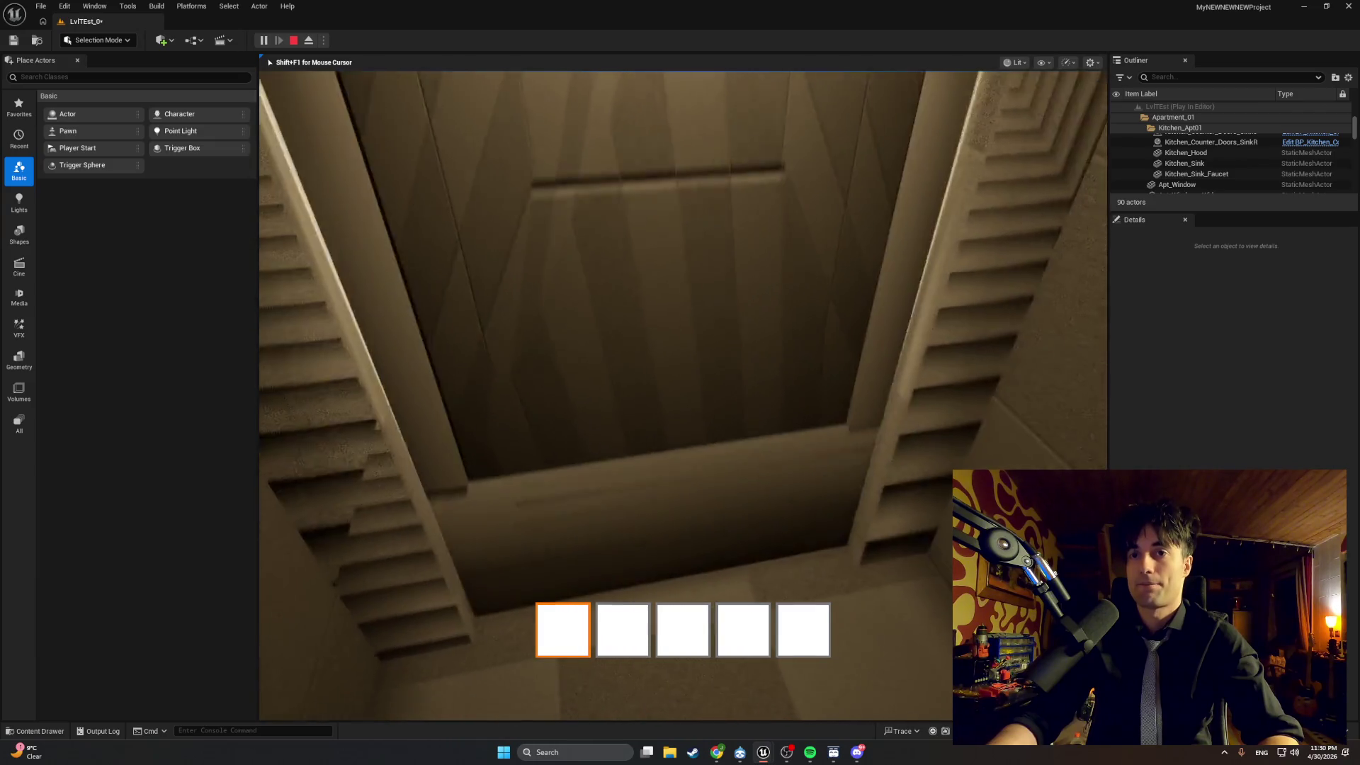
{"action": "key", "text": "e"}
{"action": "key", "text": "w"}
{"action": "key", "text": "e"}
{"action": "key", "text": "e"}
{"action": "key", "text": "e"}
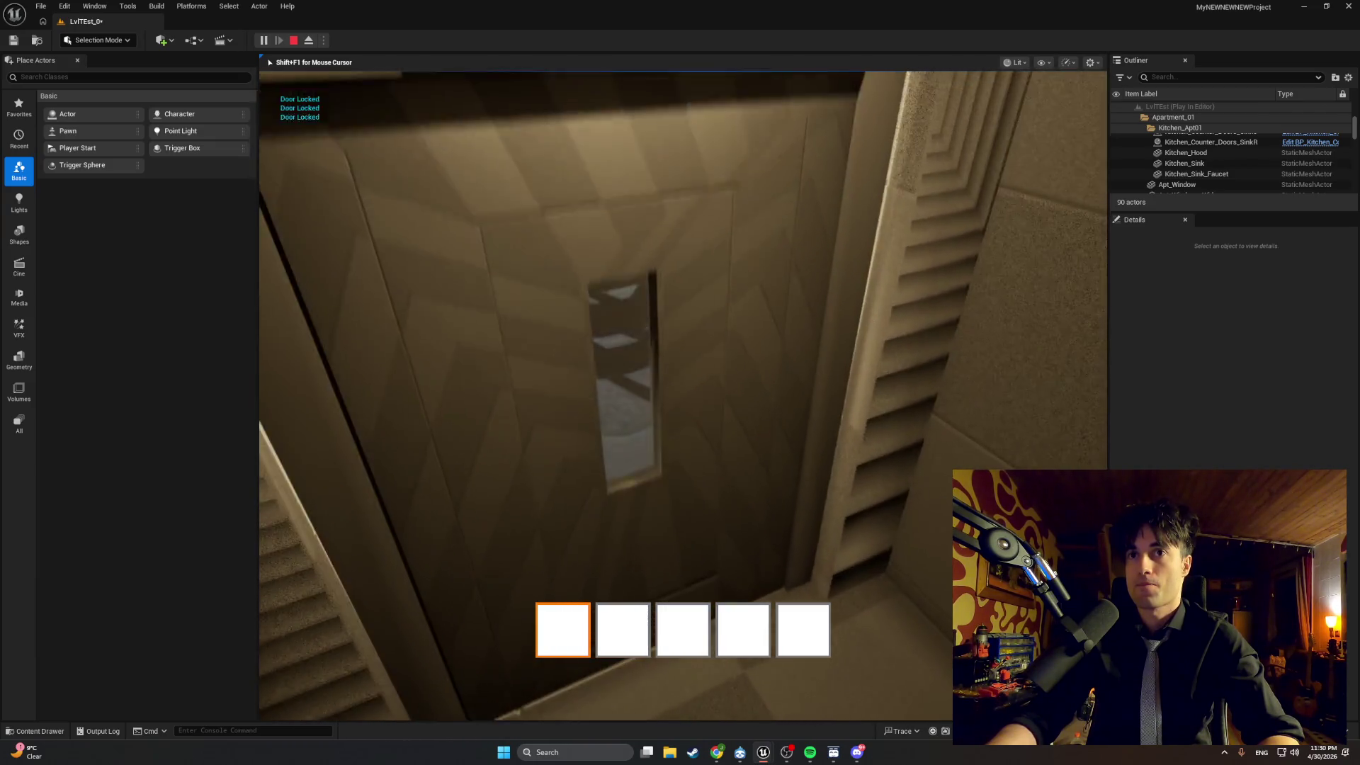
{"action": "key", "text": "w"}
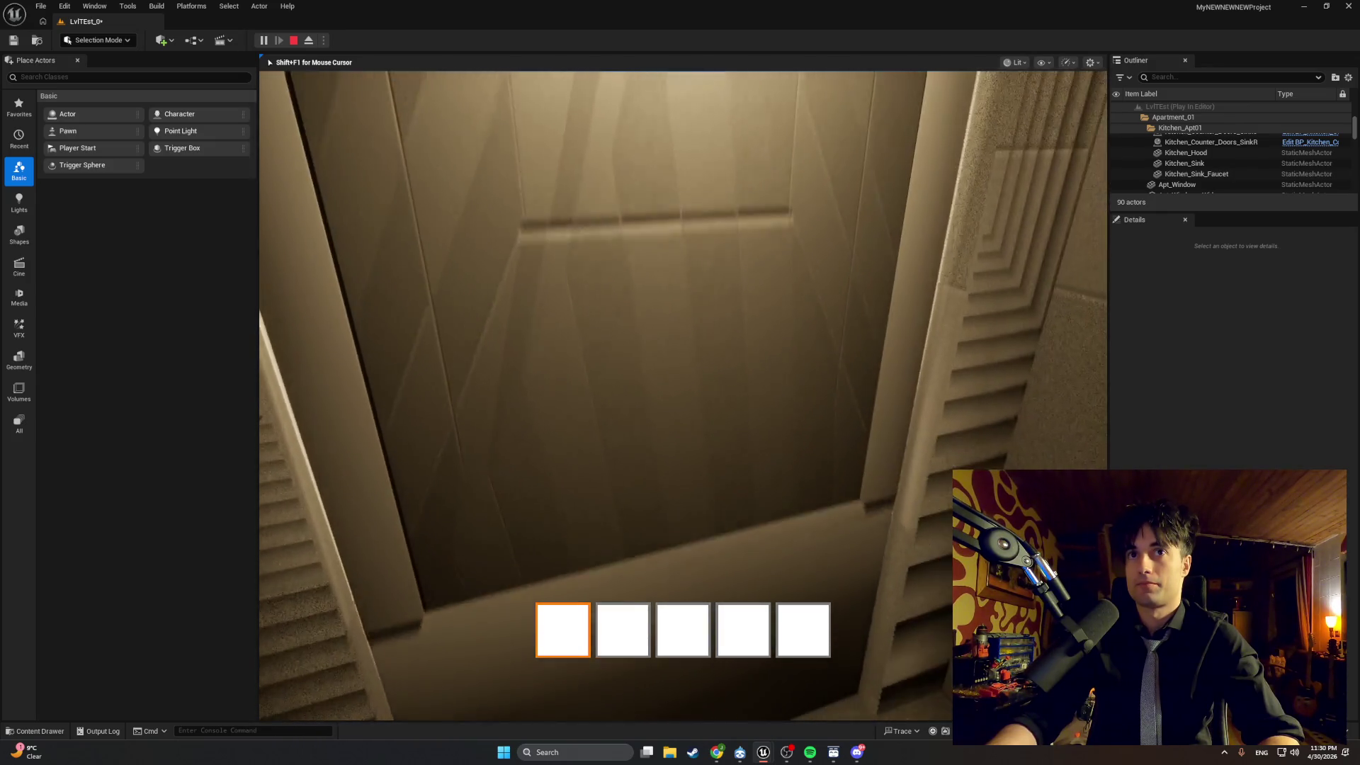
{"action": "key", "text": "e"}
{"action": "key", "text": "e"}
{"action": "key", "text": "e"}
{"action": "key", "text": "Escape"}
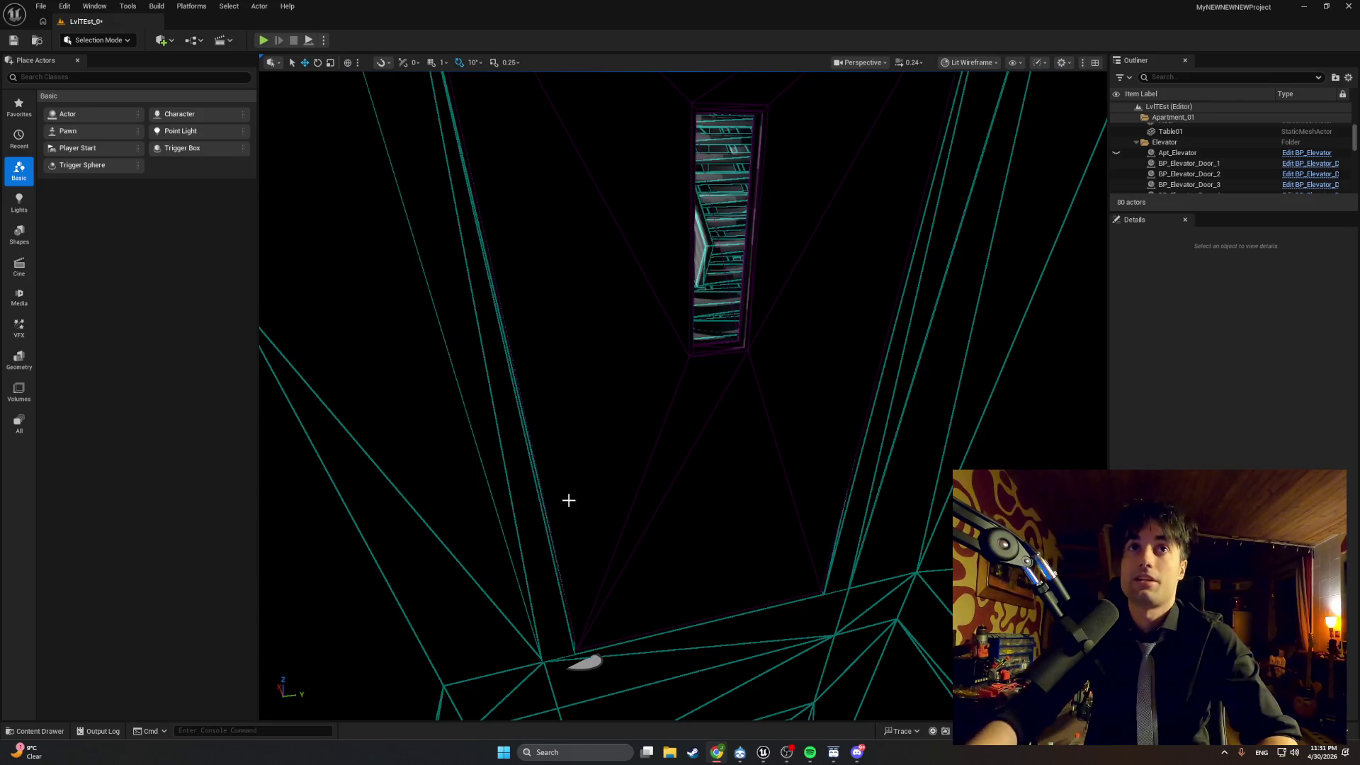
Start a playtest and walk to the stairwell door, opening and shutting it several times.
{"action": "key", "text": "alt+p"}
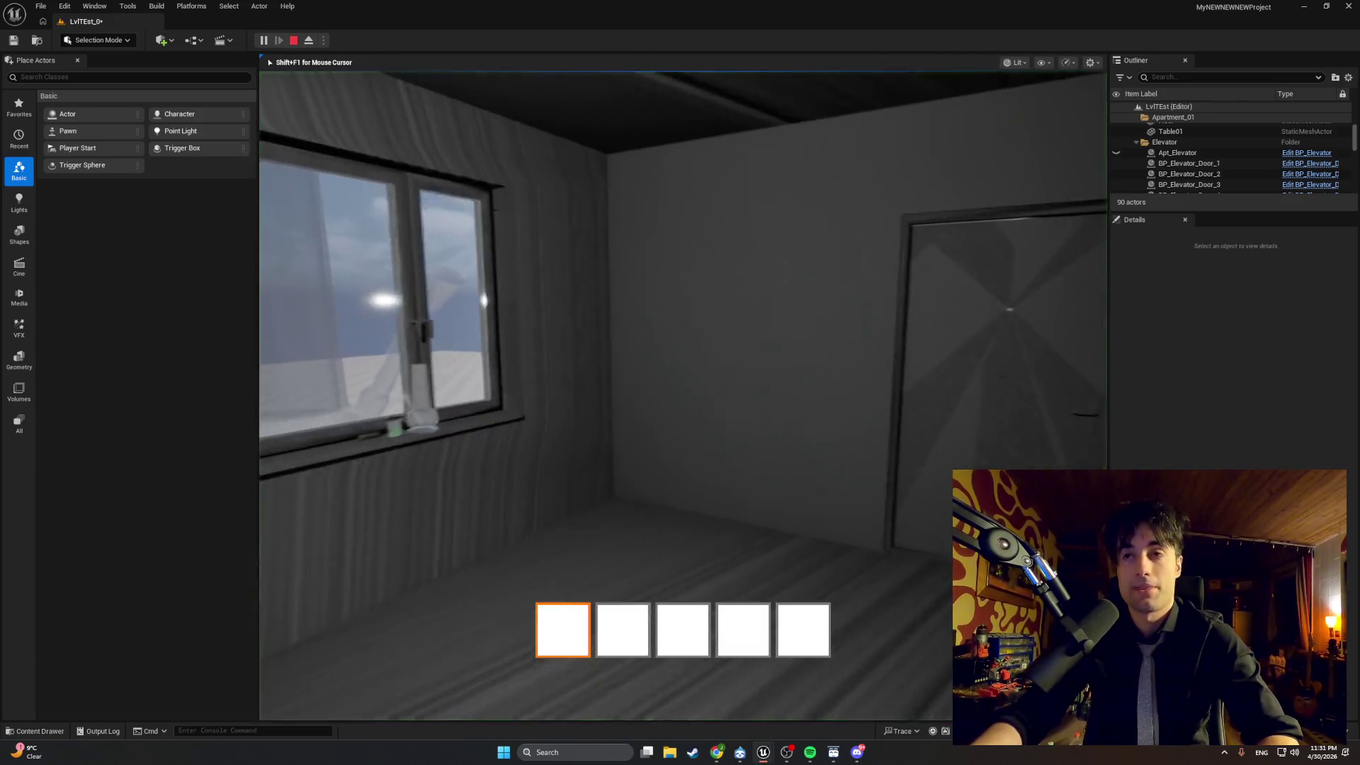
{"action": "key", "text": "w"}
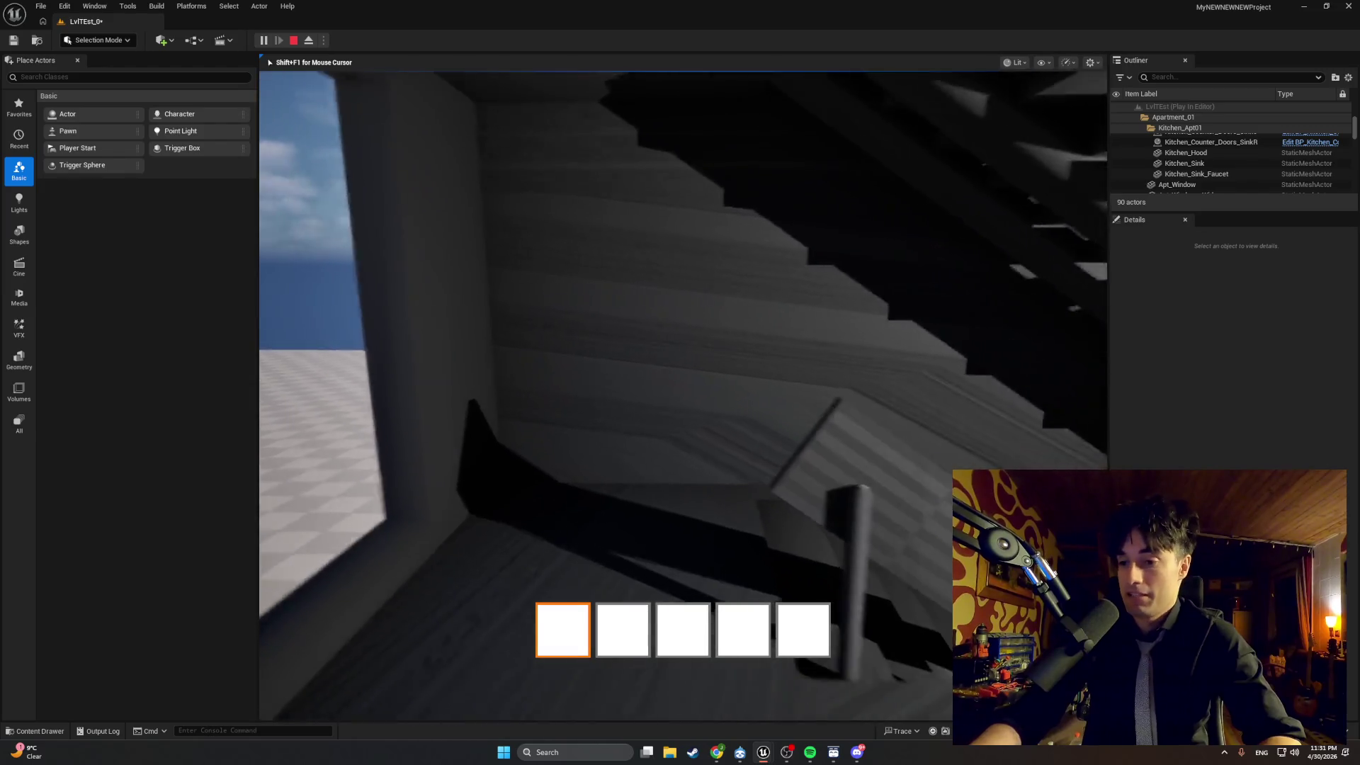
{"action": "key", "text": "w"}
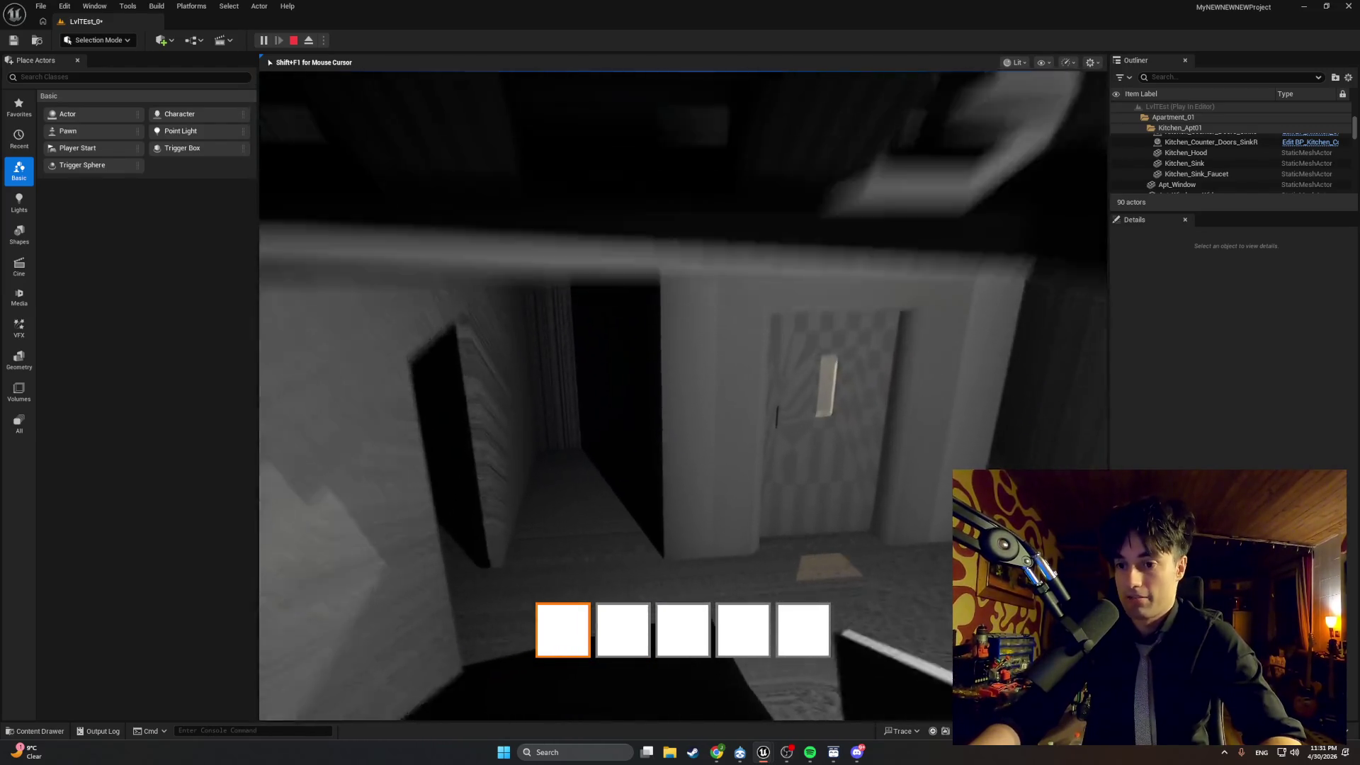
{"action": "key", "text": "w"}
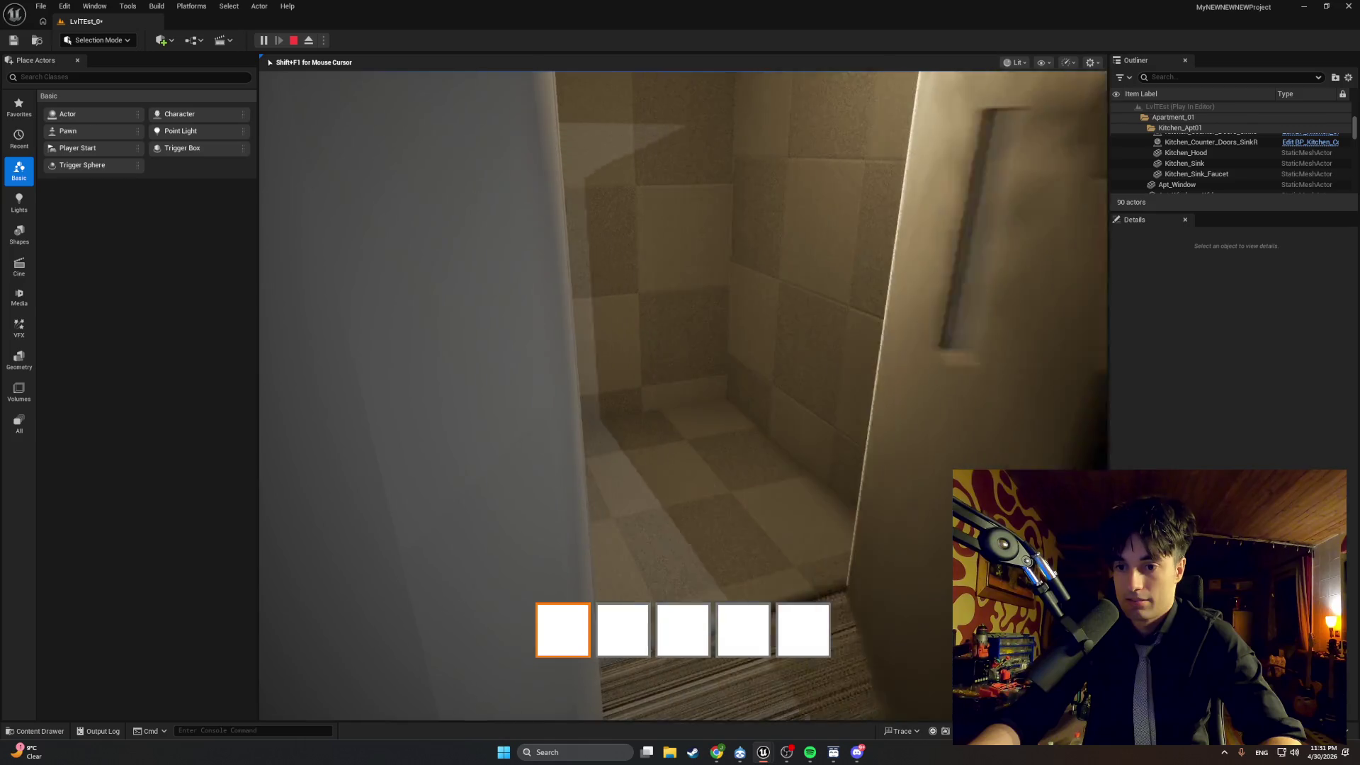
{"action": "key", "text": "w"}
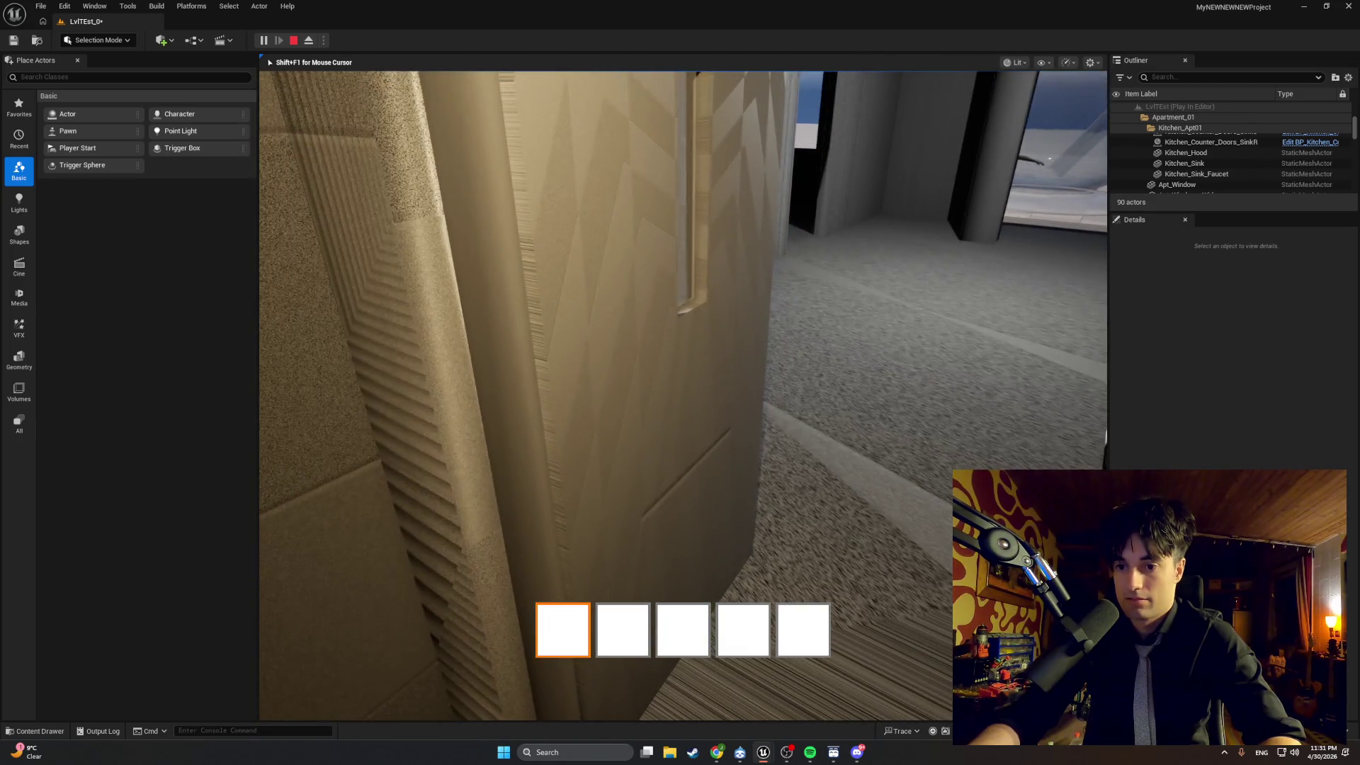
{"action": "key", "text": "e"}
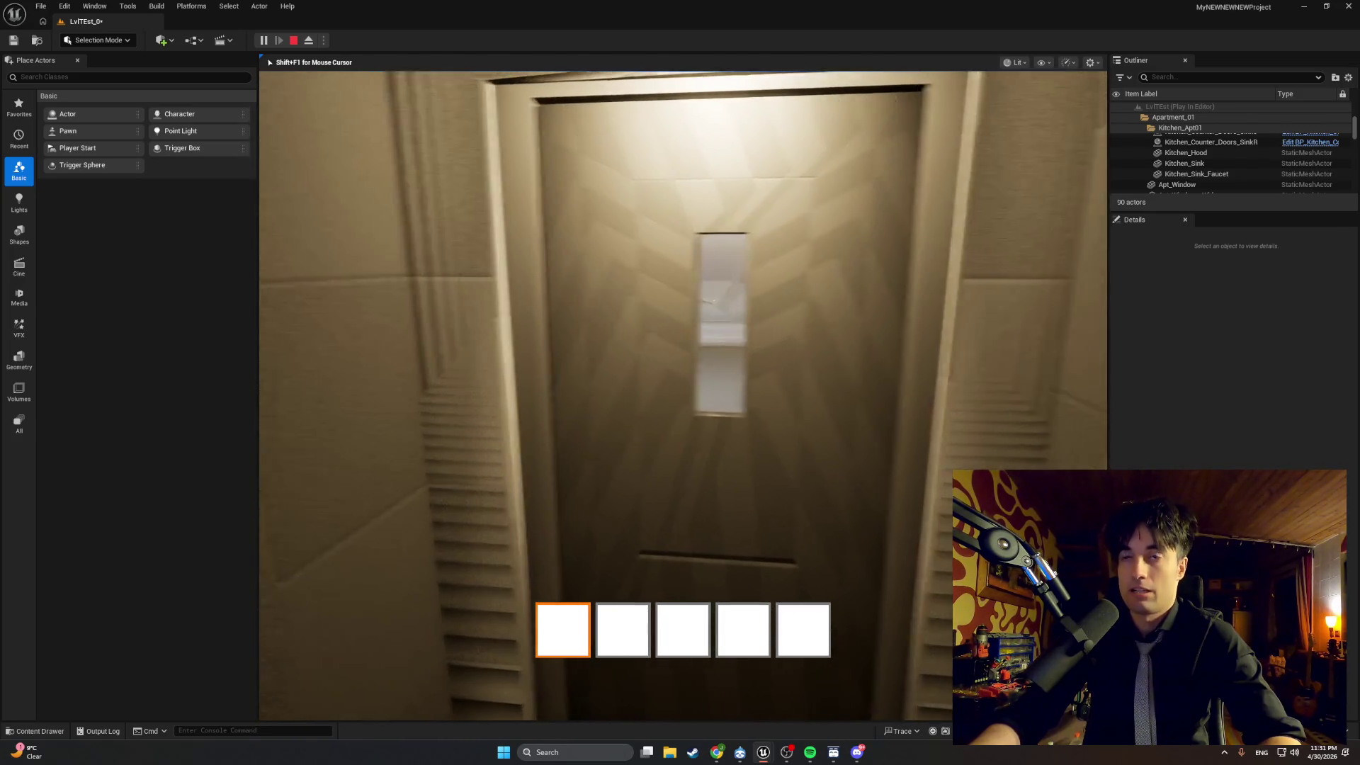
{"action": "key", "text": "w"}
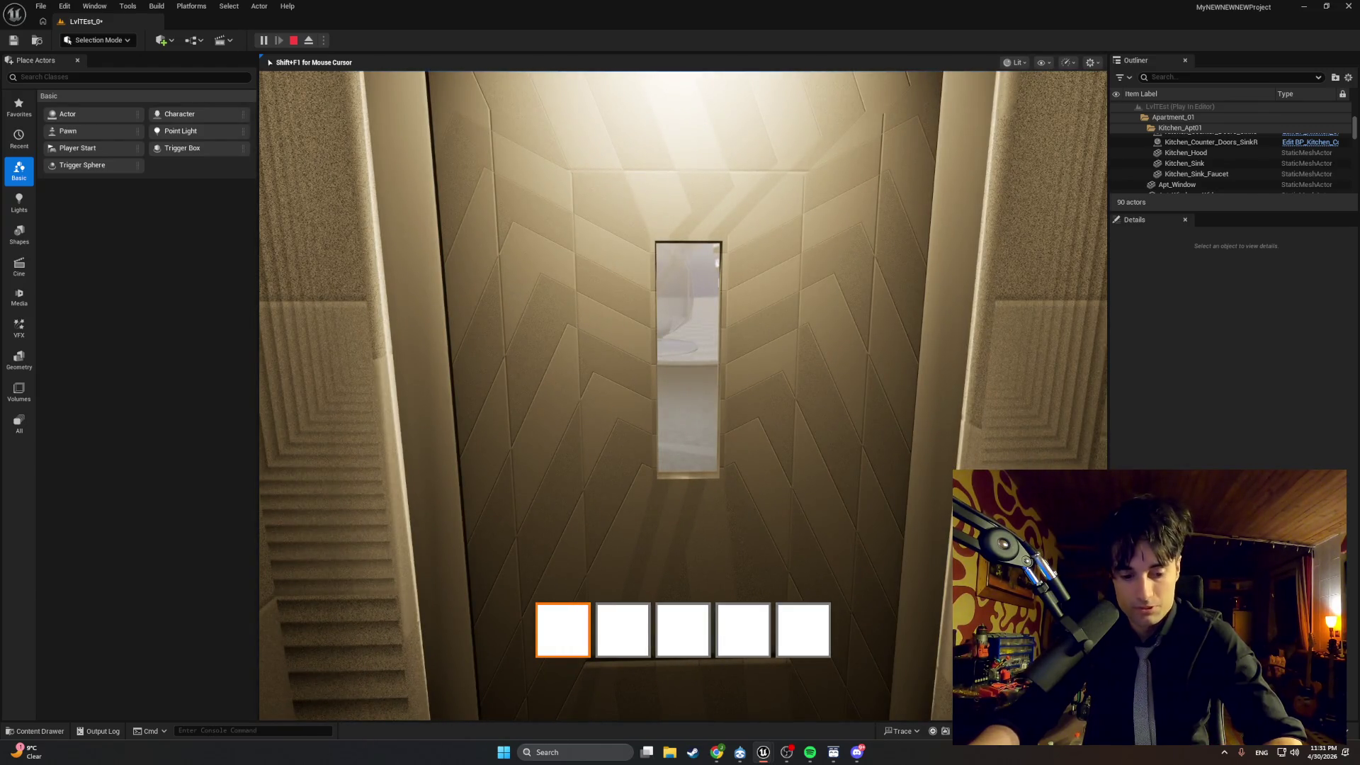
{"action": "key", "text": "e"}
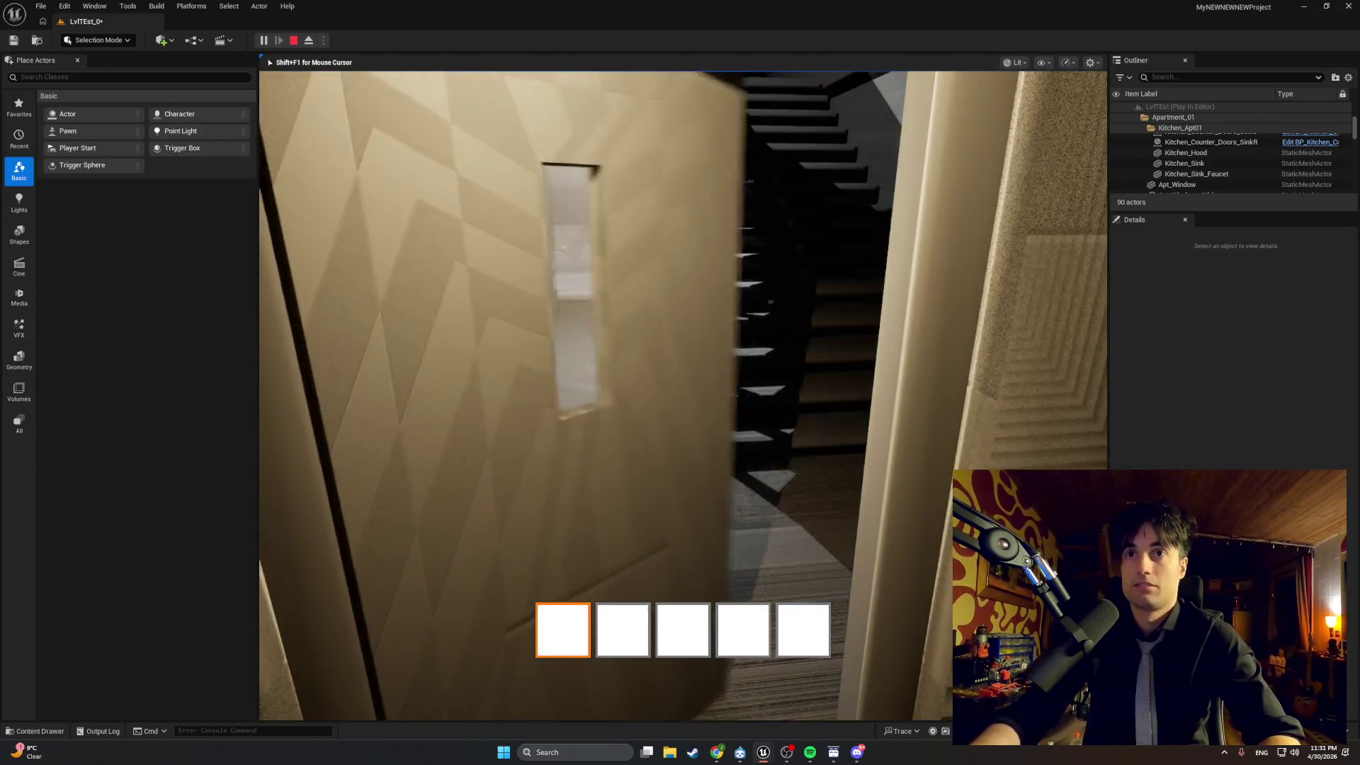
{"action": "key", "text": "e"}
{"action": "key", "text": "e"}
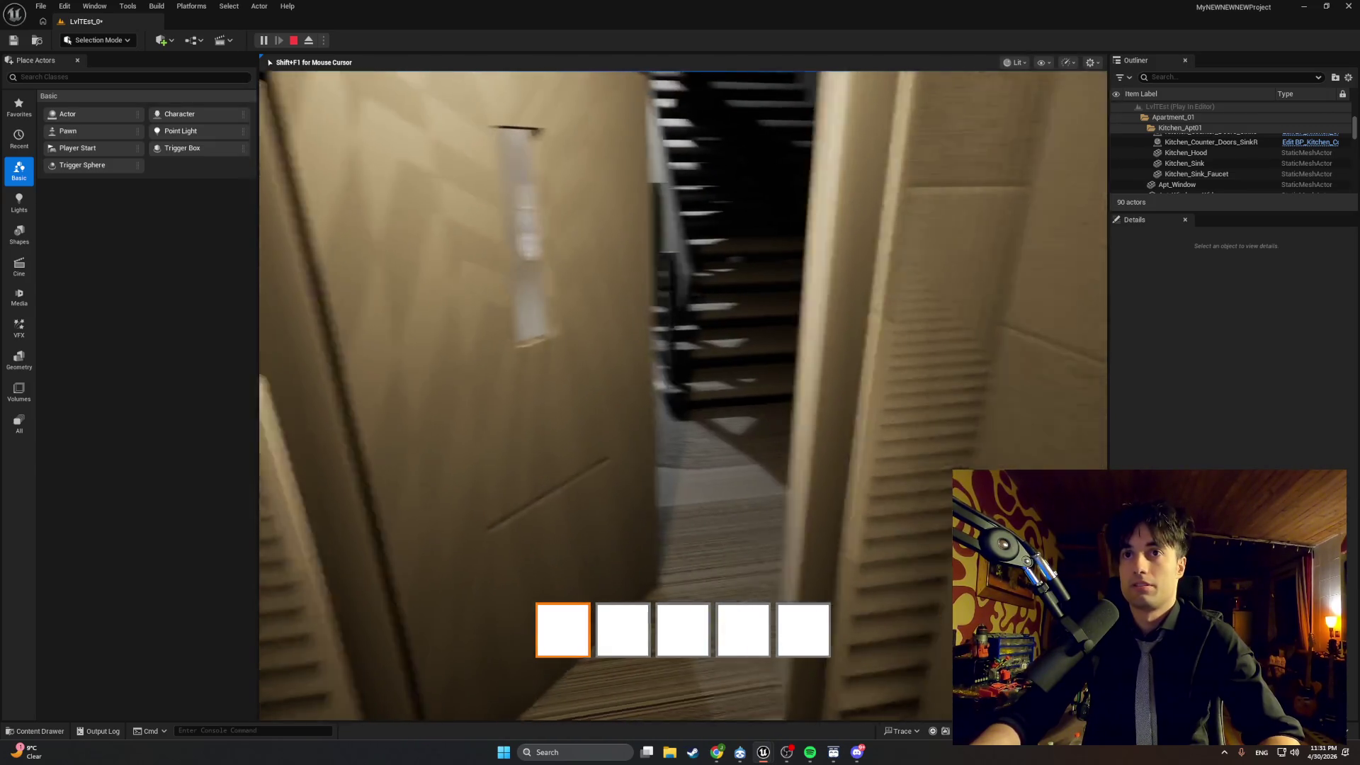
{"action": "key", "text": "e"}
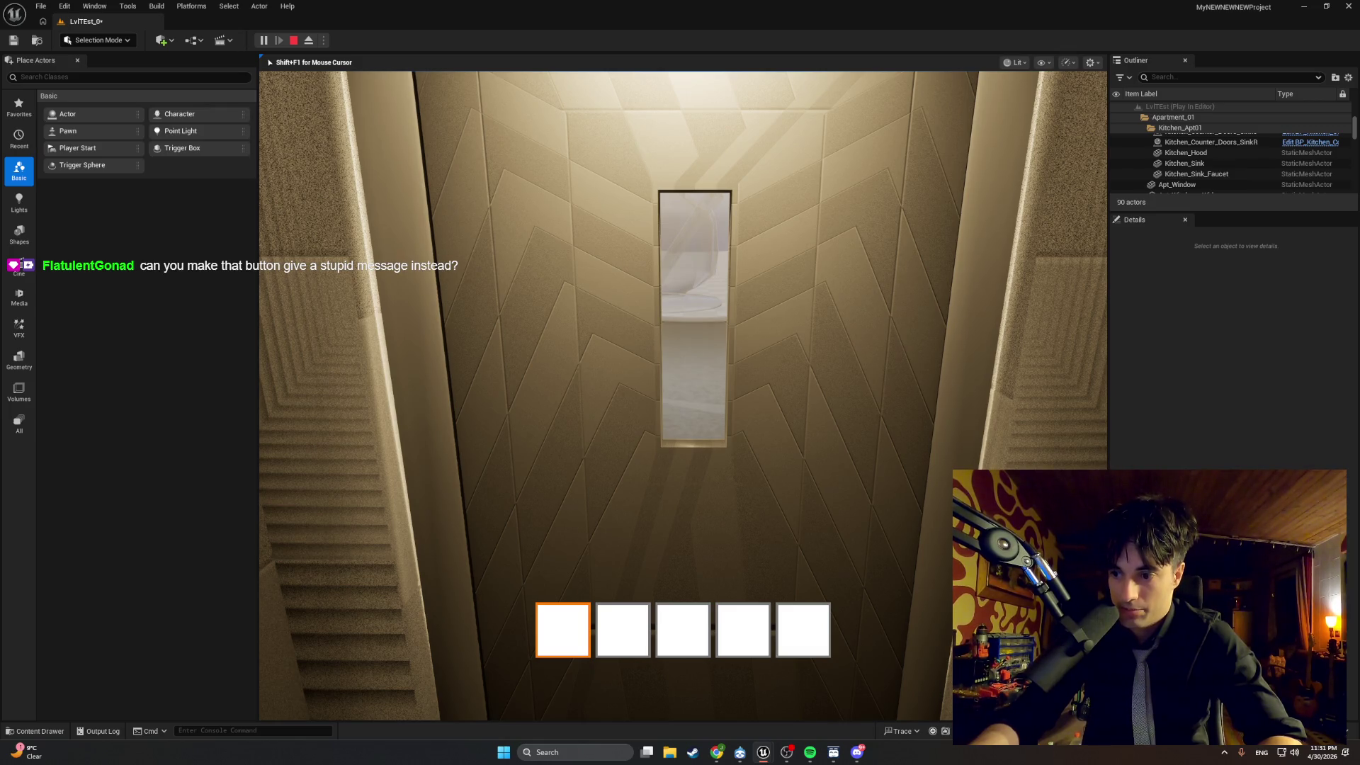
Walk the hallway, open and enter the lit closet, visit the window room, then stop the playtest.
{"action": "key", "text": "w"}
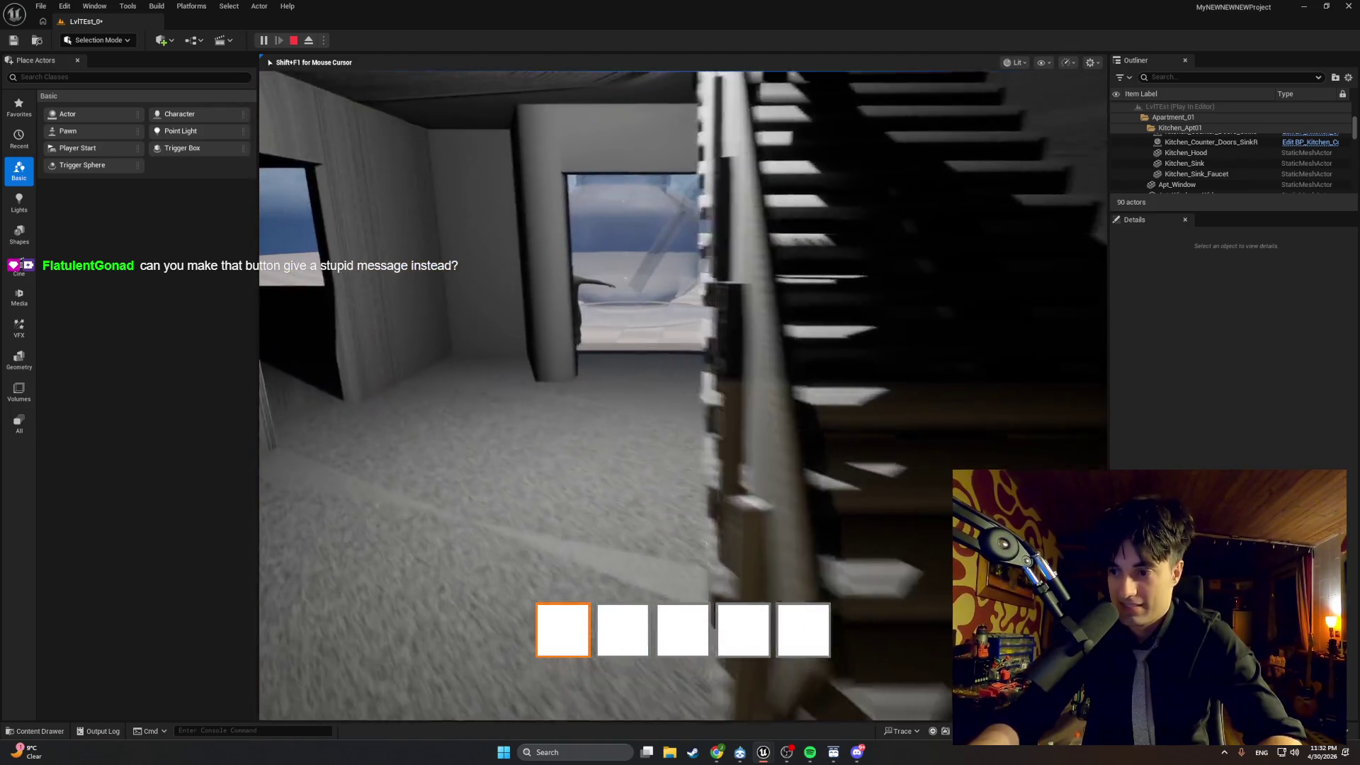
{"action": "key", "text": "w"}
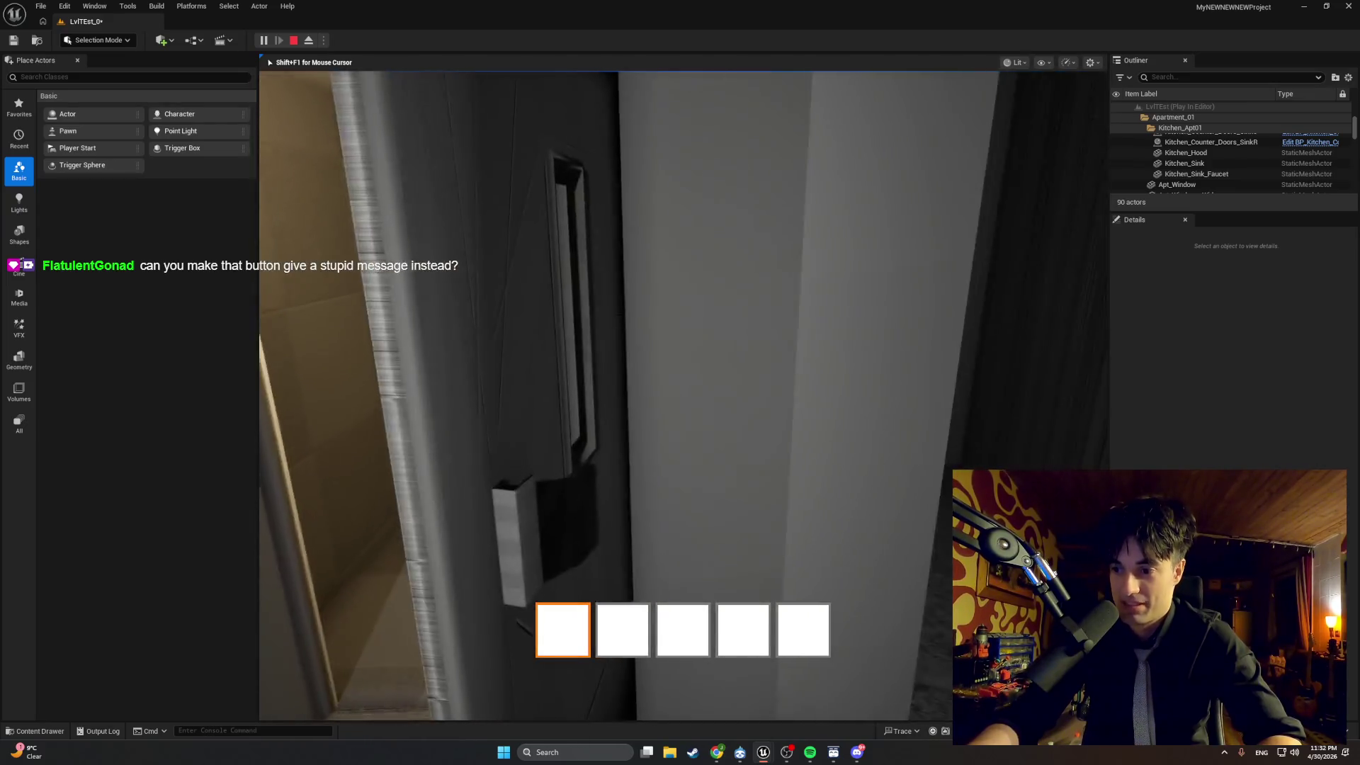
{"action": "key", "text": "w"}
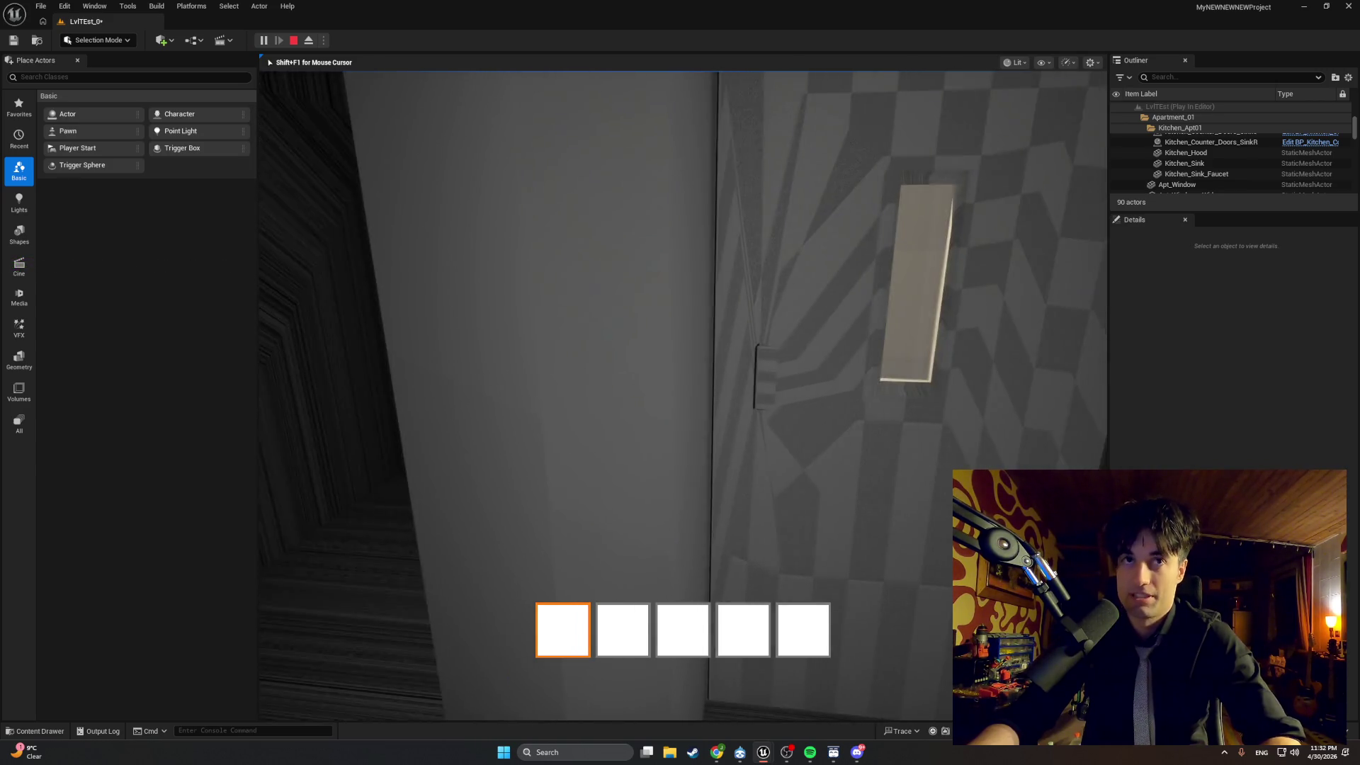
{"action": "key", "text": "s"}
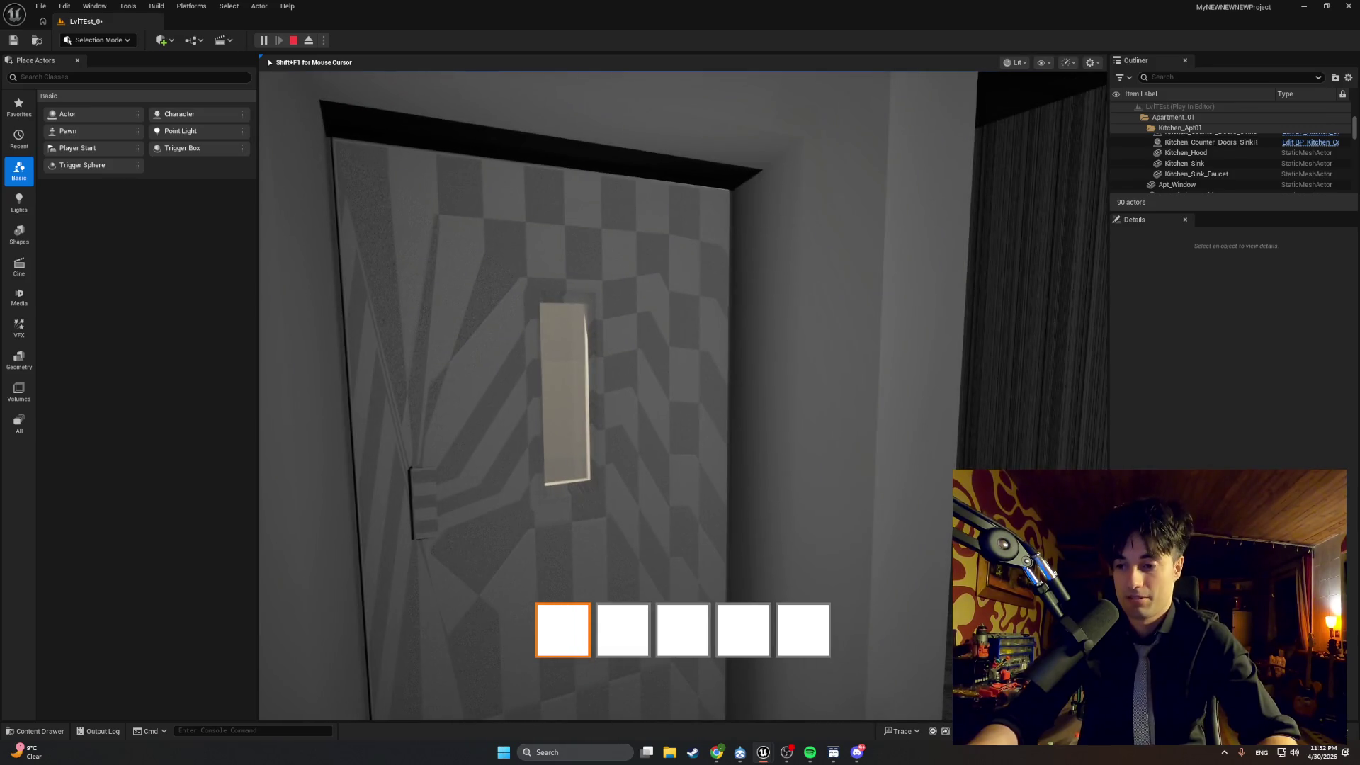
{"action": "key", "text": "e"}
{"action": "key", "text": "w"}
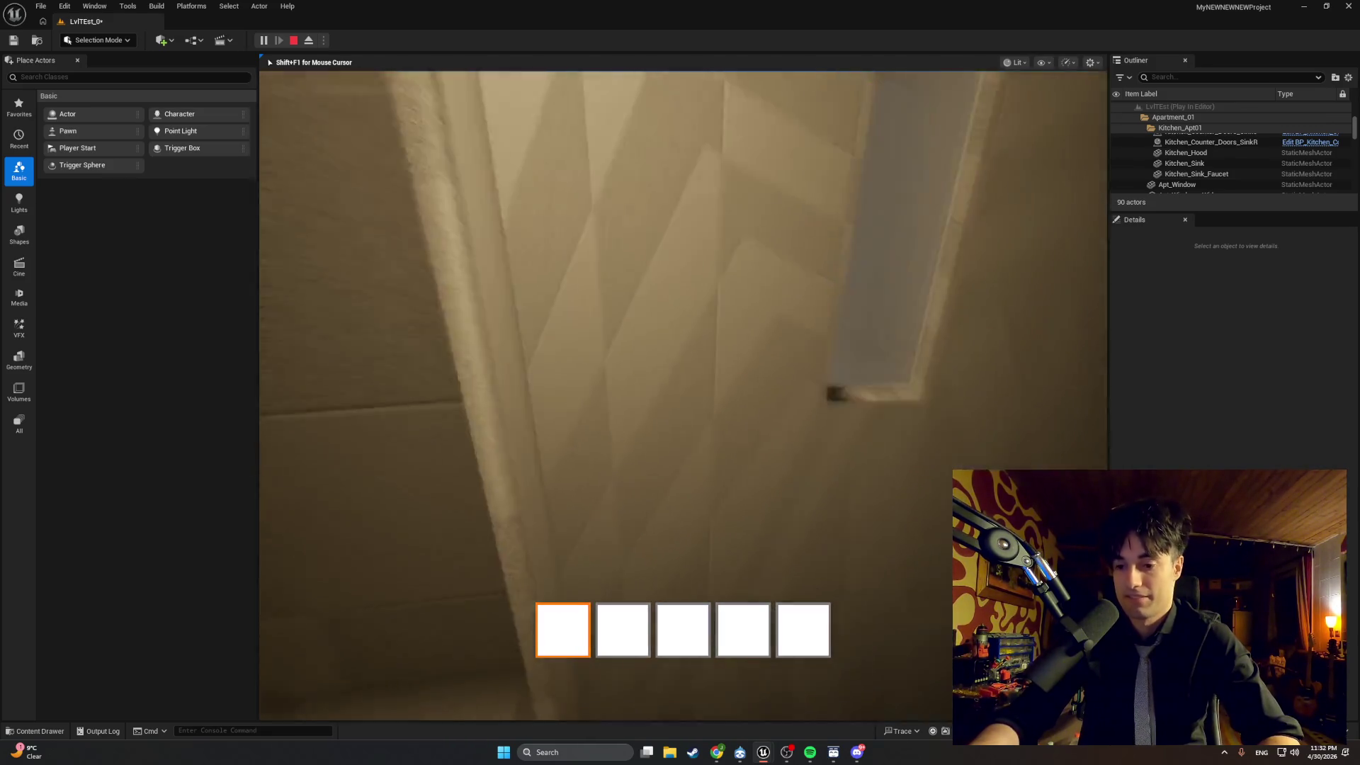
{"action": "key", "text": "s"}
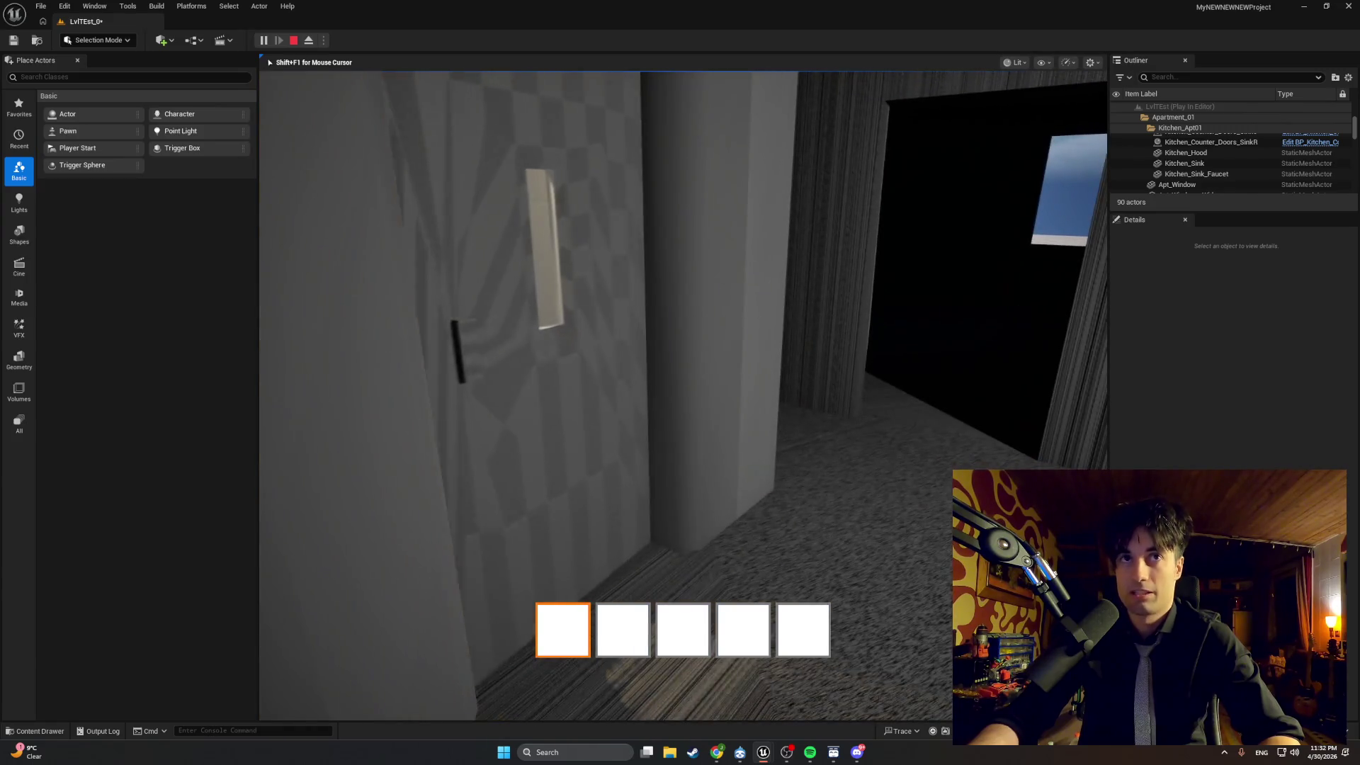
{"action": "key", "text": "w"}
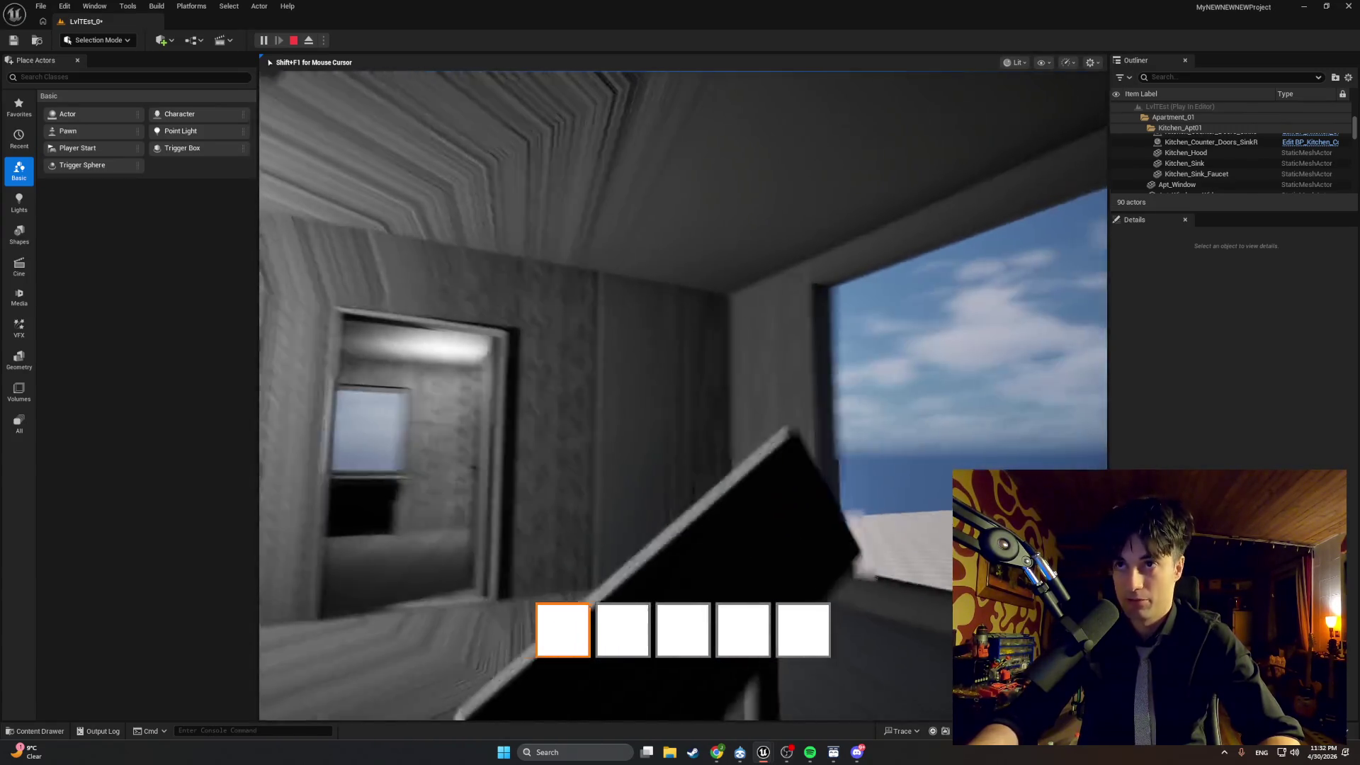
{"action": "key", "text": "w"}
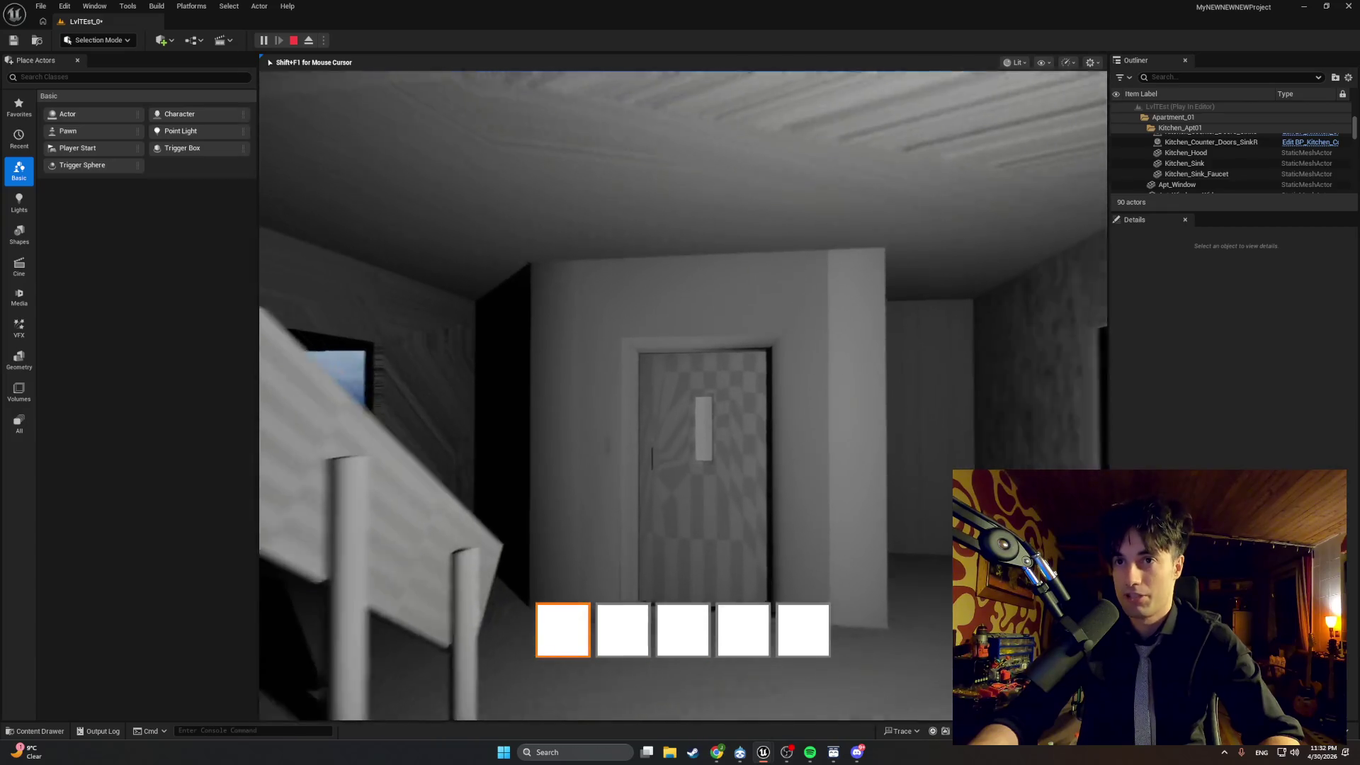
{"action": "key", "text": "w"}
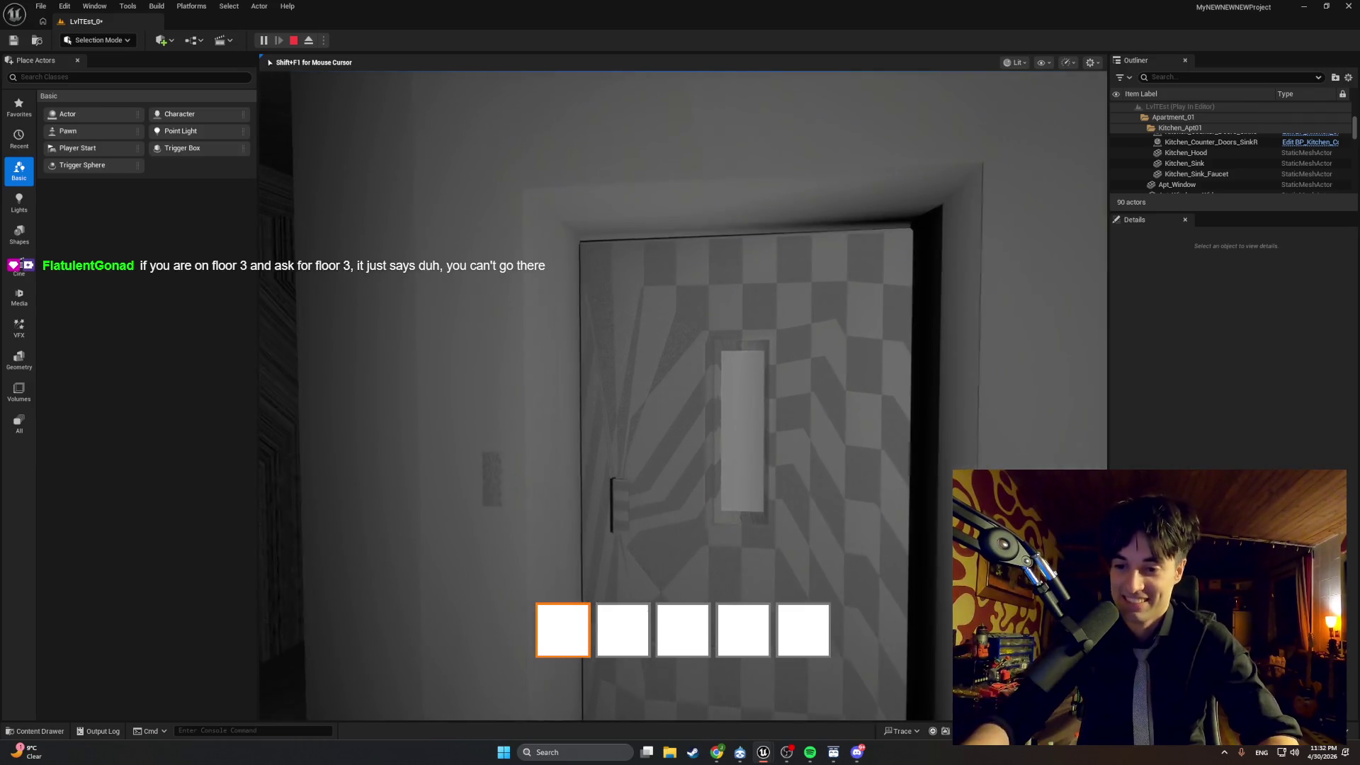
{"action": "key", "text": "Escape"}
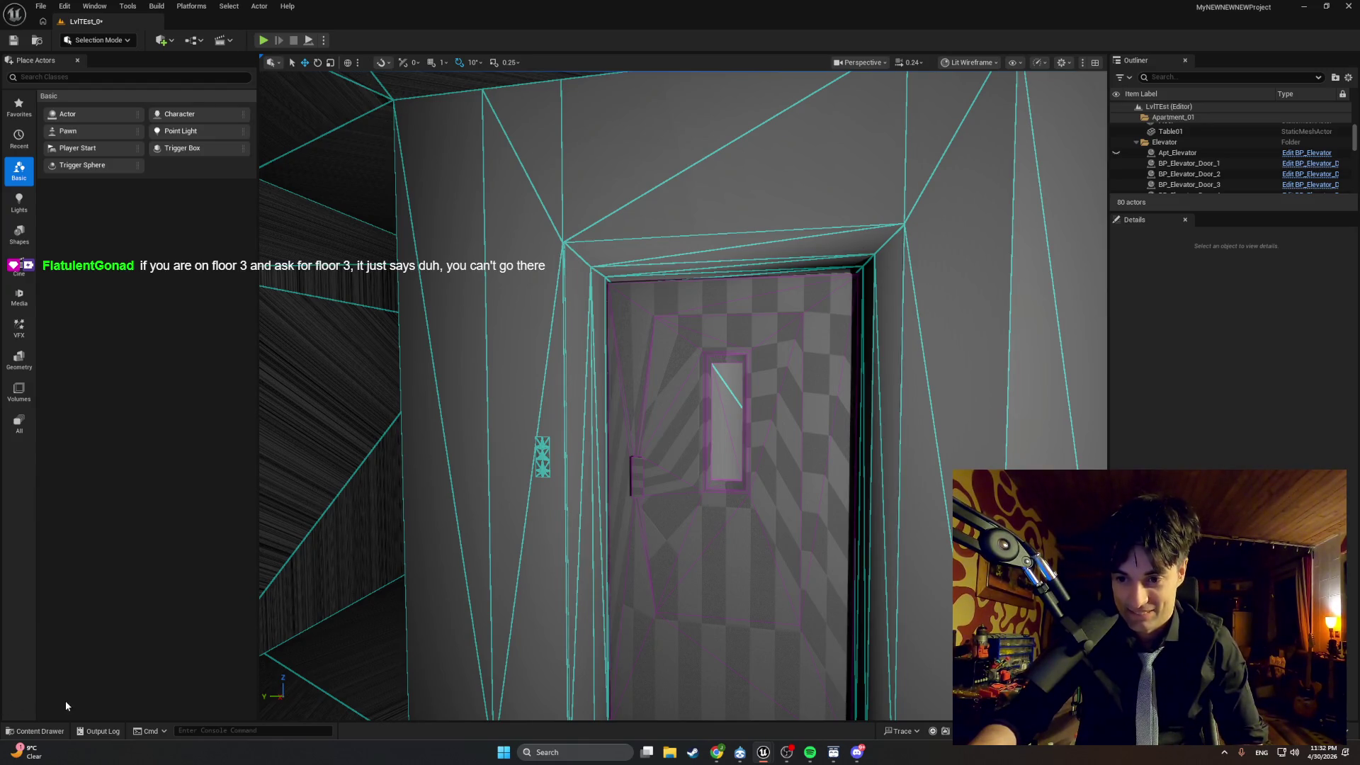
Switch to the BP_Elevator Blueprint editor and open its CallElevatorToFloor function graph.
{"action": "left_click", "coordinate": [10, 731]}
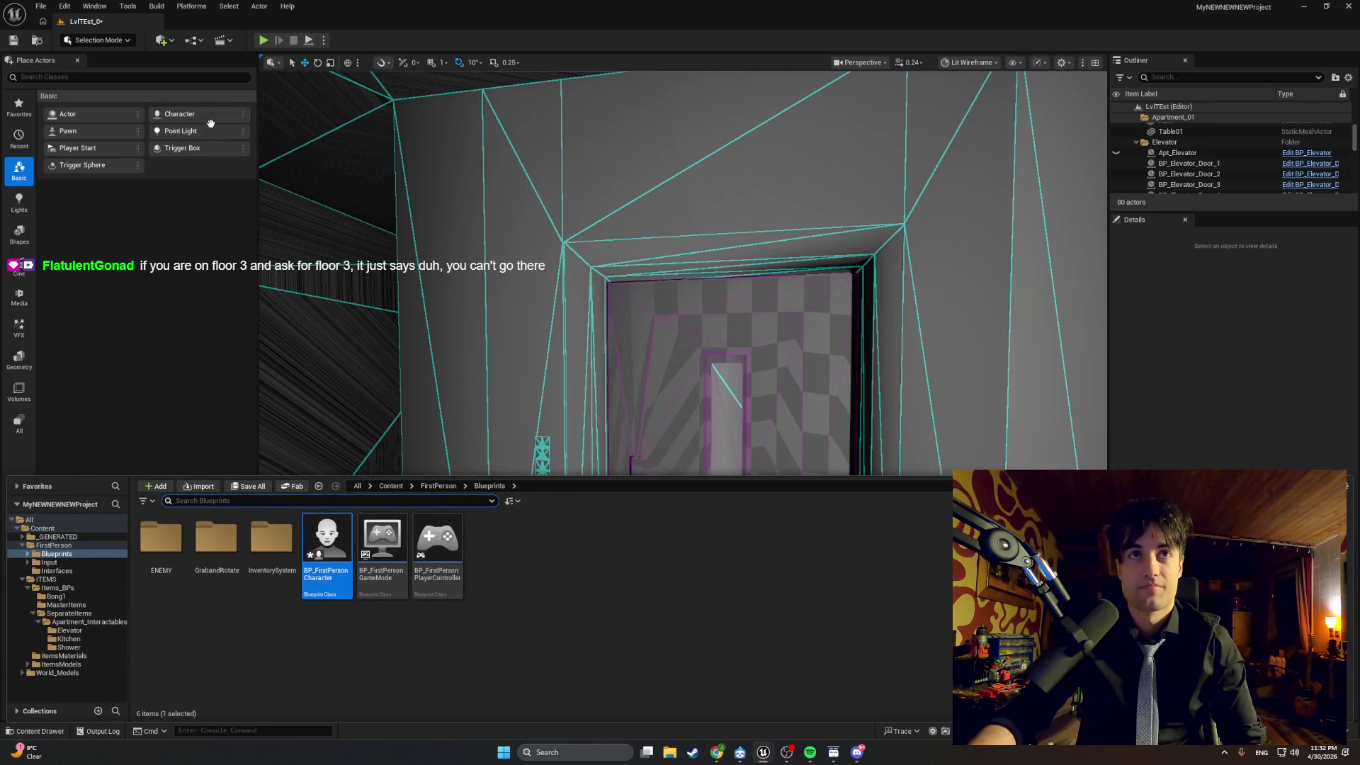
{"action": "mouse_move", "coordinate": [763, 752]}
{"action": "left_click", "coordinate": [781, 669]}
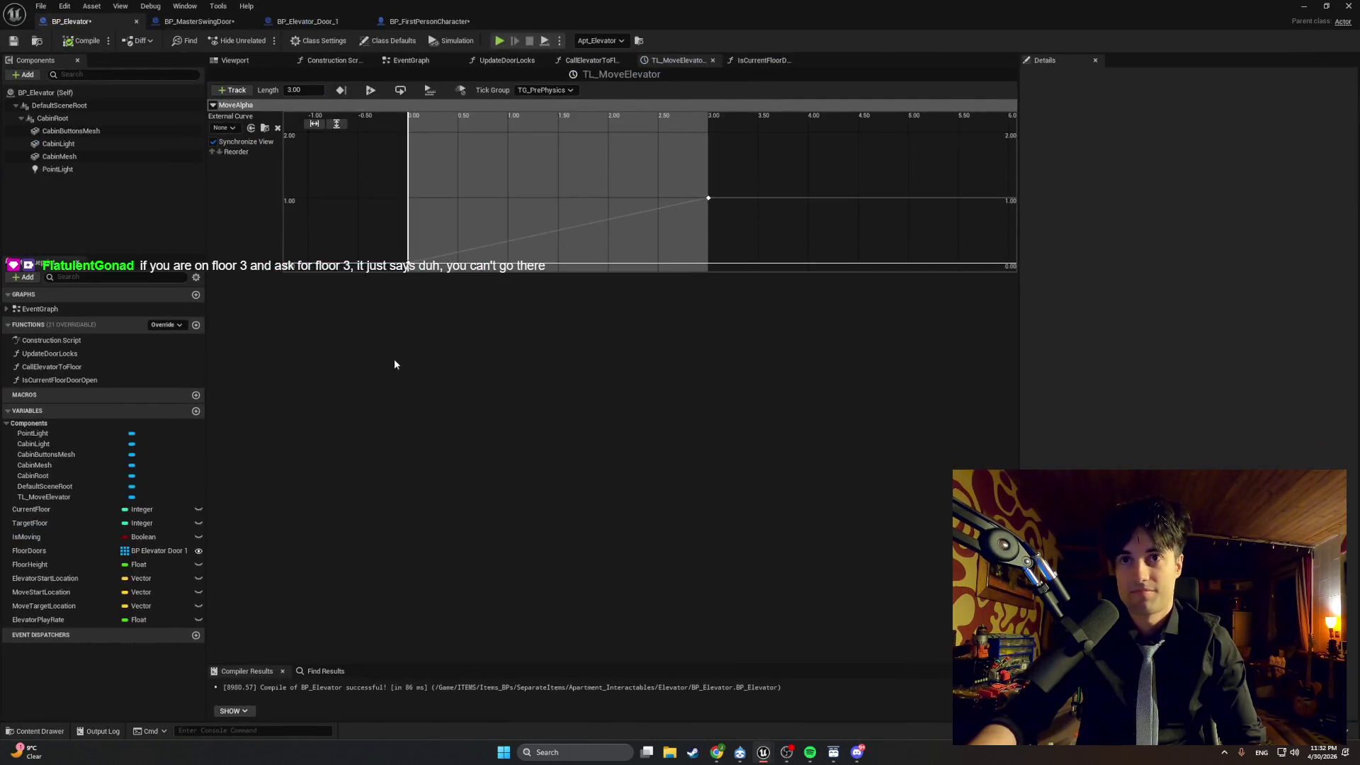
{"action": "left_click", "coordinate": [405, 61]}
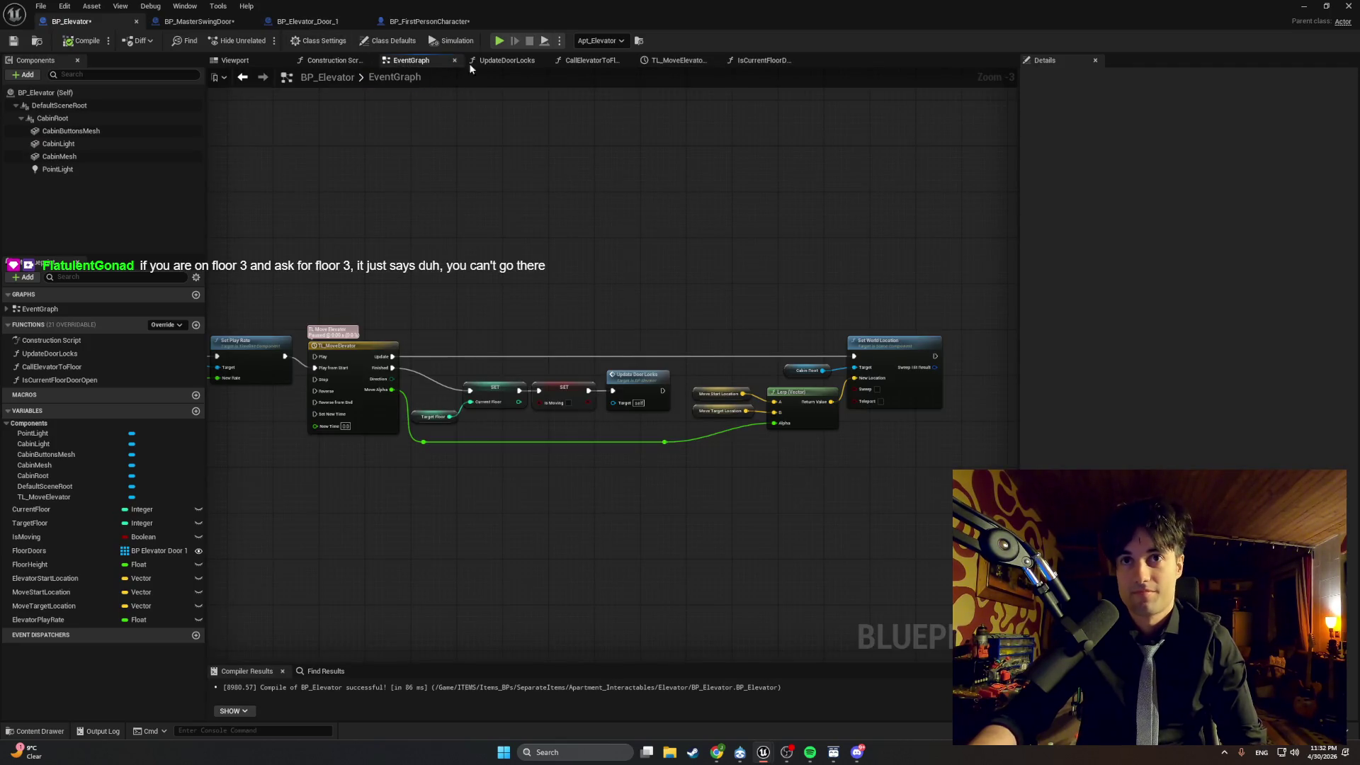
{"action": "left_click", "coordinate": [574, 61]}
Pan and zoom across the CallElevatorToFloor nodes and capture a screenshot of the logic.
{"action": "left_click_drag", "start_coordinate": [539, 202], "coordinate": [466, 178]}
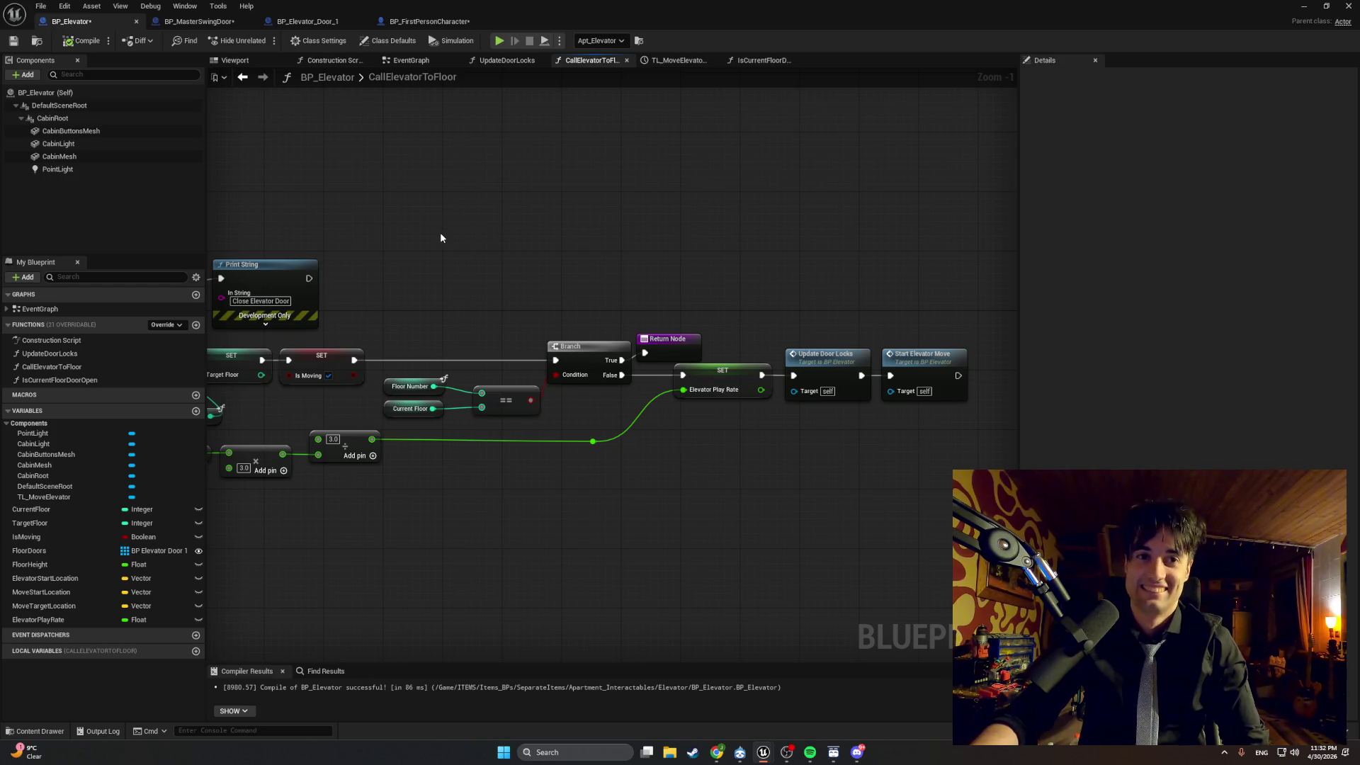
{"action": "scroll", "coordinate": [440, 234], "scroll_direction": "down", "scroll_amount": 1}
{"action": "left_click_drag", "start_coordinate": [440, 243], "coordinate": [751, 282]}
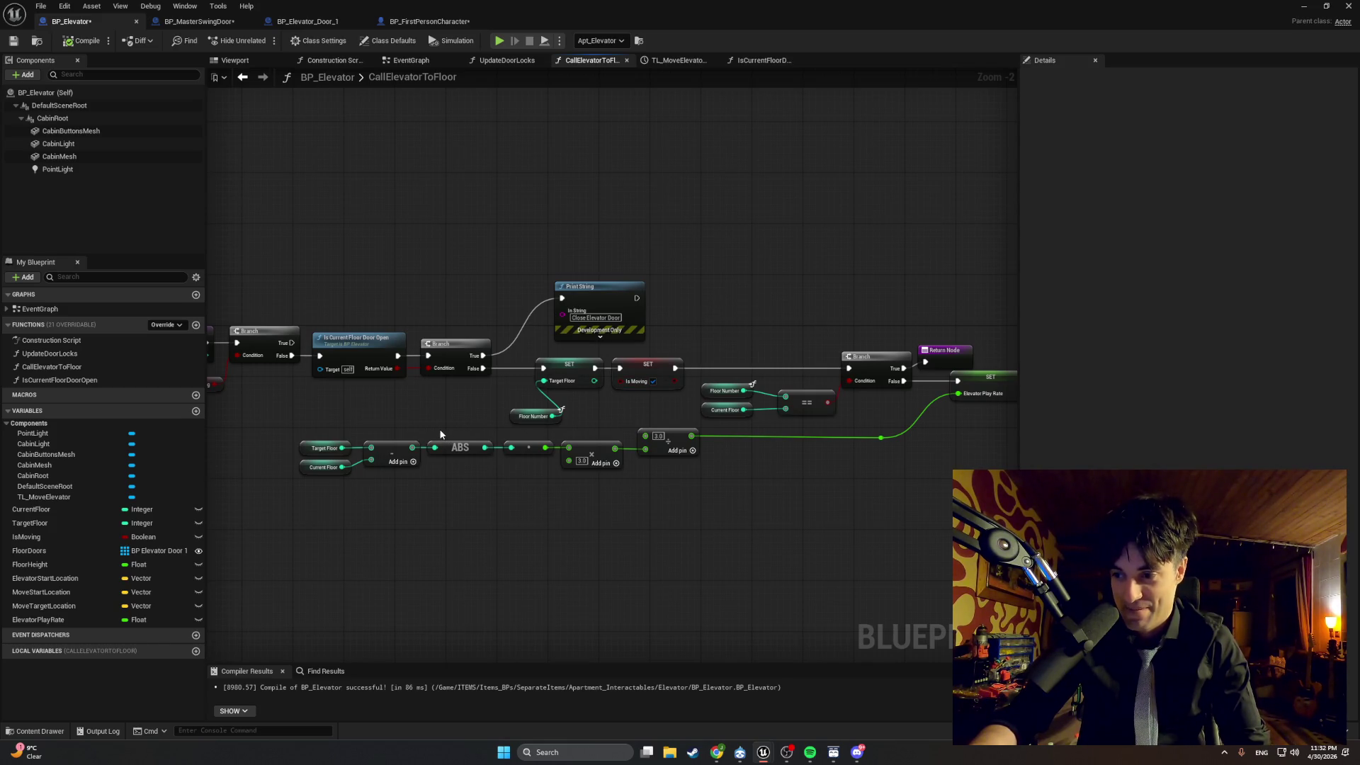
{"action": "mouse_move", "coordinate": [440, 431]}
{"action": "left_mouse_down"}
{"action": "mouse_move", "coordinate": [644, 435]}
{"action": "mouse_move", "coordinate": [508, 416]}
{"action": "left_mouse_up"}
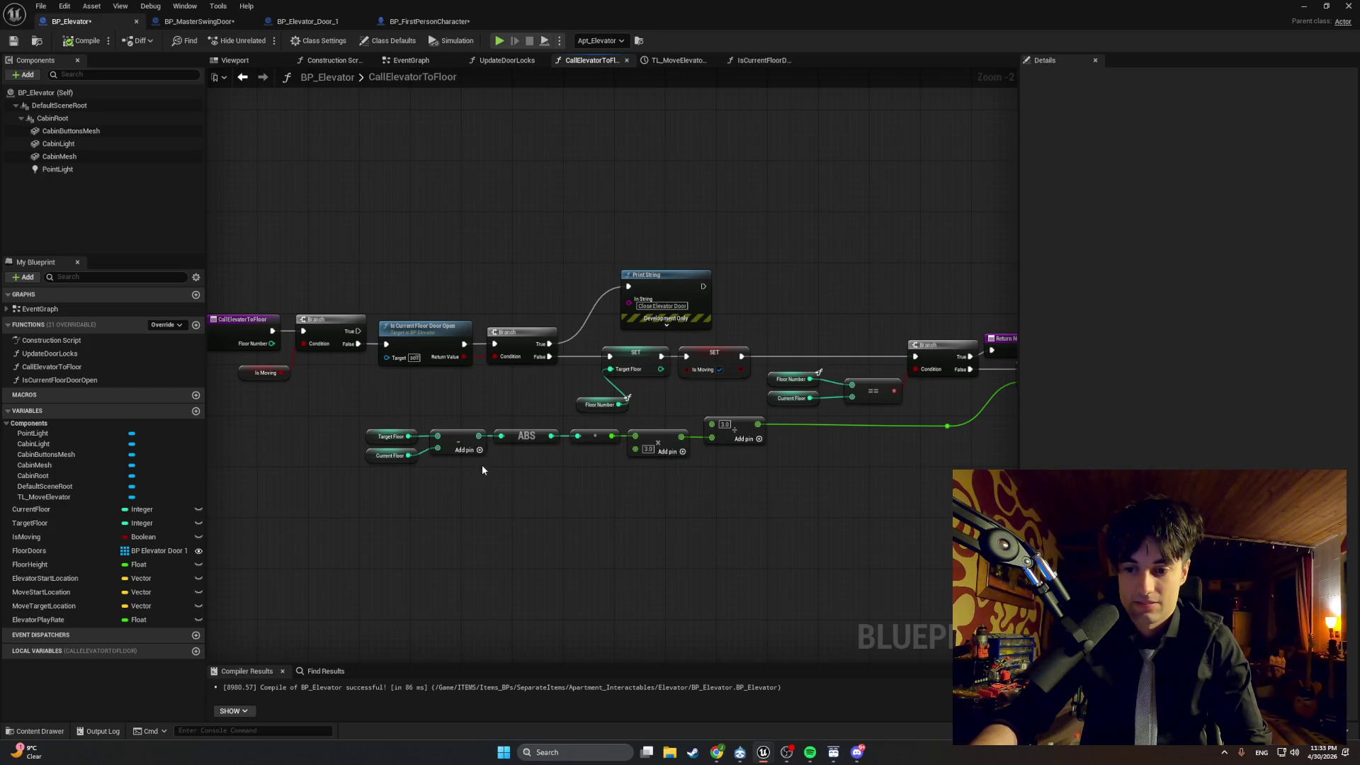
{"action": "left_click_drag", "start_coordinate": [559, 448], "coordinate": [637, 495]}
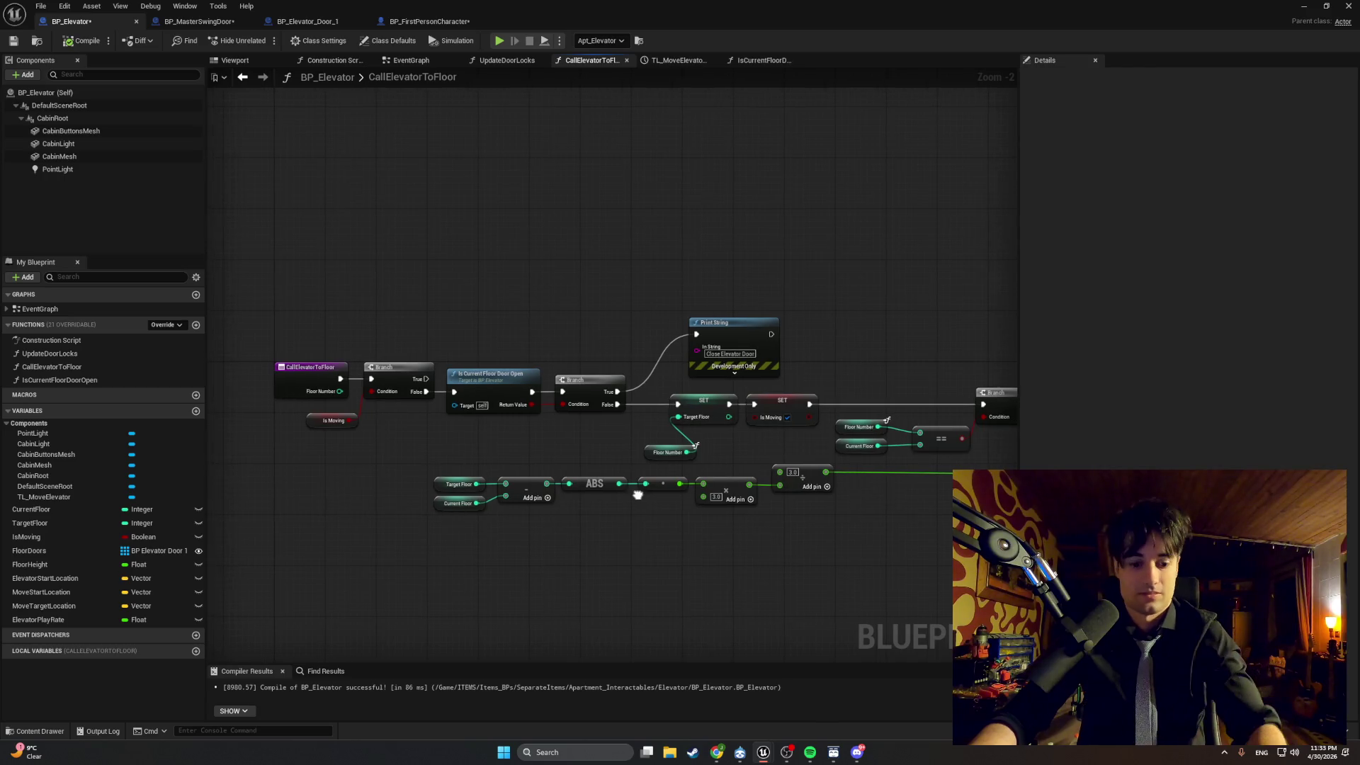
{"action": "key", "text": "super+shift+s"}
{"action": "left_click_drag", "start_coordinate": [997, 518], "coordinate": [304, 310]}
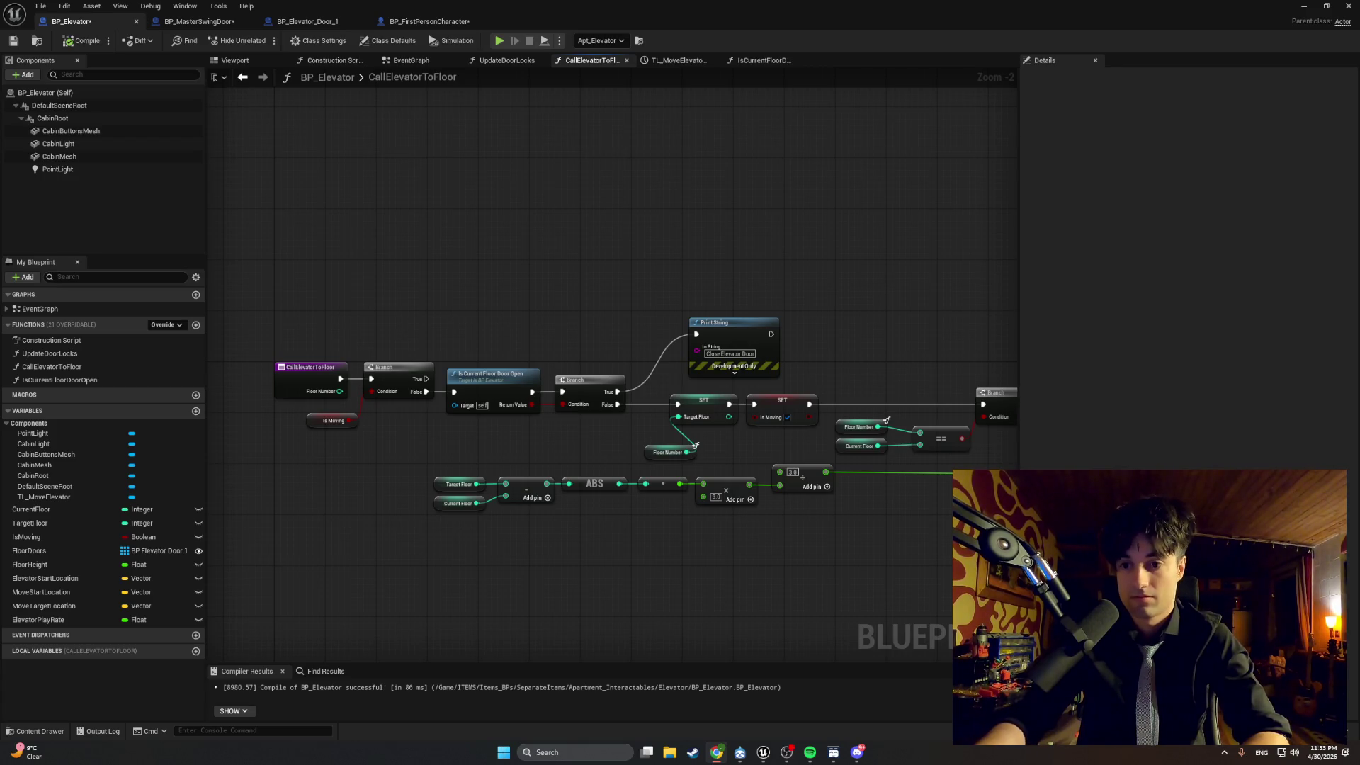
{"action": "mouse_move", "coordinate": [732, 578]}
{"action": "left_mouse_down"}
{"action": "mouse_move", "coordinate": [349, 531]}
{"action": "mouse_move", "coordinate": [674, 593]}
{"action": "left_mouse_up"}
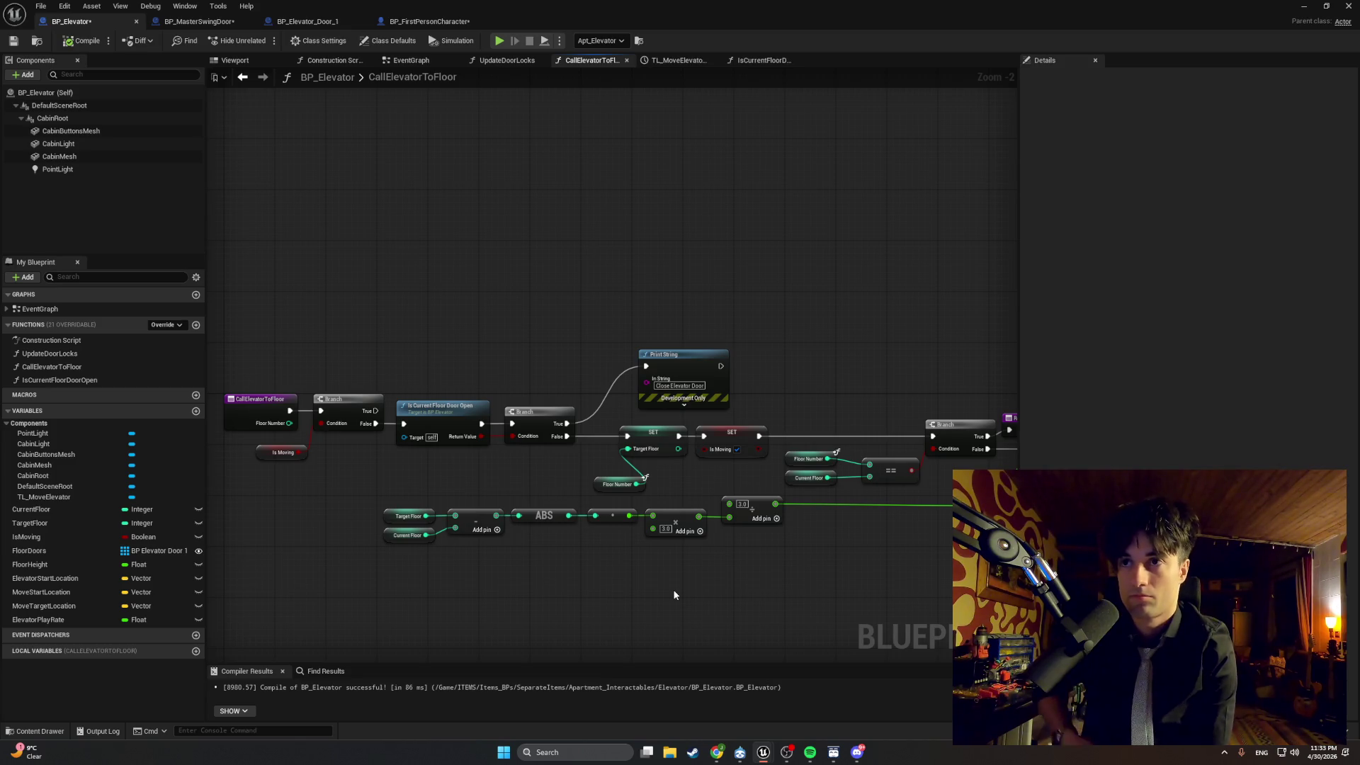
{"action": "scroll", "coordinate": [850, 528], "scroll_direction": "up", "scroll_amount": 2}
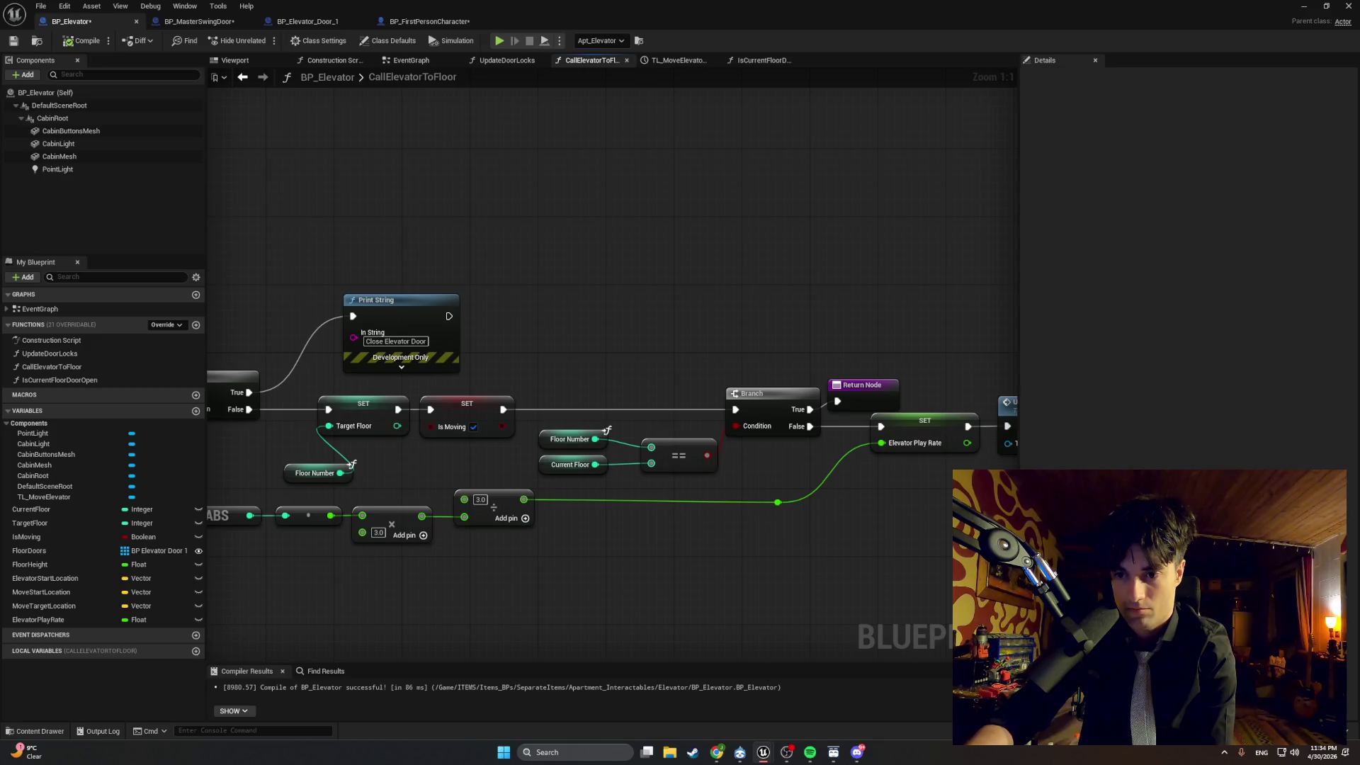
Select and delete the existing same-floor check nodes and their Return Node.
{"action": "left_click_drag", "start_coordinate": [650, 588], "coordinate": [1063, 626]}
{"action": "left_click_drag", "start_coordinate": [832, 296], "coordinate": [446, 257]}
{"action": "mouse_move", "coordinate": [865, 292]}
{"action": "left_mouse_down"}
{"action": "mouse_move", "coordinate": [759, 395]}
{"action": "mouse_move", "coordinate": [593, 463]}
{"action": "left_mouse_up"}
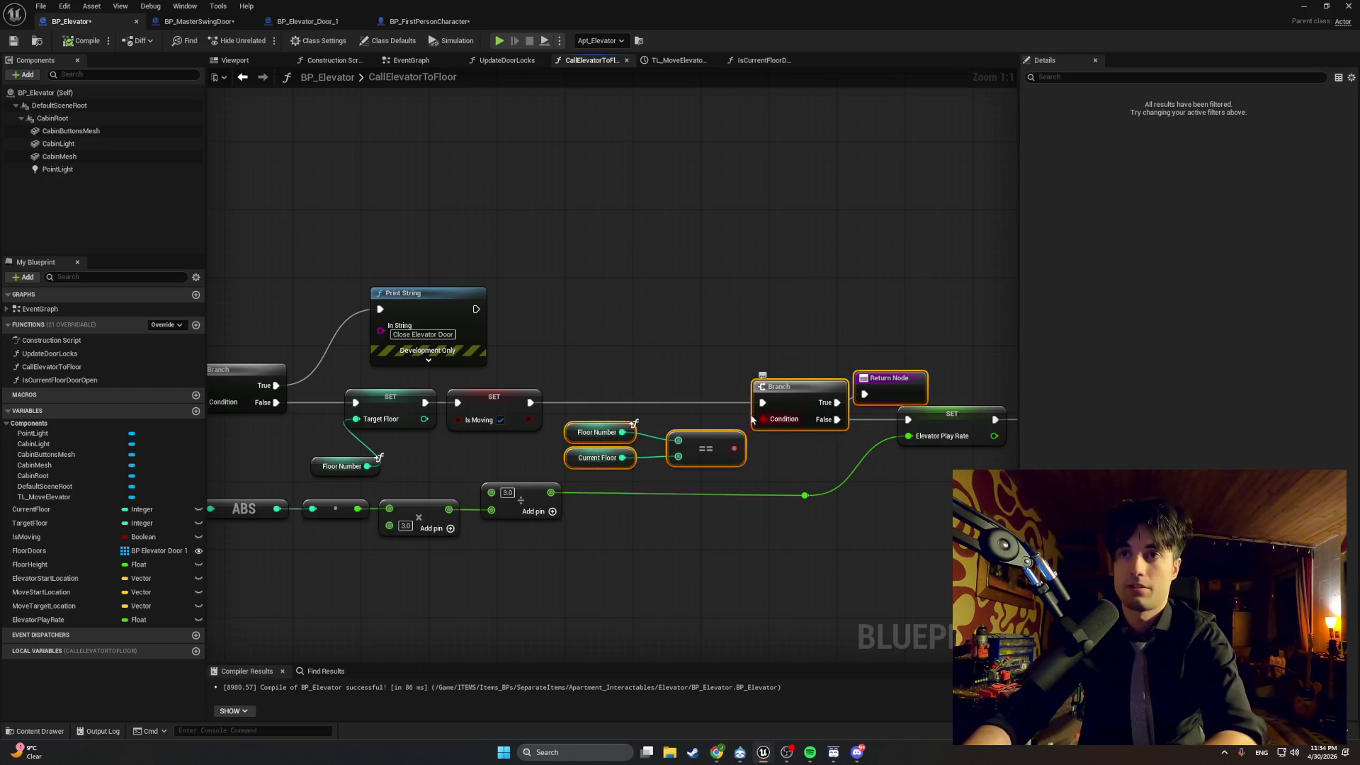
{"action": "key", "text": "Delete"}
{"action": "left_click_drag", "start_coordinate": [530, 402], "coordinate": [908, 420]}
Move the right-hand nodes left, delete the reroute knot, and wire the divide result to Elevator Play Rate.
{"action": "scroll", "coordinate": [788, 389], "scroll_direction": "down", "scroll_amount": 5}
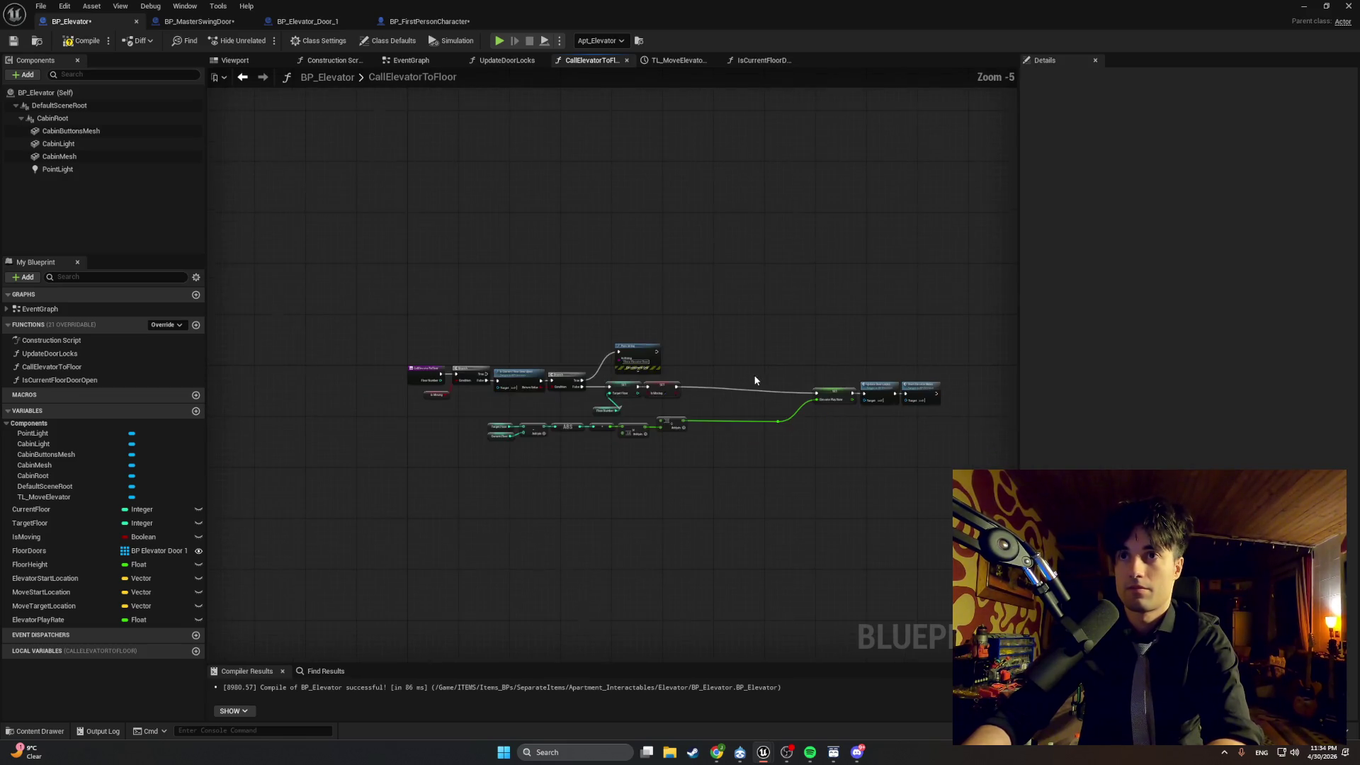
{"action": "mouse_move", "coordinate": [951, 365]}
{"action": "left_mouse_down"}
{"action": "mouse_move", "coordinate": [822, 407]}
{"action": "mouse_move", "coordinate": [776, 387]}
{"action": "mouse_move", "coordinate": [708, 389]}
{"action": "left_mouse_up"}
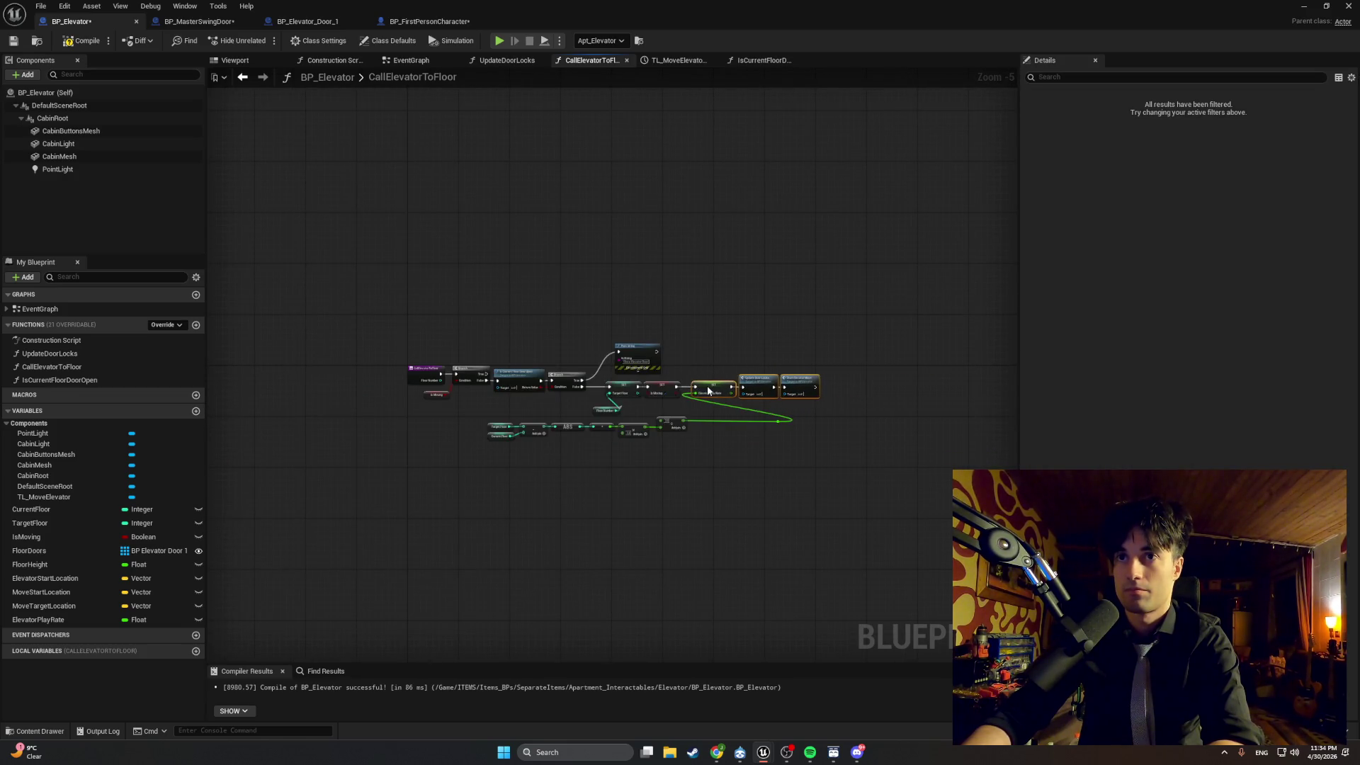
{"action": "scroll", "coordinate": [700, 397], "scroll_direction": "up", "scroll_amount": 5}
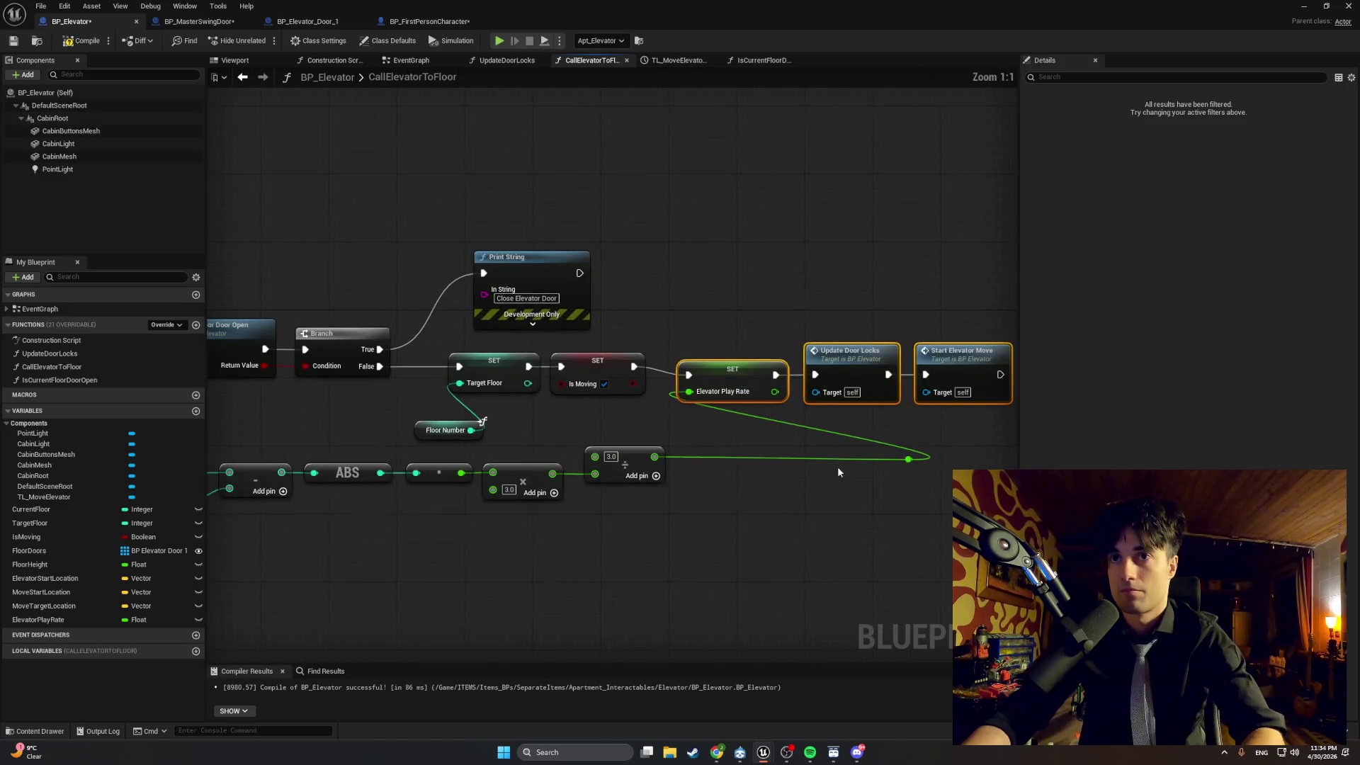
{"action": "left_click", "coordinate": [909, 459]}
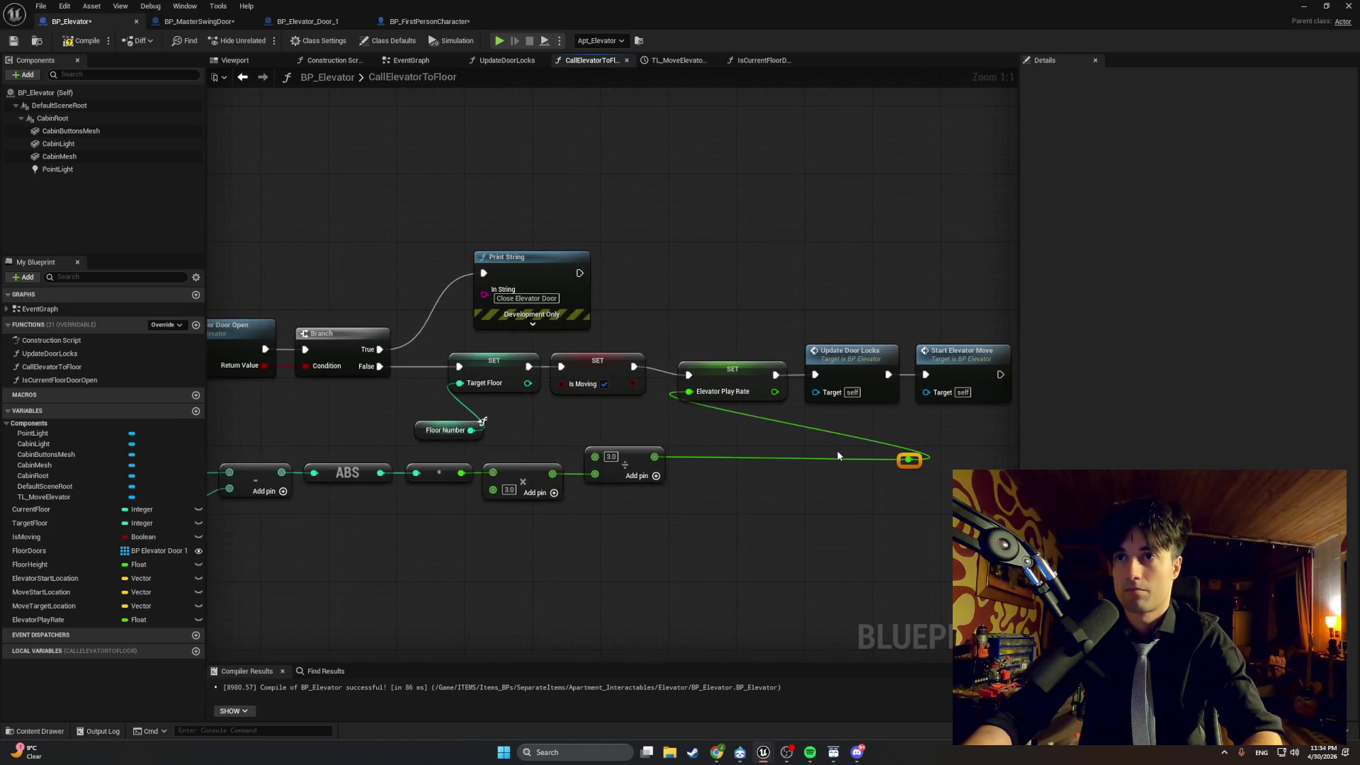
{"action": "key", "text": "Delete"}
{"action": "left_click_drag", "start_coordinate": [655, 457], "coordinate": [684, 398]}
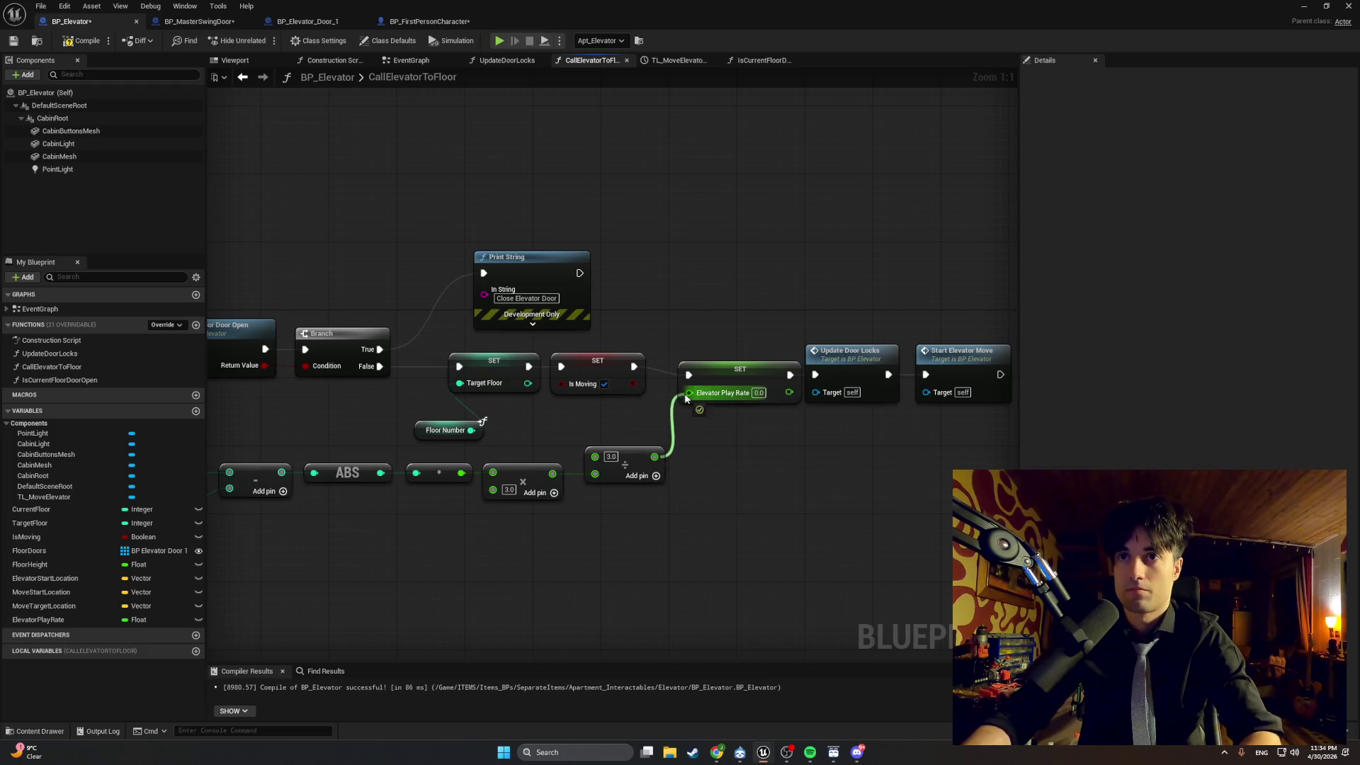
{"action": "scroll", "coordinate": [687, 394], "scroll_direction": "down", "scroll_amount": 2}
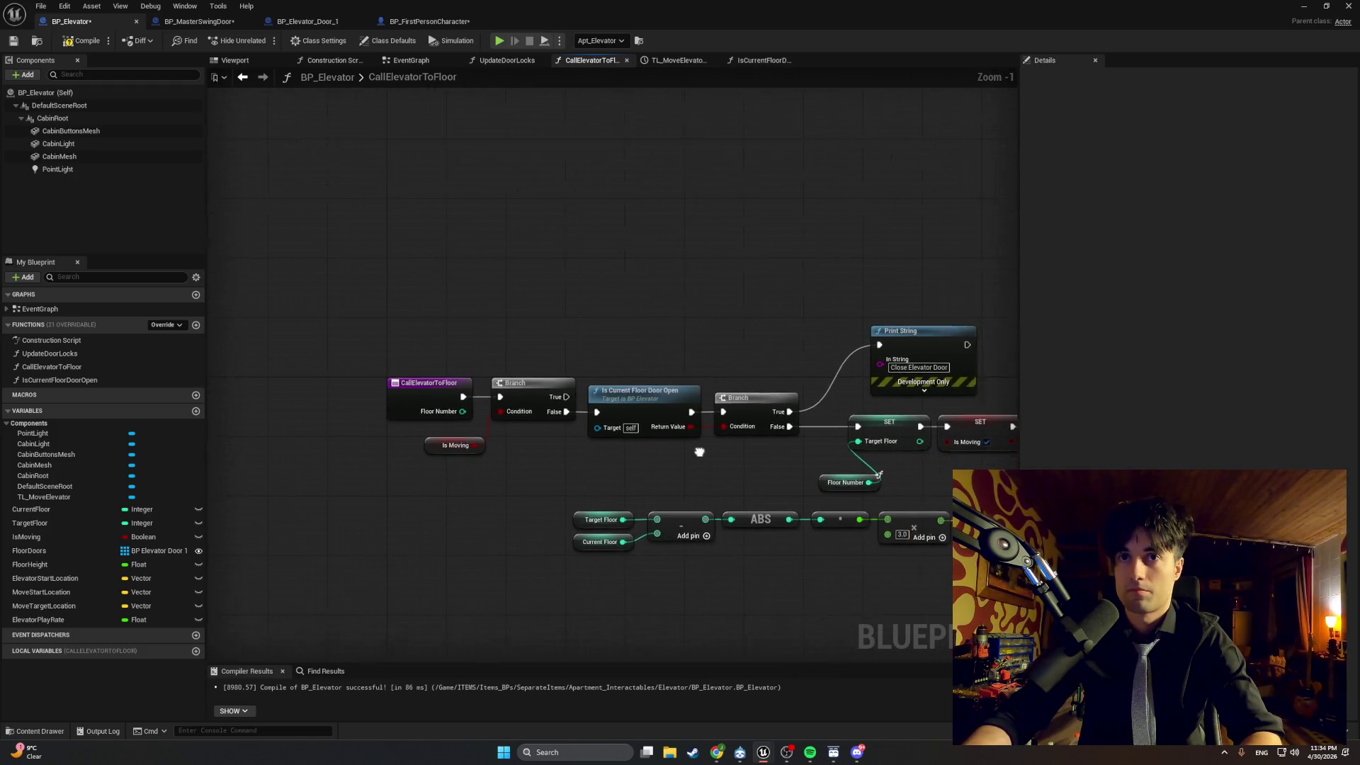
{"action": "left_click_drag", "start_coordinate": [699, 452], "coordinate": [664, 450]}
Shift the entry, Is Moving and Branch nodes left, then paste the floor check nodes below the first Branch.
{"action": "mouse_move", "coordinate": [455, 302]}
{"action": "left_mouse_down"}
{"action": "mouse_move", "coordinate": [426, 390]}
{"action": "mouse_move", "coordinate": [427, 441]}
{"action": "left_mouse_up"}
{"action": "mouse_move", "coordinate": [501, 324]}
{"action": "left_mouse_down"}
{"action": "mouse_move", "coordinate": [371, 459]}
{"action": "mouse_move", "coordinate": [574, 320]}
{"action": "mouse_move", "coordinate": [633, 319]}
{"action": "mouse_move", "coordinate": [534, 354]}
{"action": "mouse_move", "coordinate": [461, 355]}
{"action": "left_mouse_up"}
{"action": "left_click", "coordinate": [623, 316]}
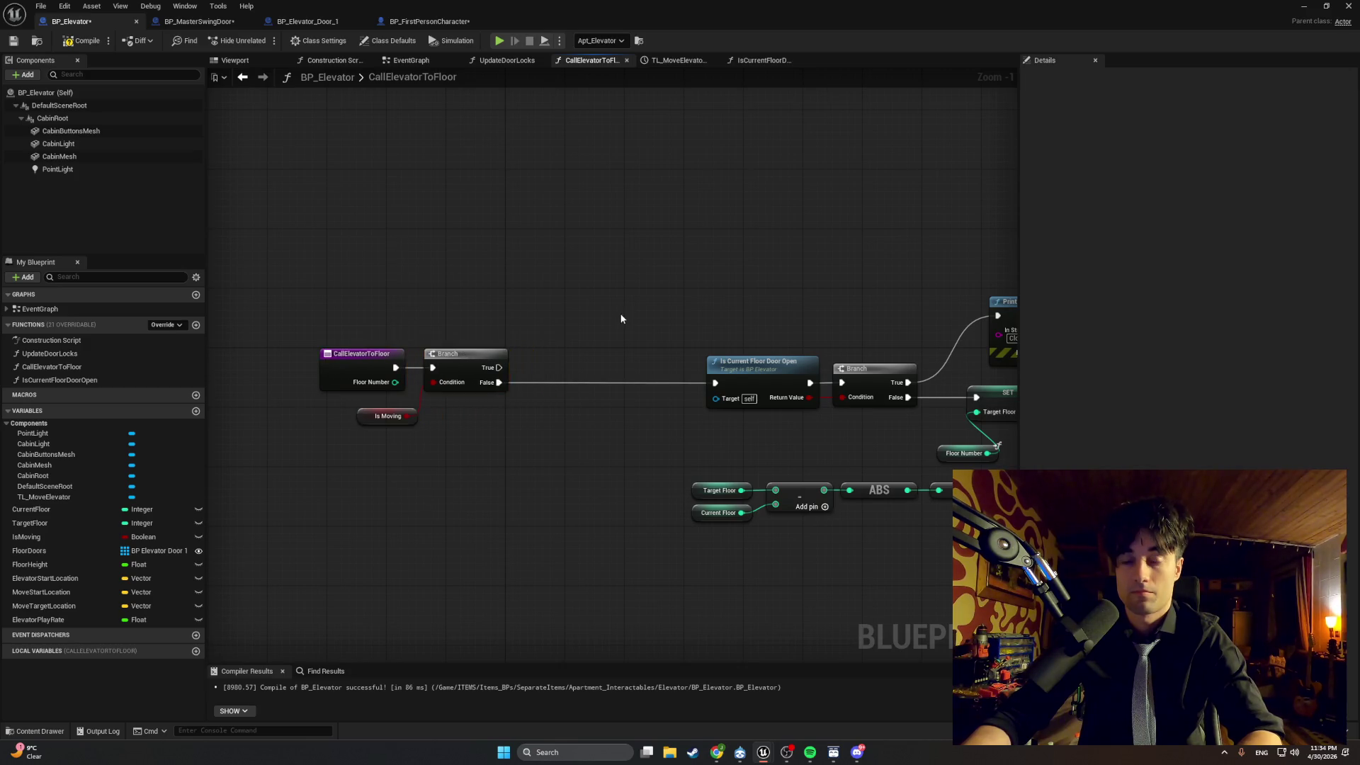
{"action": "key", "text": "ctrl+v"}
{"action": "mouse_move", "coordinate": [714, 330]}
{"action": "left_mouse_down"}
{"action": "mouse_move", "coordinate": [585, 368]}
{"action": "mouse_move", "coordinate": [531, 436]}
{"action": "mouse_move", "coordinate": [537, 424]}
{"action": "mouse_move", "coordinate": [553, 437]}
{"action": "left_mouse_up"}
{"action": "left_click", "coordinate": [612, 386]}
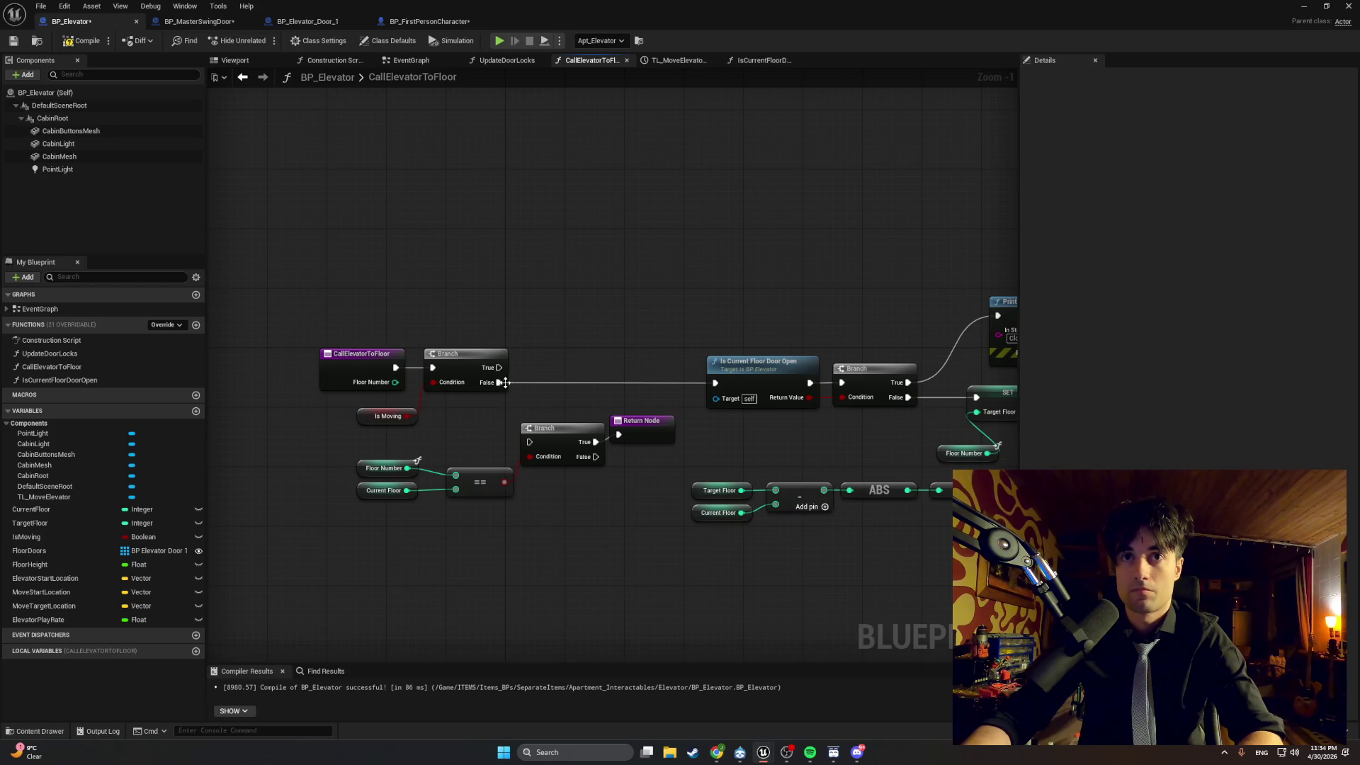
Connect the Is Moving Branch's False pin to the new Branch and realign the floor check group.
{"action": "mouse_move", "coordinate": [533, 384]}
{"action": "left_mouse_down"}
{"action": "mouse_move", "coordinate": [525, 450]}
{"action": "mouse_move", "coordinate": [607, 470]}
{"action": "mouse_move", "coordinate": [715, 383]}
{"action": "left_mouse_up"}
{"action": "mouse_move", "coordinate": [504, 337]}
{"action": "left_mouse_down"}
{"action": "mouse_move", "coordinate": [316, 401]}
{"action": "mouse_move", "coordinate": [346, 416]}
{"action": "mouse_move", "coordinate": [269, 415]}
{"action": "left_mouse_up"}
{"action": "left_click", "coordinate": [389, 415], "text": "ctrl"}
{"action": "left_click", "coordinate": [433, 407]}
{"action": "left_click_drag", "start_coordinate": [653, 503], "coordinate": [359, 394]}
{"action": "left_click_drag", "start_coordinate": [546, 439], "coordinate": [553, 363]}
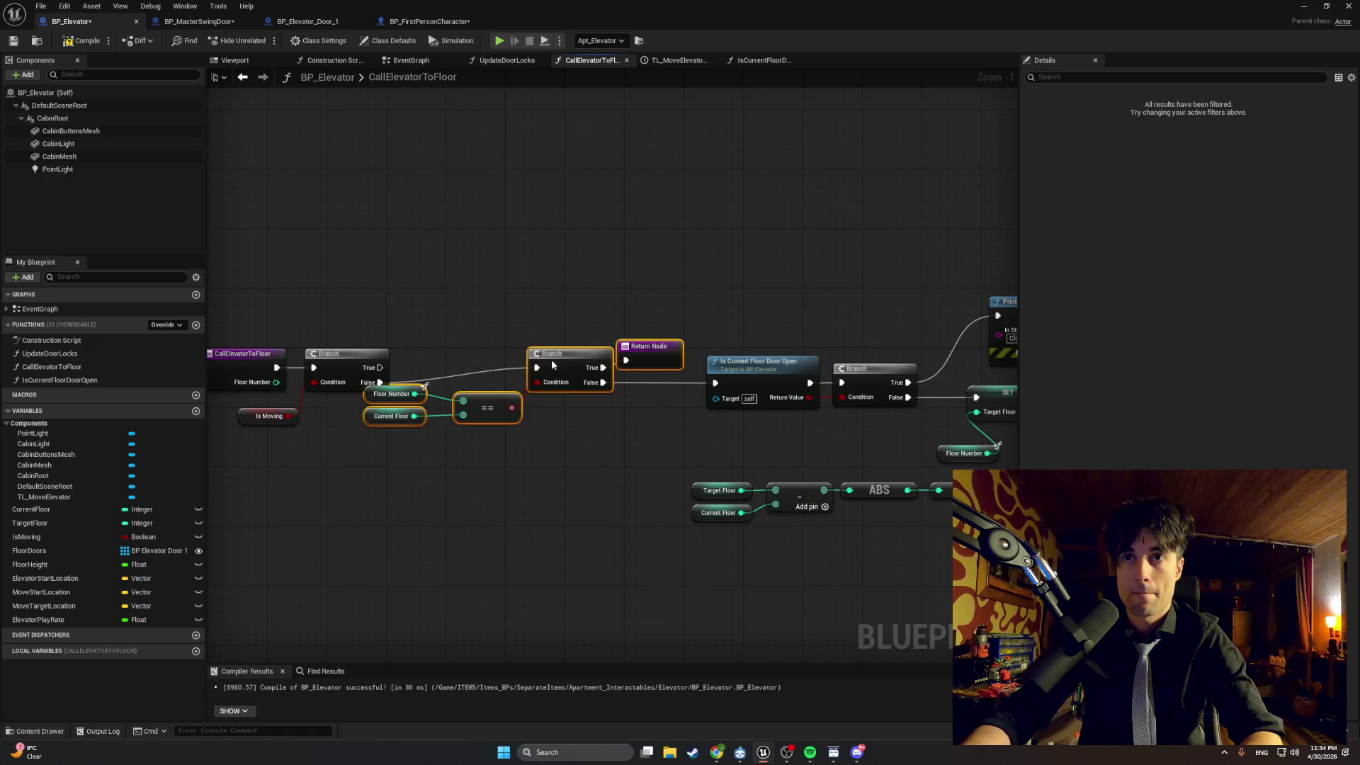
Move the entry nodes and floor inputs into a neat row alongside the new nodes.
{"action": "left_click", "coordinate": [364, 318]}
{"action": "mouse_move", "coordinate": [368, 294]}
{"action": "left_mouse_down"}
{"action": "mouse_move", "coordinate": [306, 332]}
{"action": "mouse_move", "coordinate": [241, 416]}
{"action": "left_mouse_up"}
{"action": "mouse_move", "coordinate": [389, 304]}
{"action": "left_mouse_down"}
{"action": "mouse_move", "coordinate": [504, 324]}
{"action": "mouse_move", "coordinate": [335, 438]}
{"action": "left_mouse_up"}
{"action": "mouse_move", "coordinate": [447, 359]}
{"action": "left_mouse_down"}
{"action": "mouse_move", "coordinate": [466, 334]}
{"action": "mouse_move", "coordinate": [484, 344]}
{"action": "left_mouse_up"}
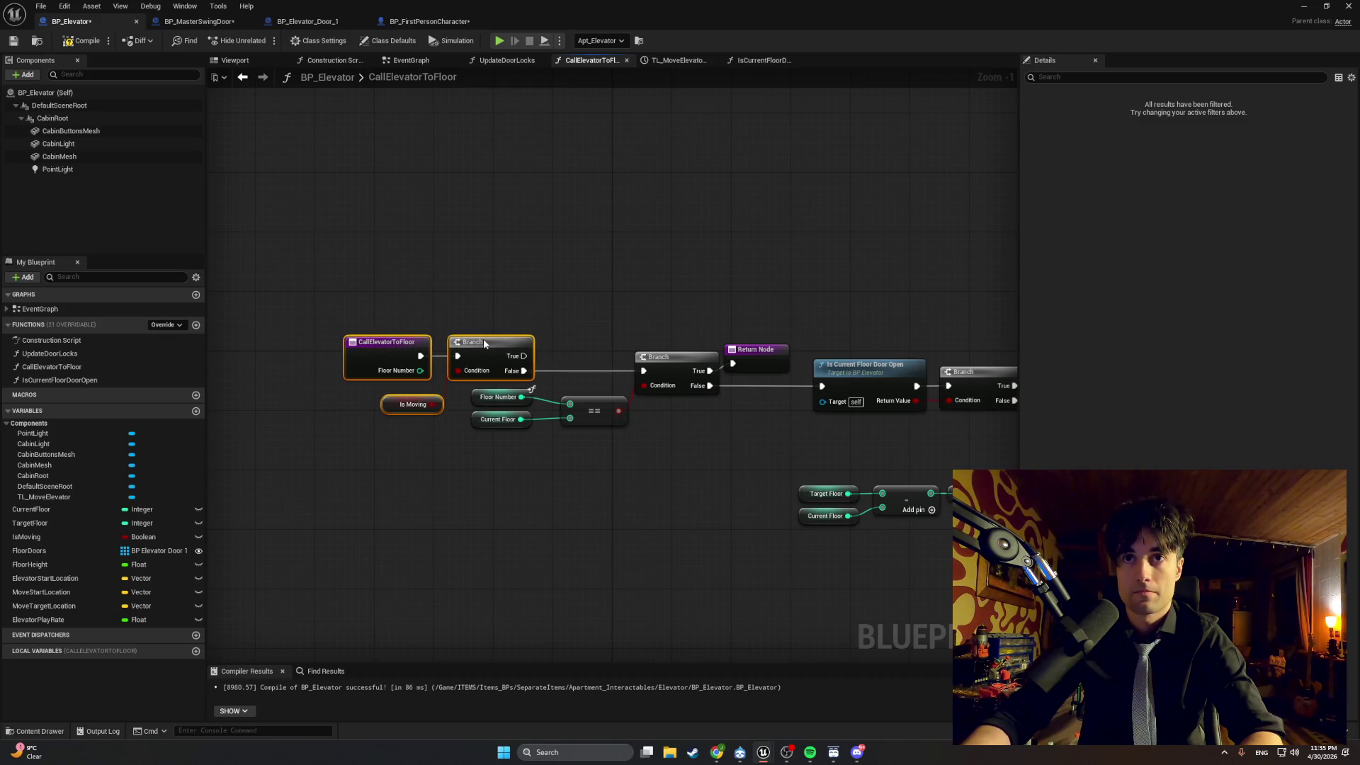
{"action": "left_click", "coordinate": [567, 321]}
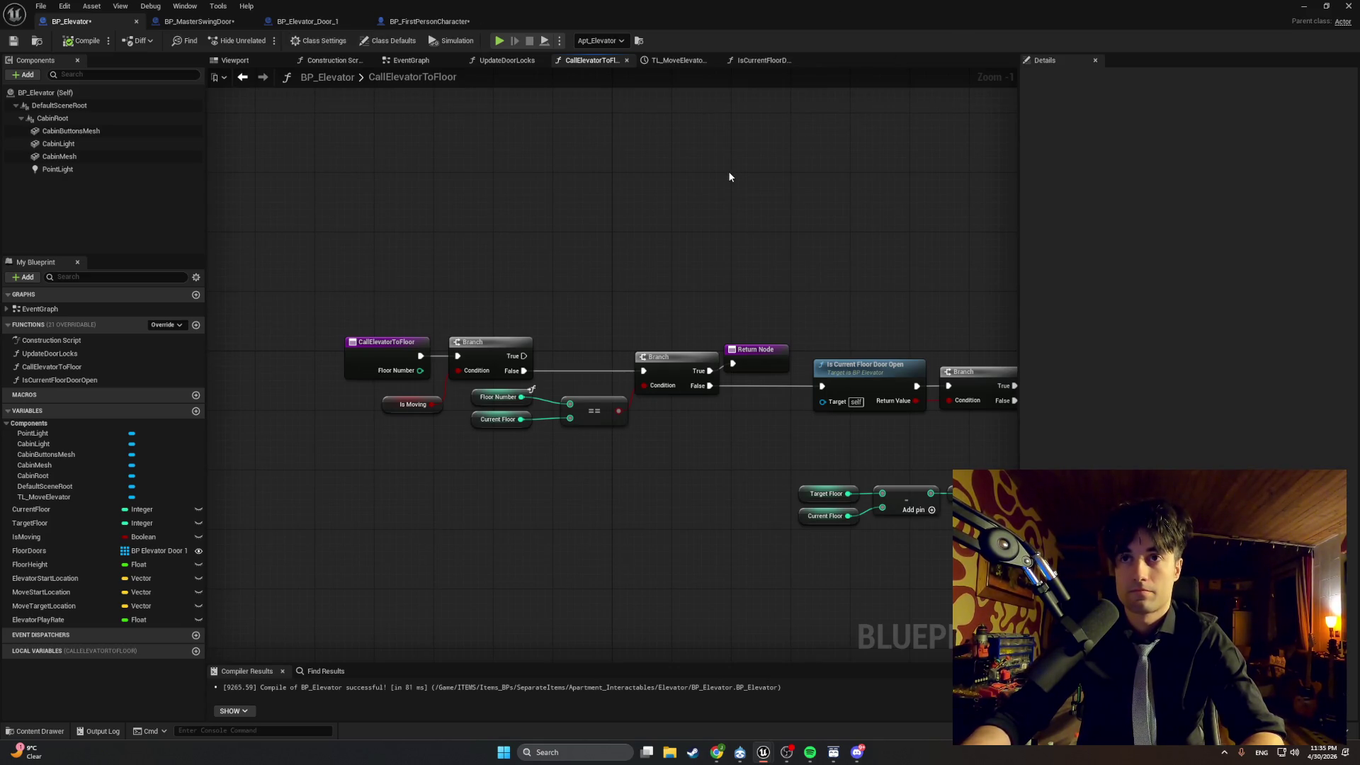
{"action": "left_click_drag", "start_coordinate": [737, 282], "coordinate": [625, 281]}
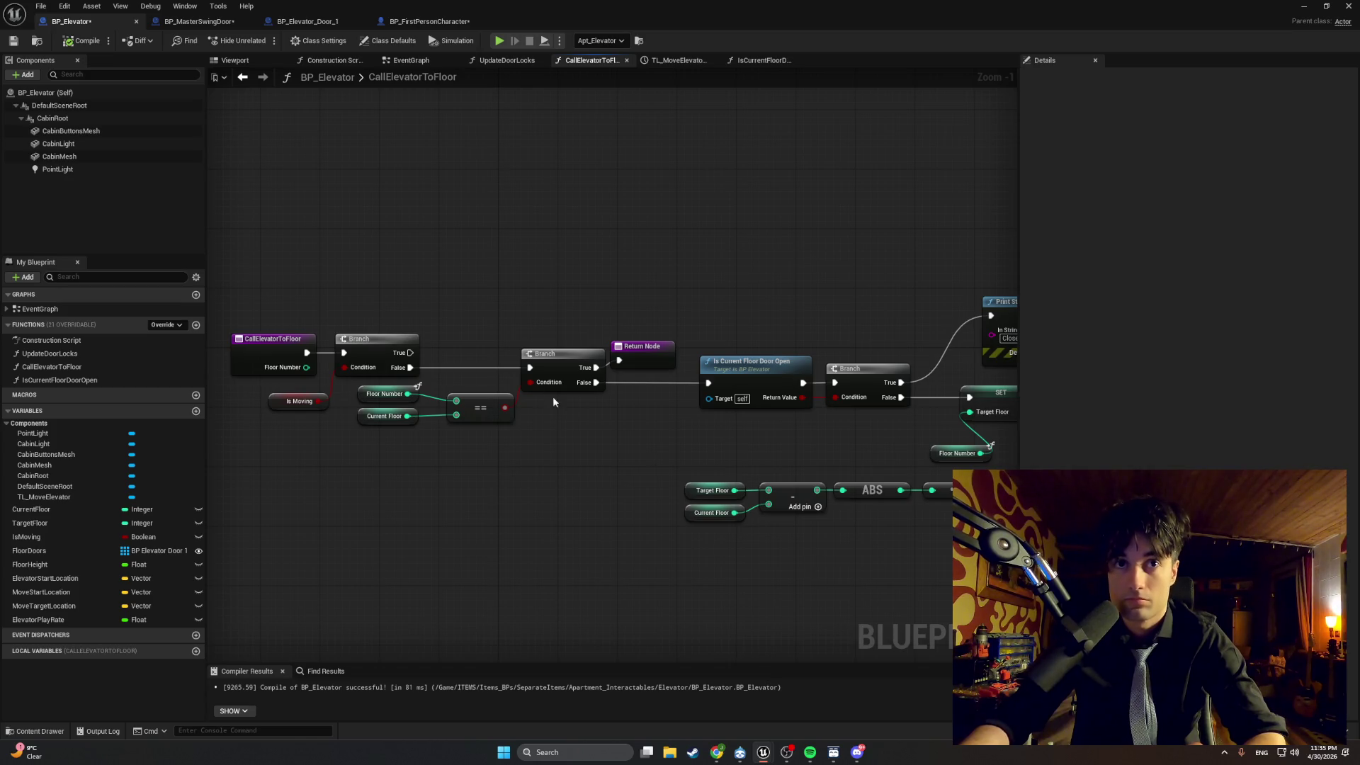
Add a Return Node on the first Branch's True output, align both Return Nodes, and compile BP_Elevator.
{"action": "left_click_drag", "start_coordinate": [410, 352], "coordinate": [484, 338]}
{"action": "type", "text": "return node"}
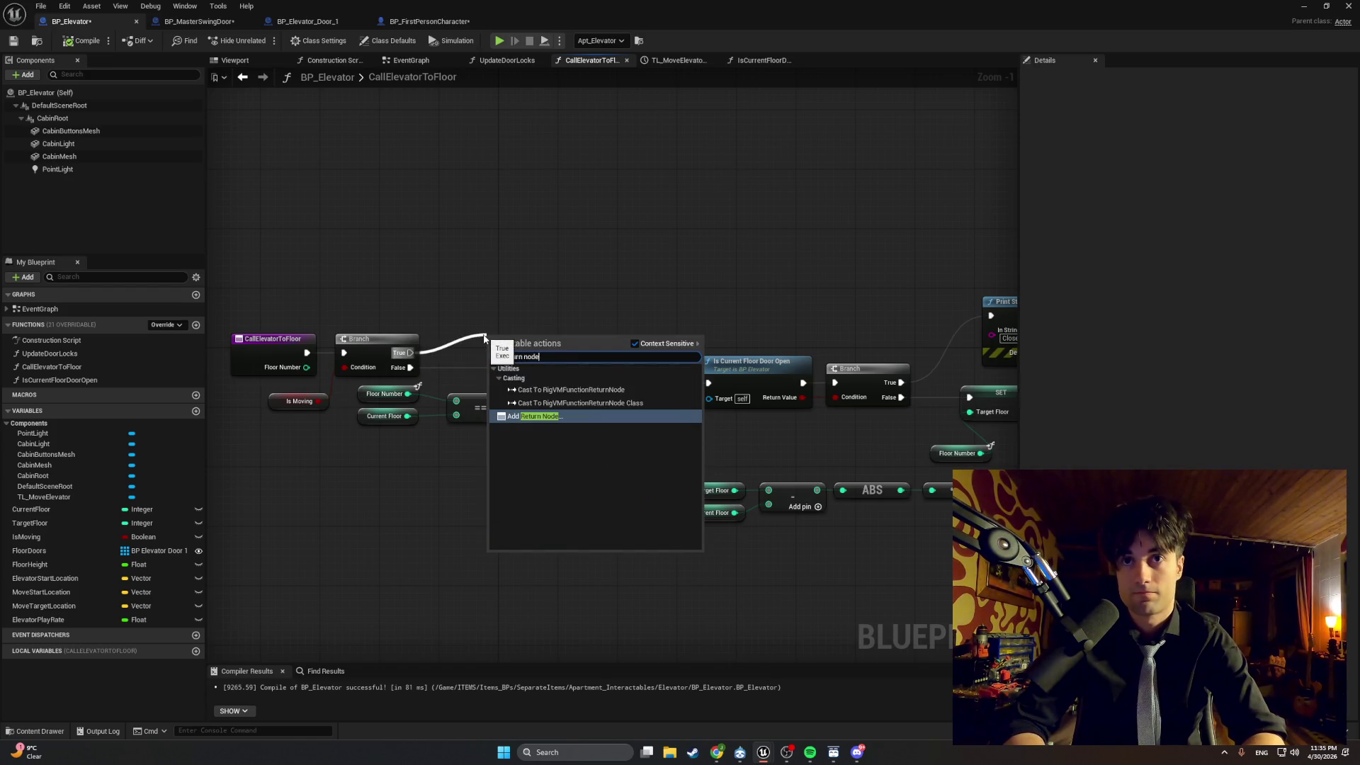
{"action": "key", "text": "Return"}
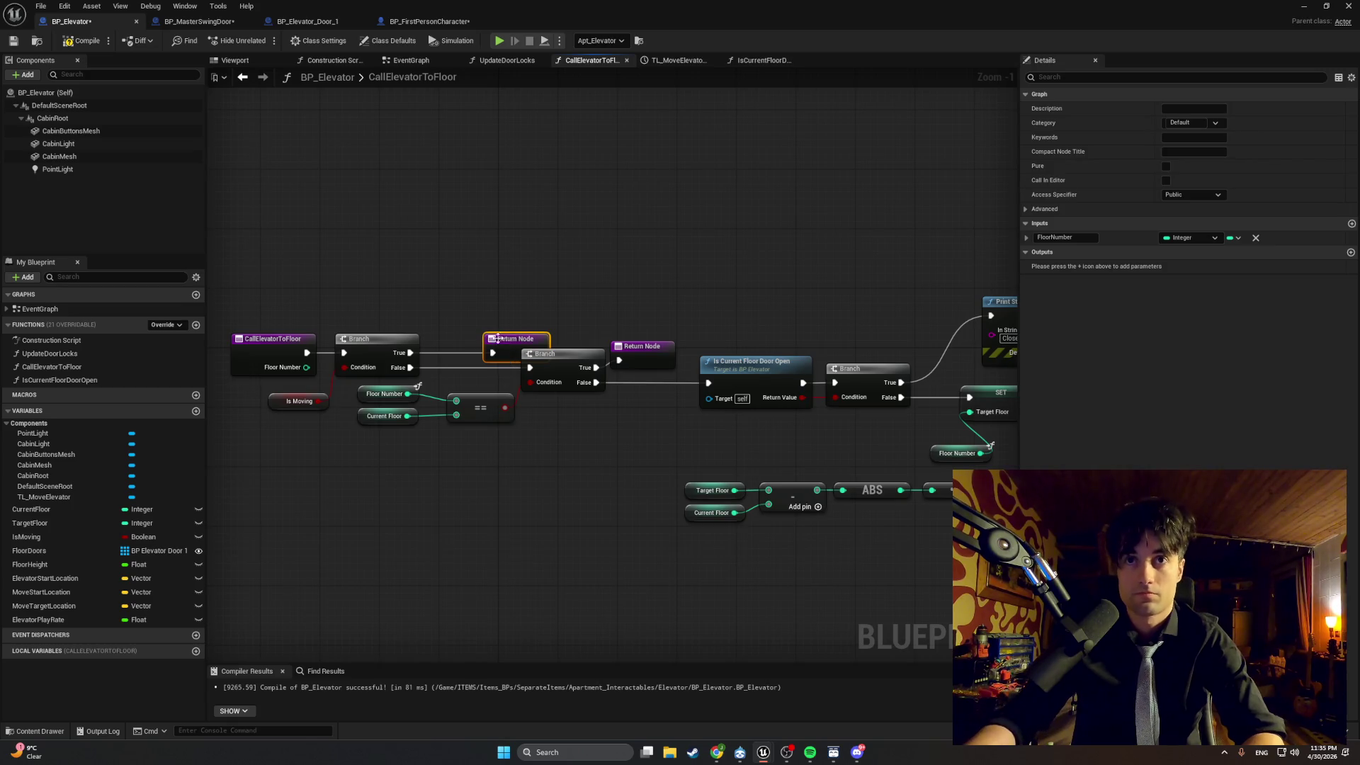
{"action": "left_click_drag", "start_coordinate": [471, 347], "coordinate": [457, 338]}
{"action": "left_click_drag", "start_coordinate": [642, 346], "coordinate": [642, 354]}
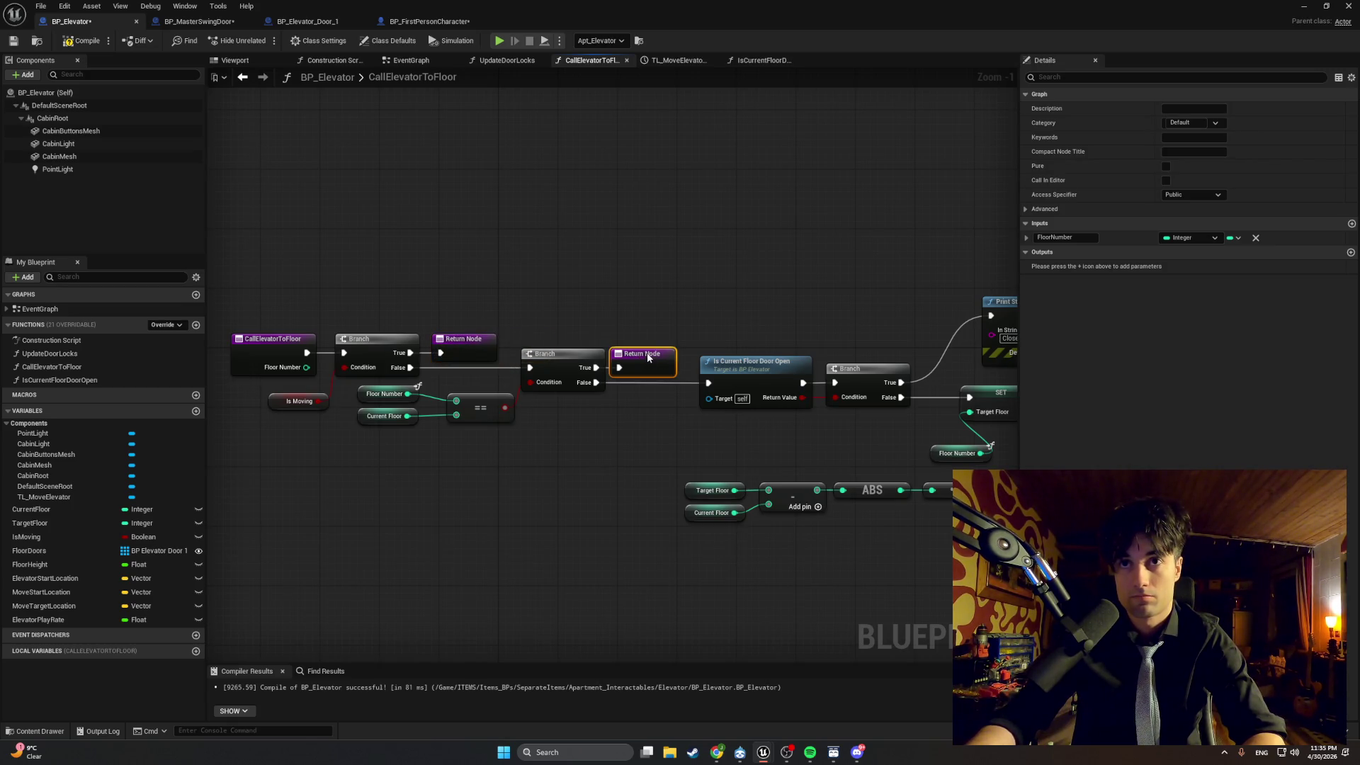
{"action": "left_click", "coordinate": [82, 40]}
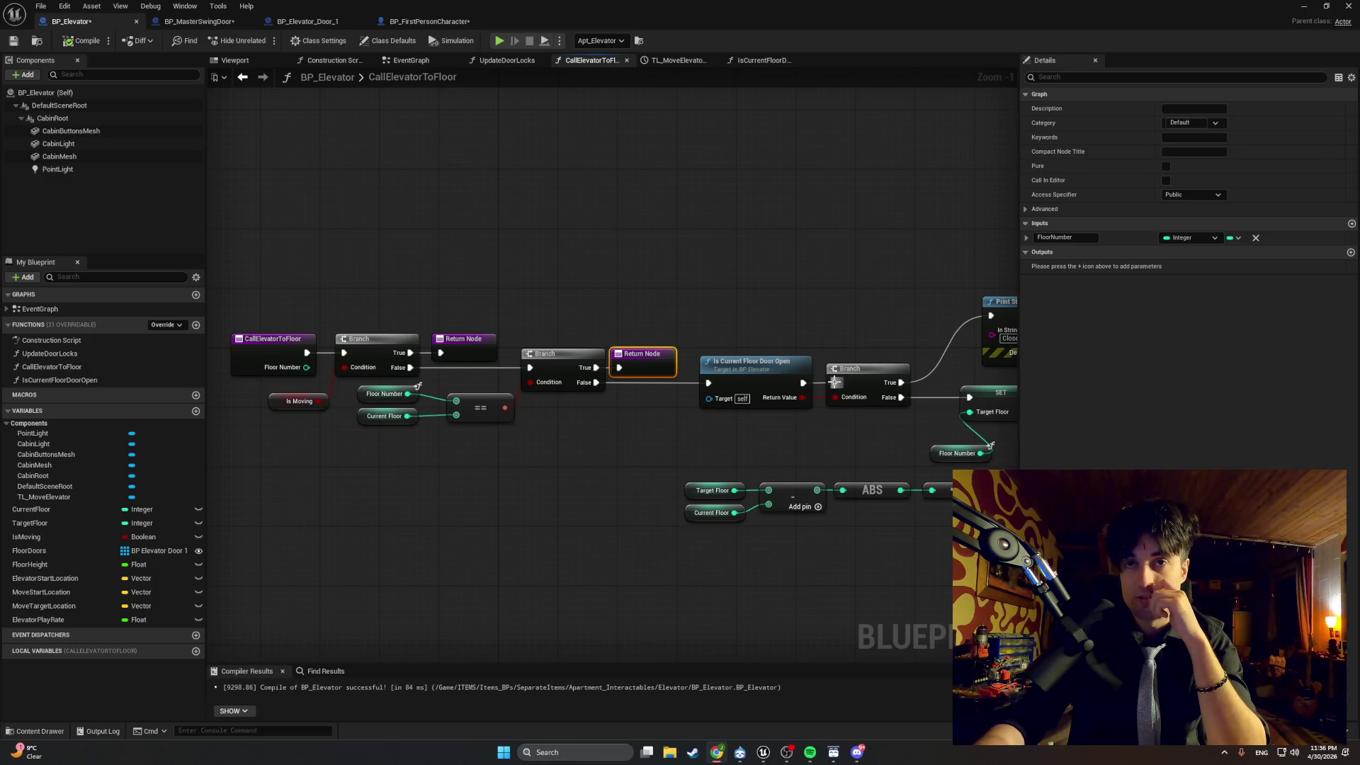
{"action": "left_click", "coordinate": [1312, 7]}
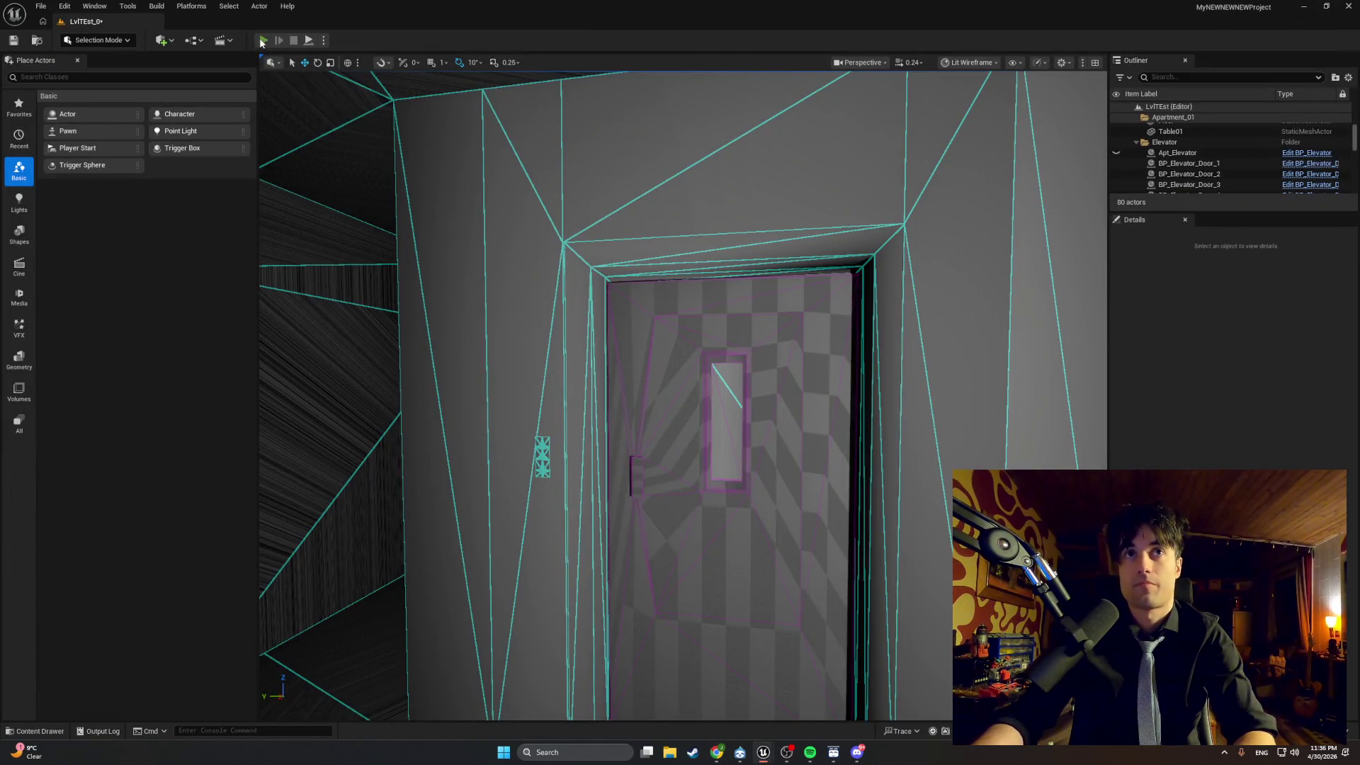
Playtest by walking up to the elevator, opening and closing its door with E, then stop.
{"action": "left_click", "coordinate": [262, 41]}
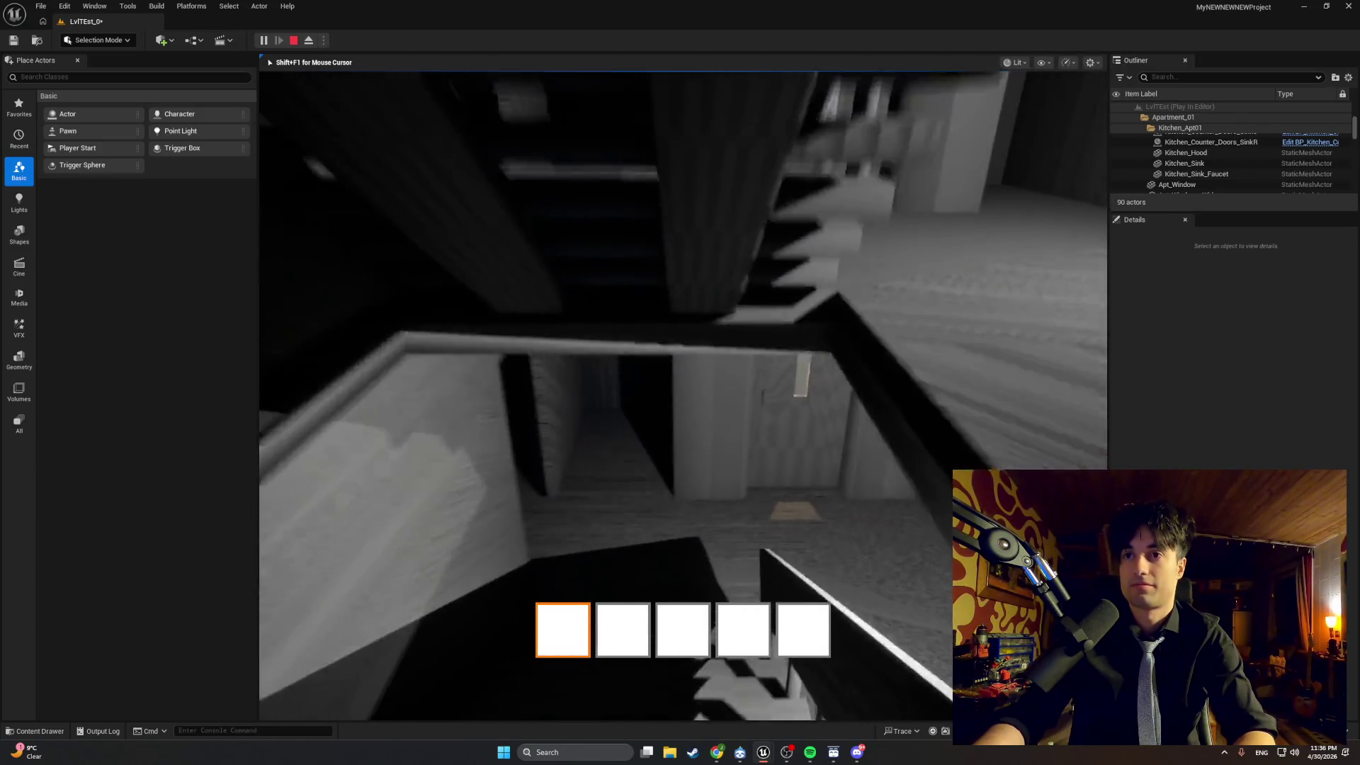
{"action": "key", "text": "w"}
{"action": "key", "text": "s"}
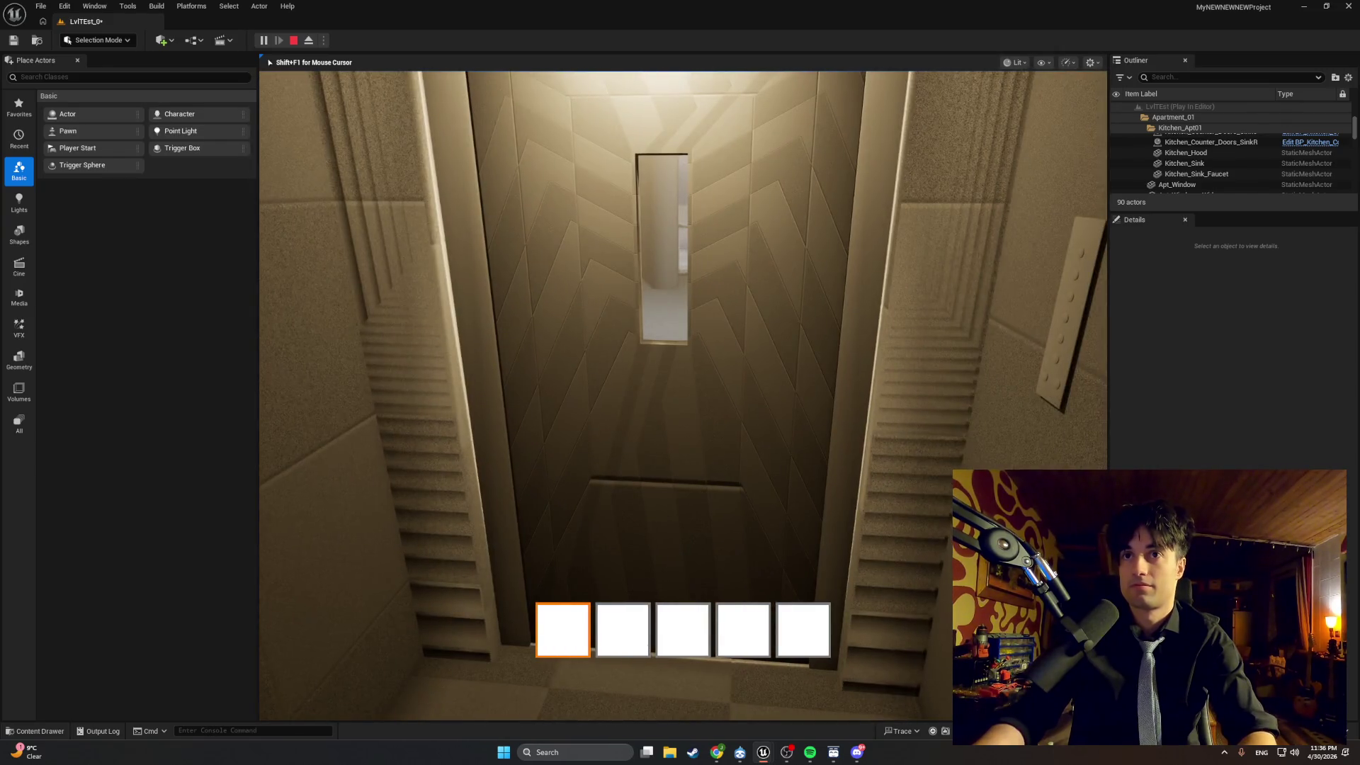
{"action": "key", "text": "w"}
{"action": "key", "text": "e"}
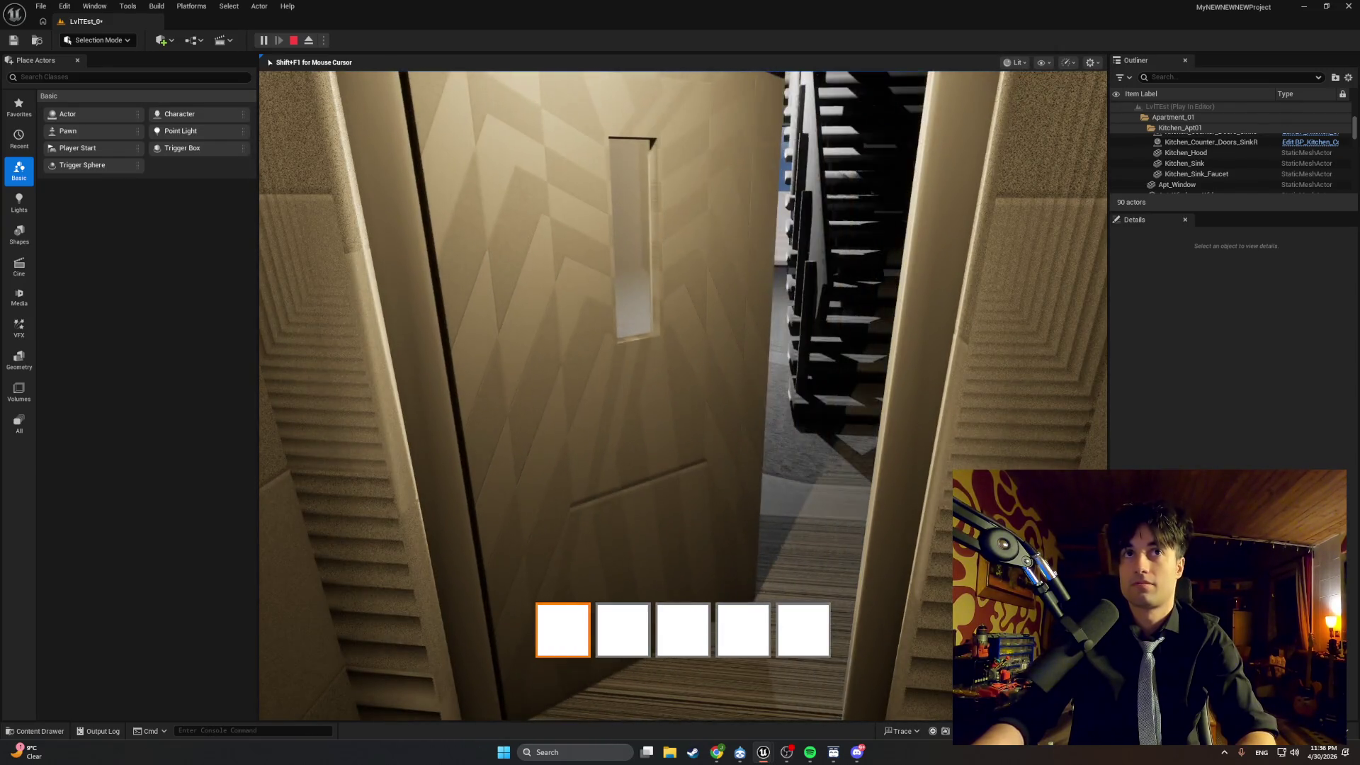
{"action": "key", "text": "e"}
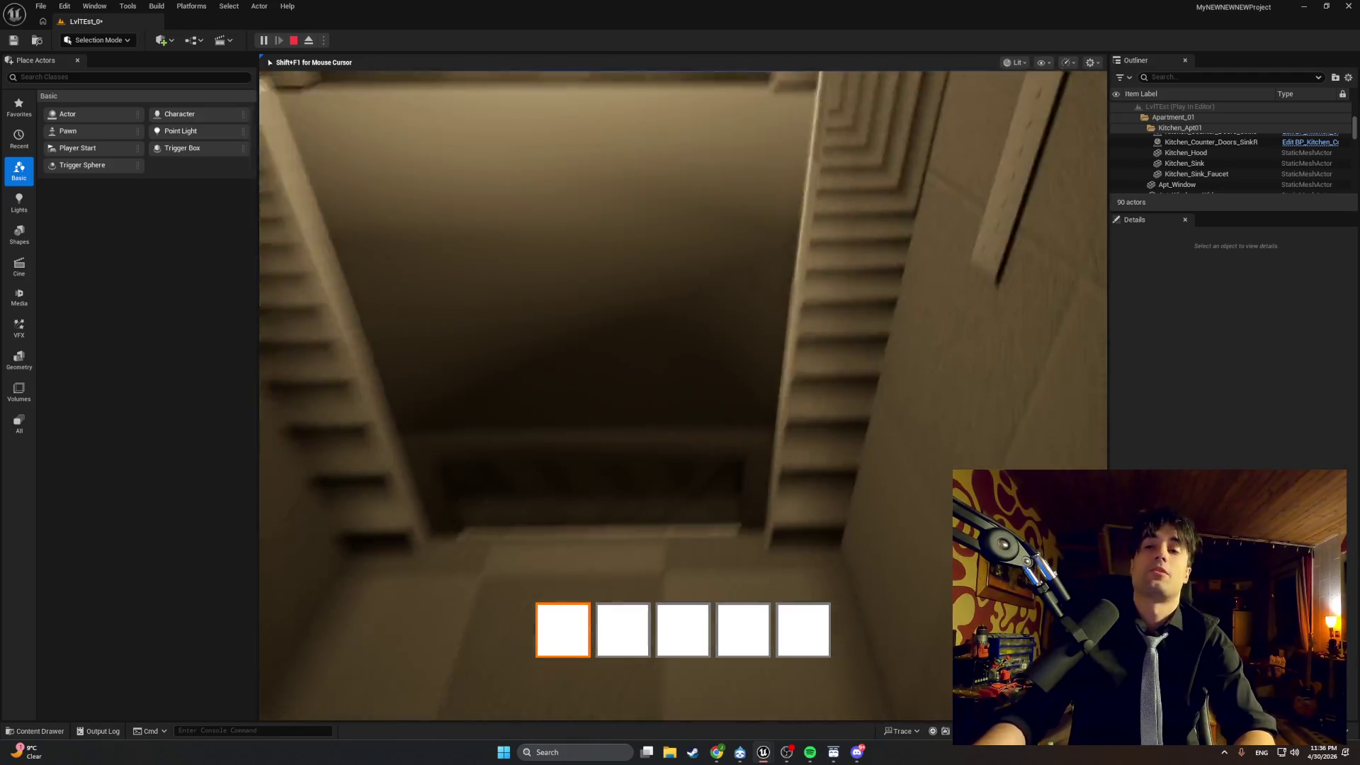
{"action": "key", "text": "Escape"}
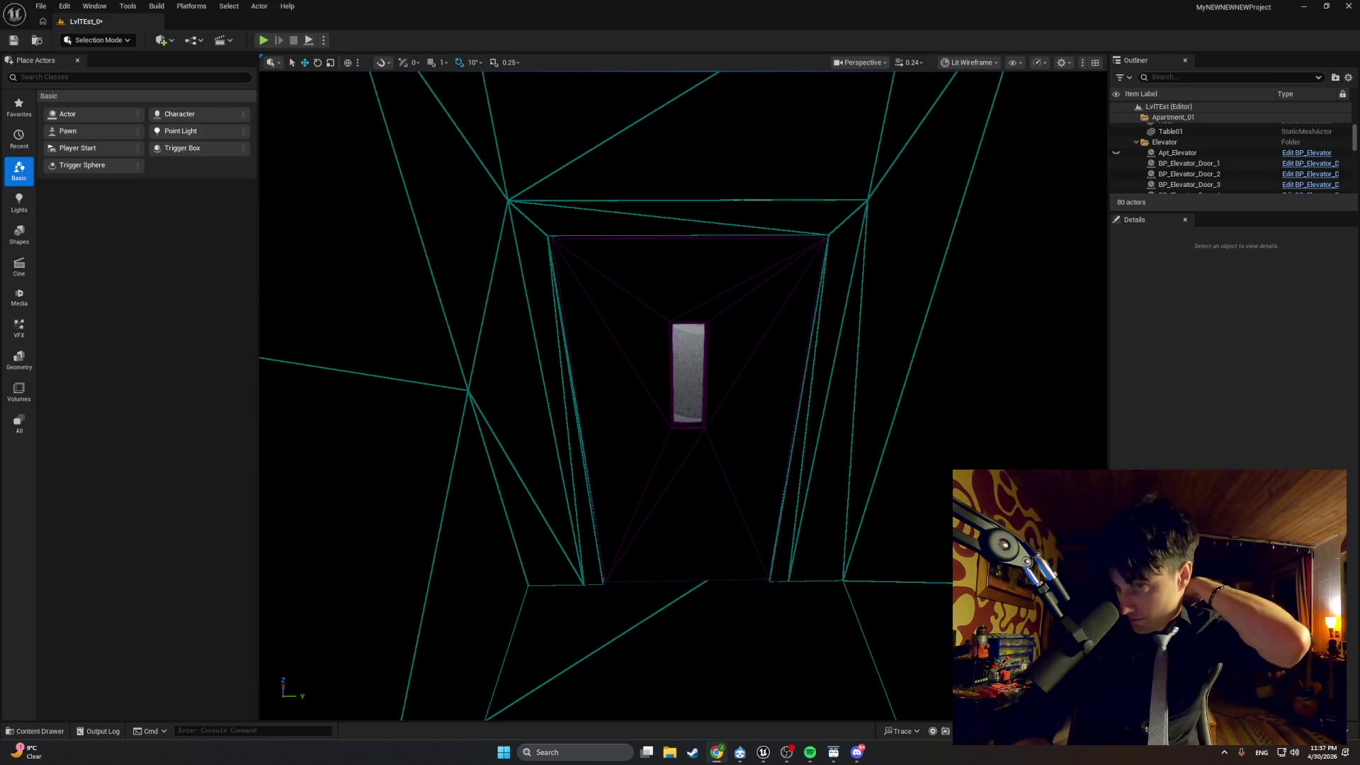
Fly the editor camera out of the shaft to face the elevator door, then start a new playtest.
{"action": "left_click_drag", "start_coordinate": [826, 571], "coordinate": [826, 571]}
{"action": "left_click_drag", "start_coordinate": [801, 512], "coordinate": [800, 512]}
{"action": "left_click_drag", "start_coordinate": [817, 580], "coordinate": [817, 581]}
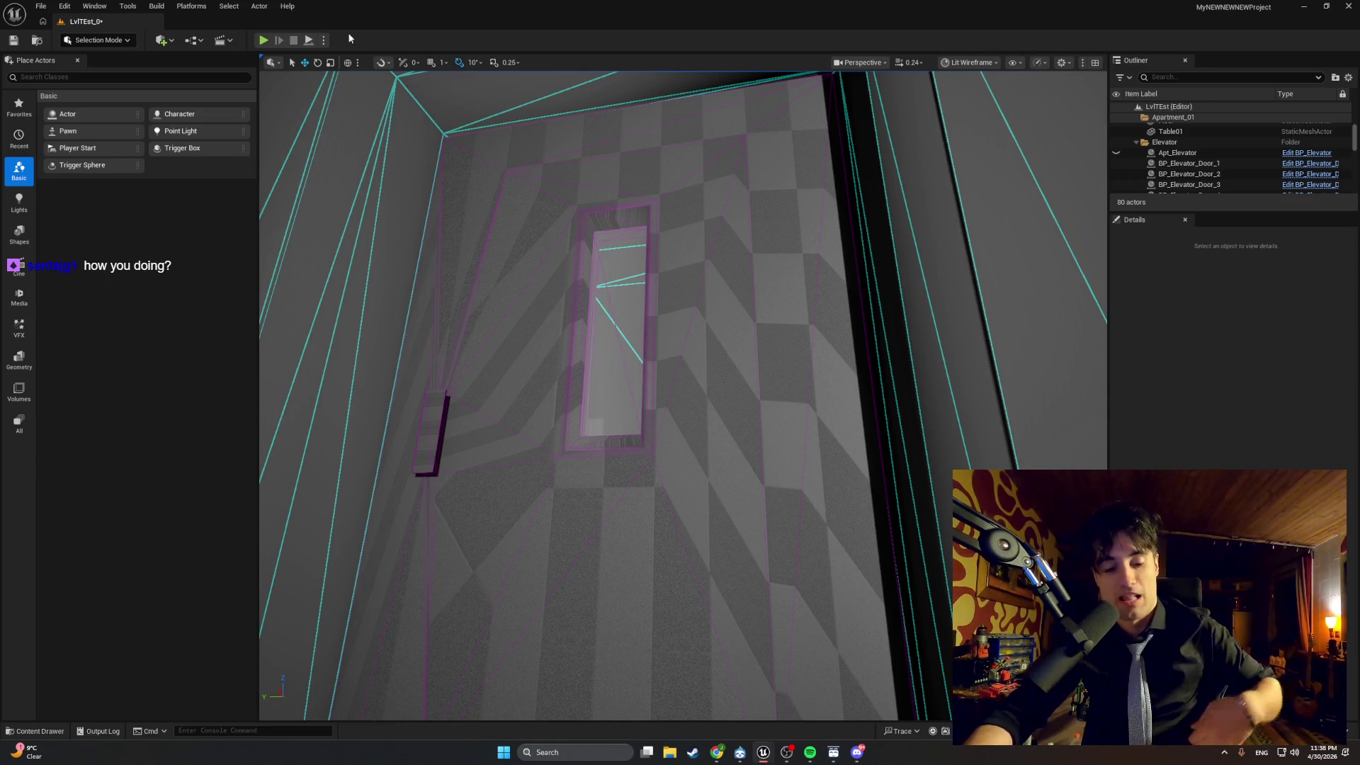
{"action": "left_click", "coordinate": [262, 40]}
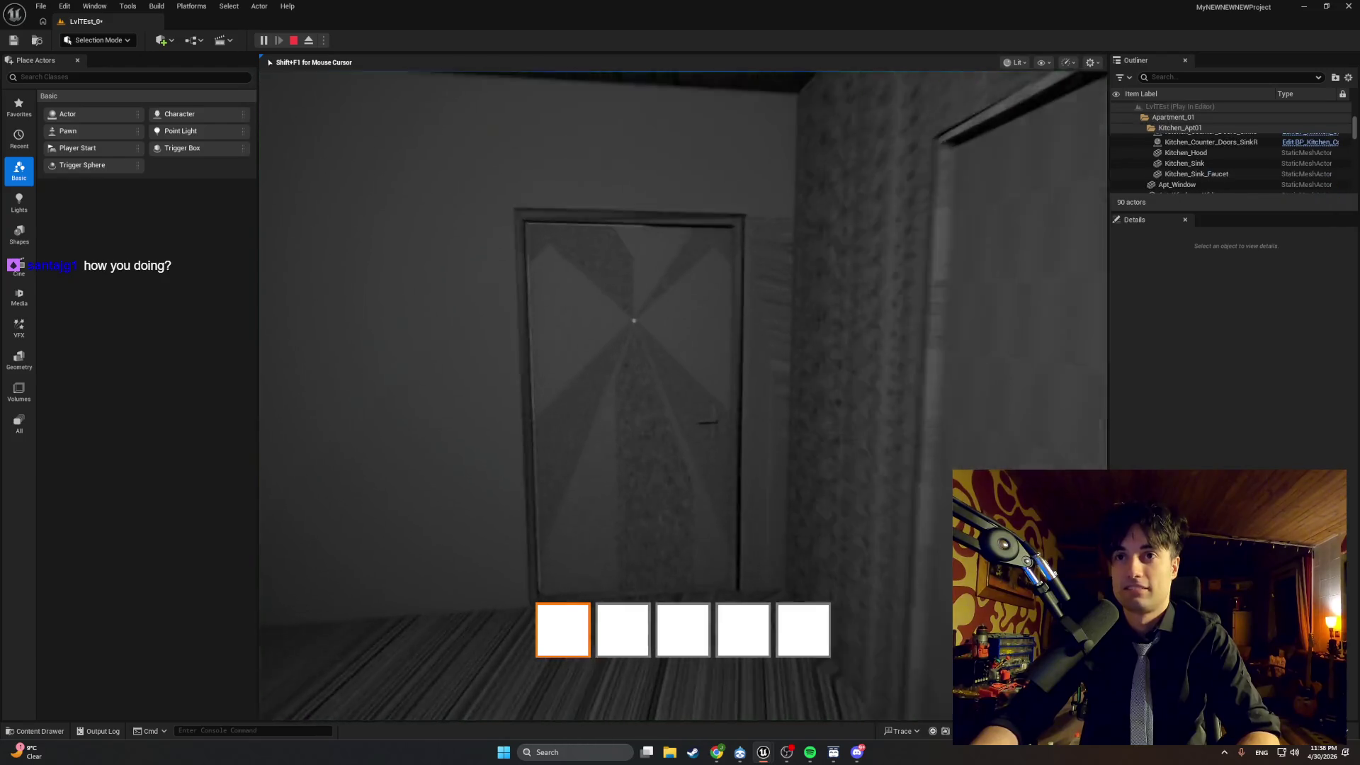
In a playtest, walk through the stairwell door and into the elevator cabin, then stop.
{"action": "mouse_move", "coordinate": [680, 383]}
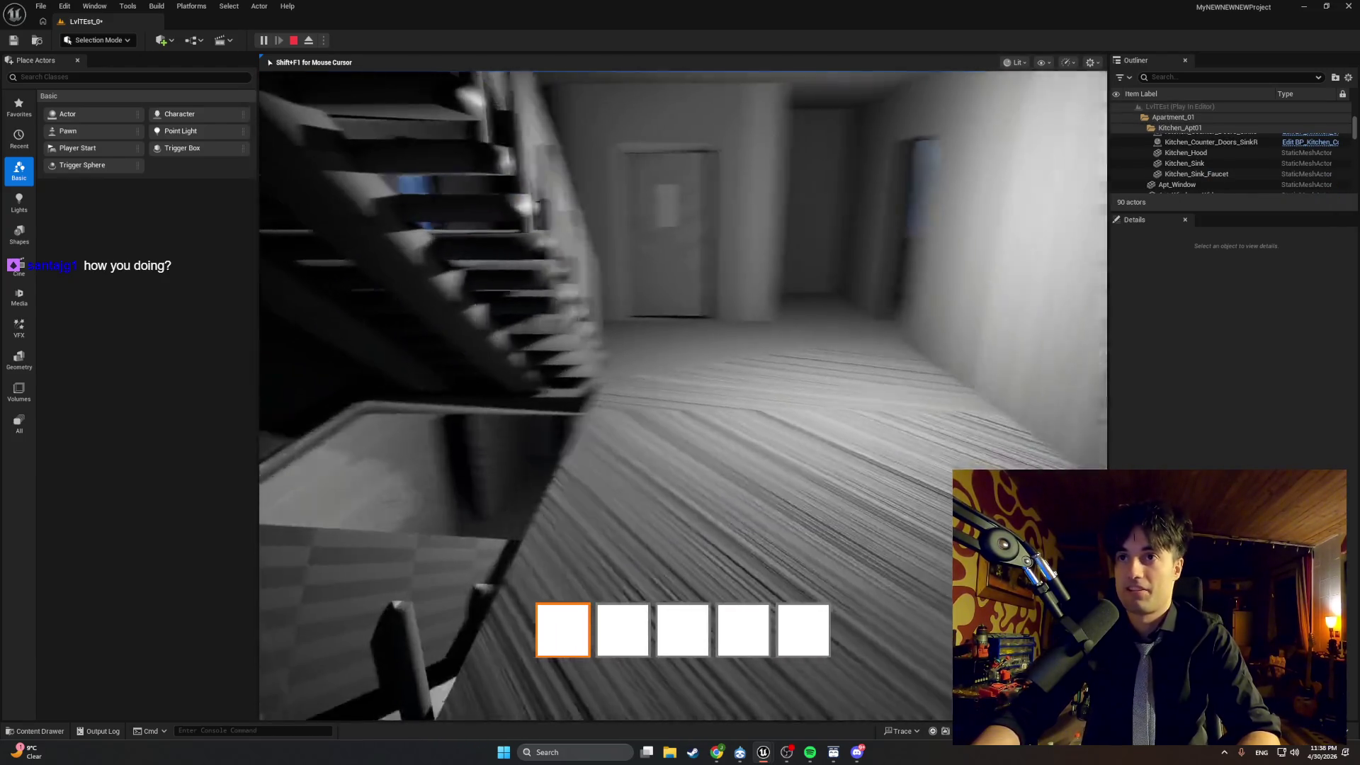
{"action": "key", "text": "w"}
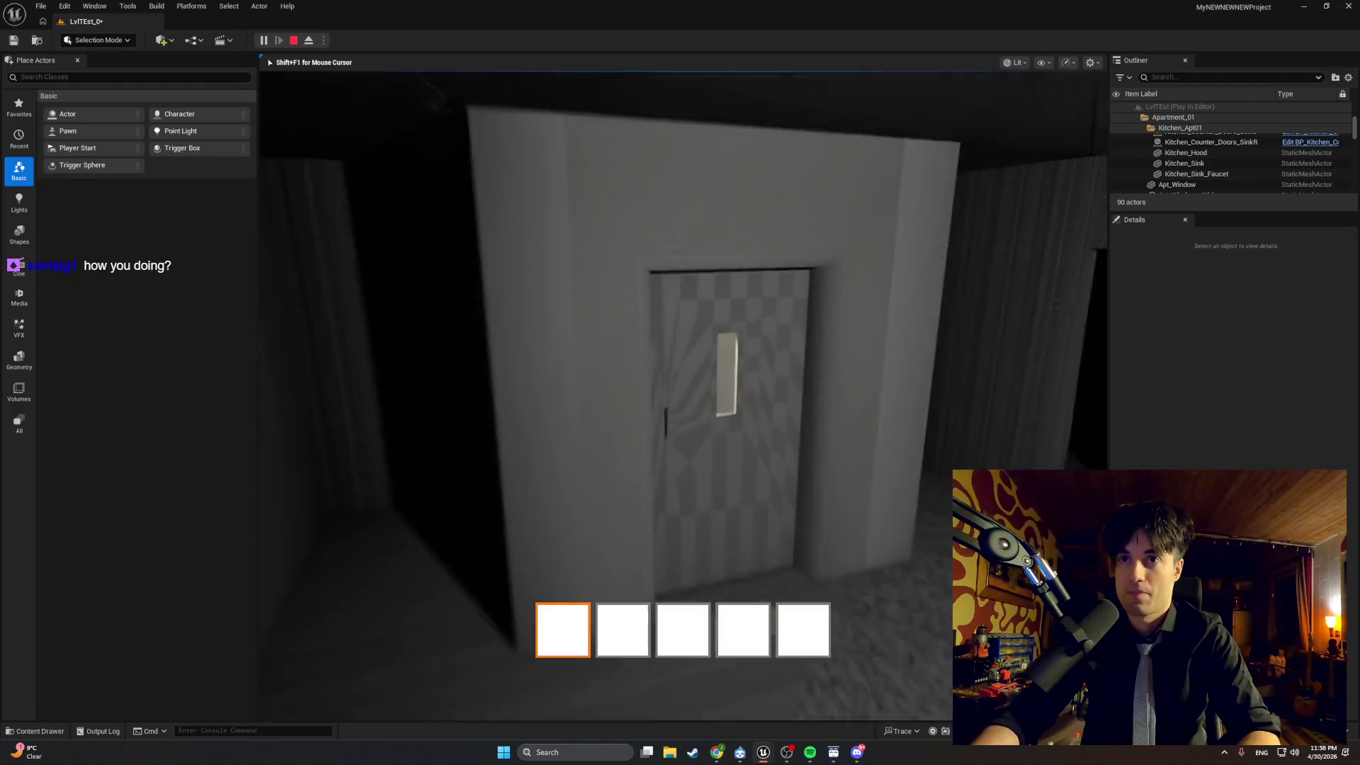
{"action": "key", "text": "w"}
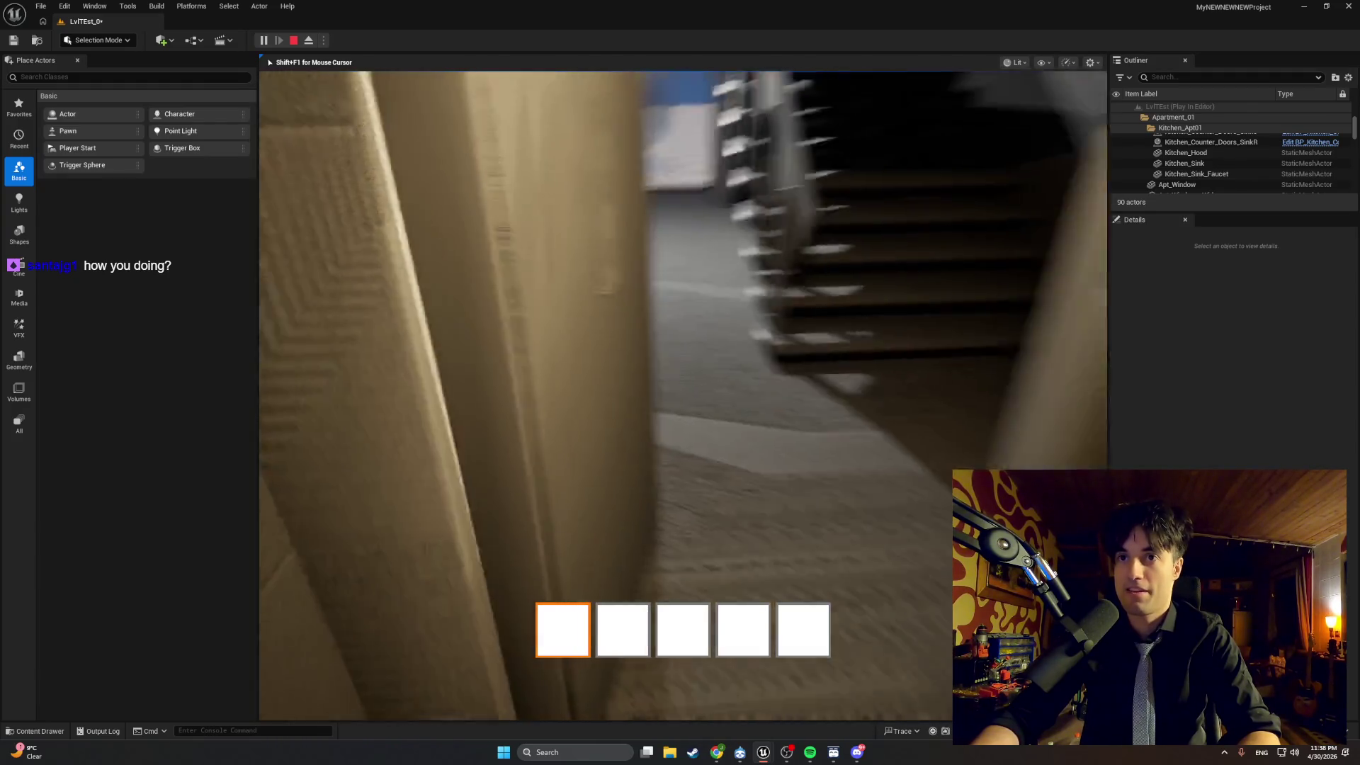
{"action": "key", "text": "w"}
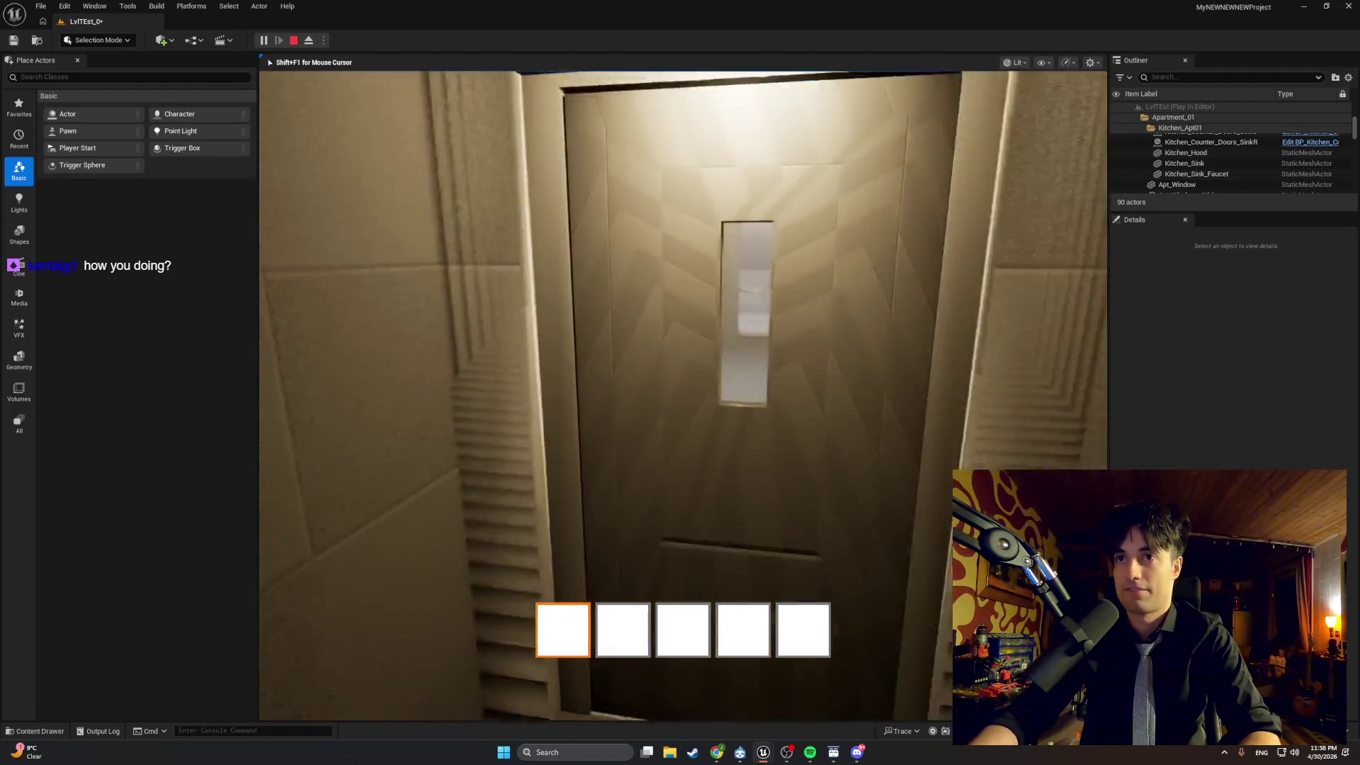
{"action": "key", "text": "s"}
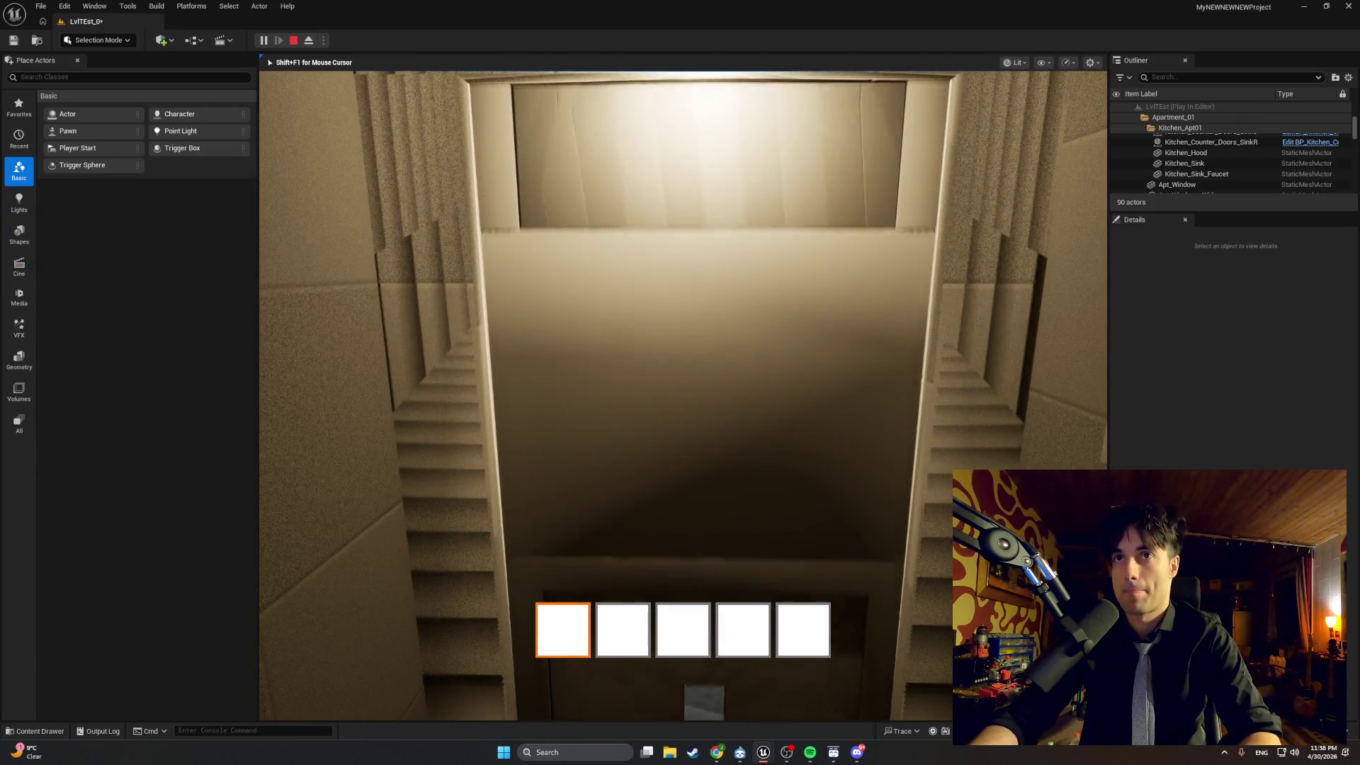
{"action": "key", "text": "w"}
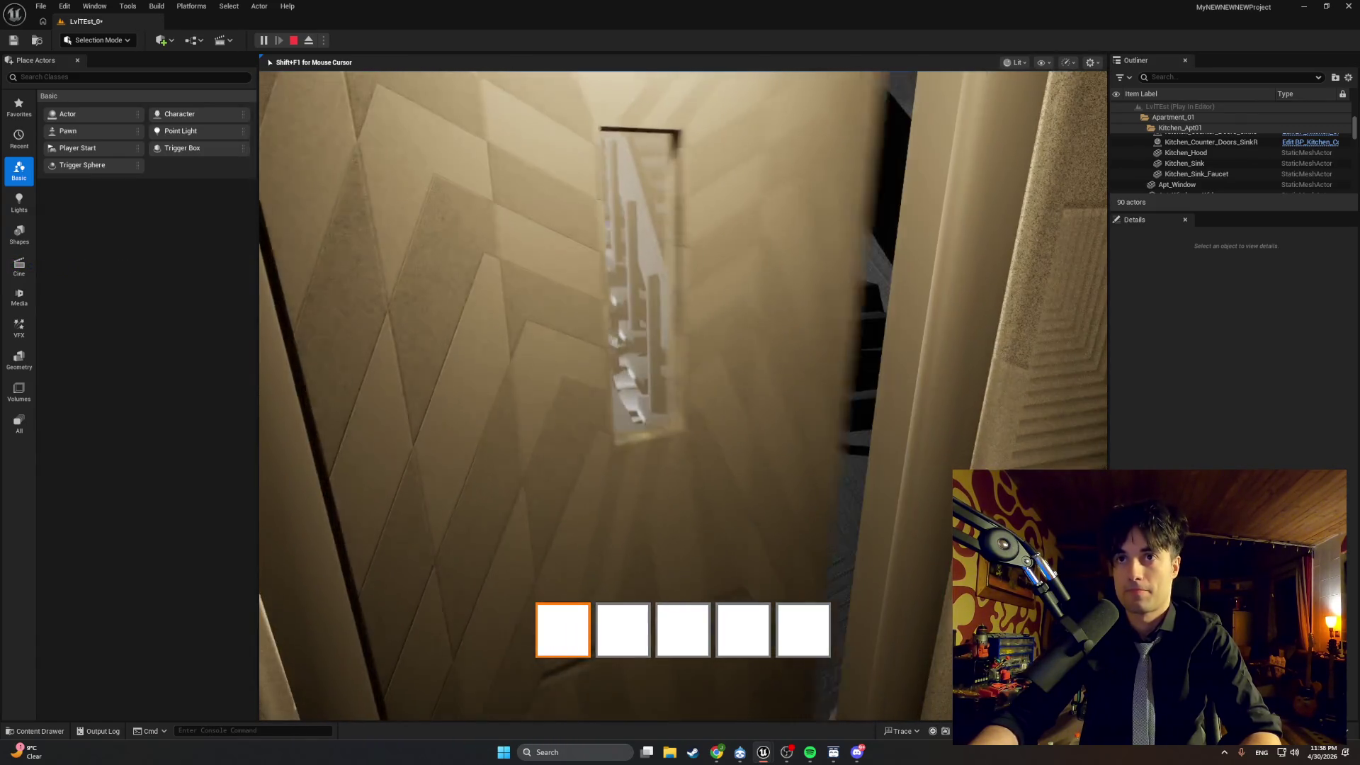
{"action": "key", "text": "w"}
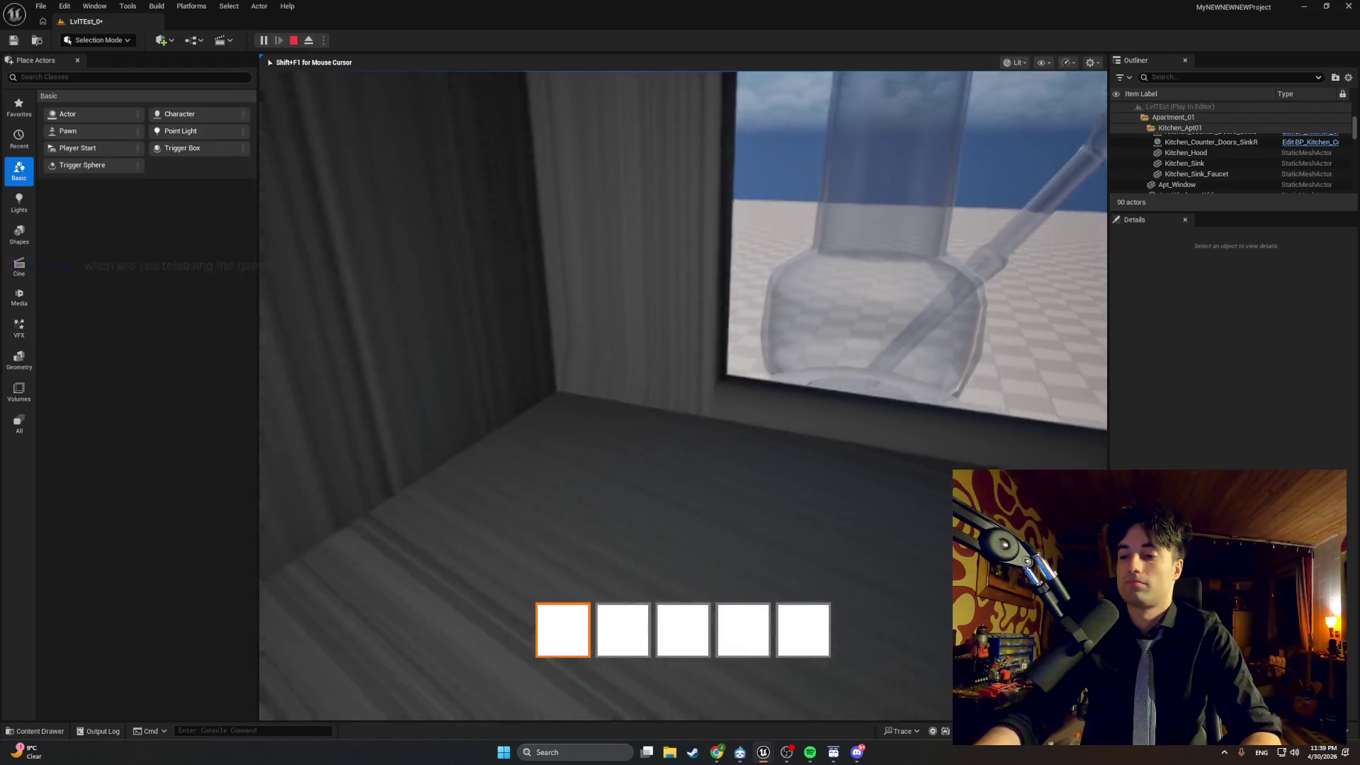
{"action": "key", "text": "Escape"}
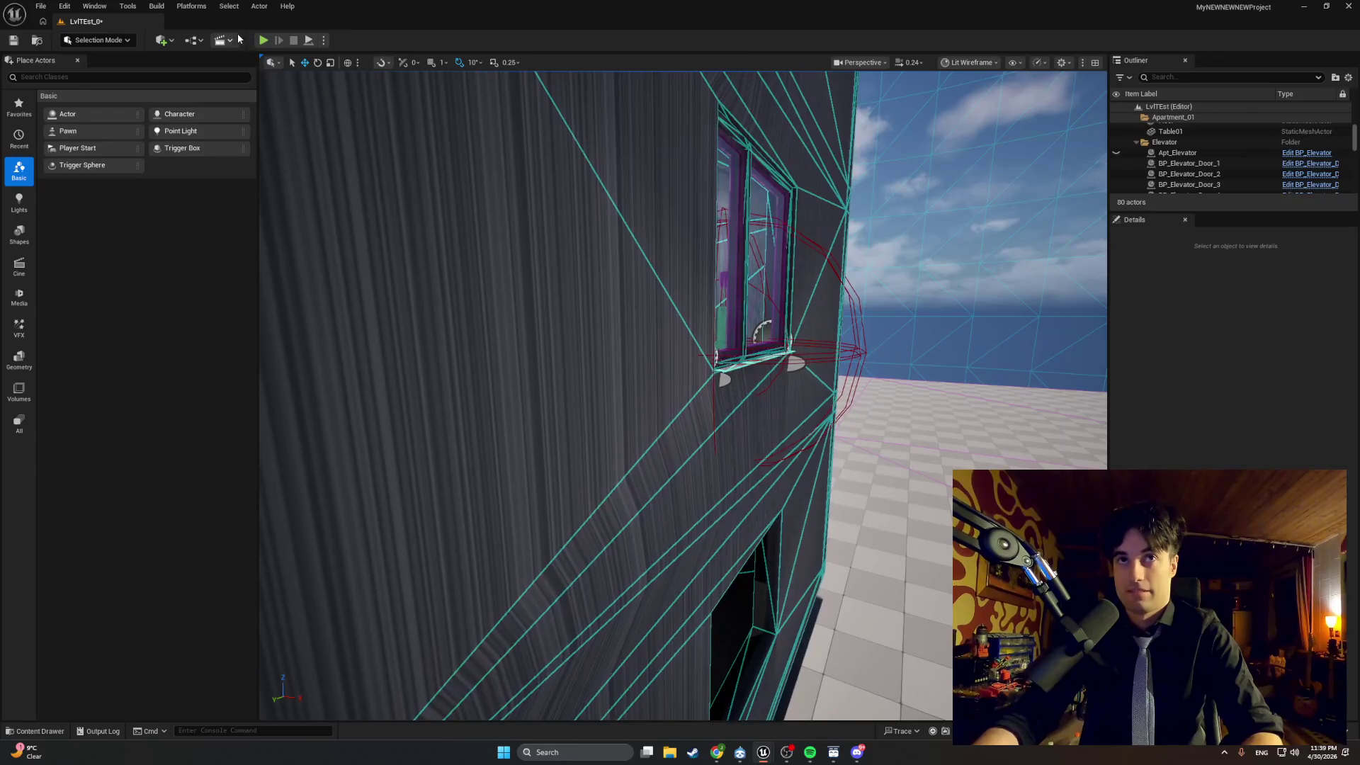
Run another playtest with Alt+P, walking around the apartment near the staircase, then stop.
{"action": "key", "text": "alt+p"}
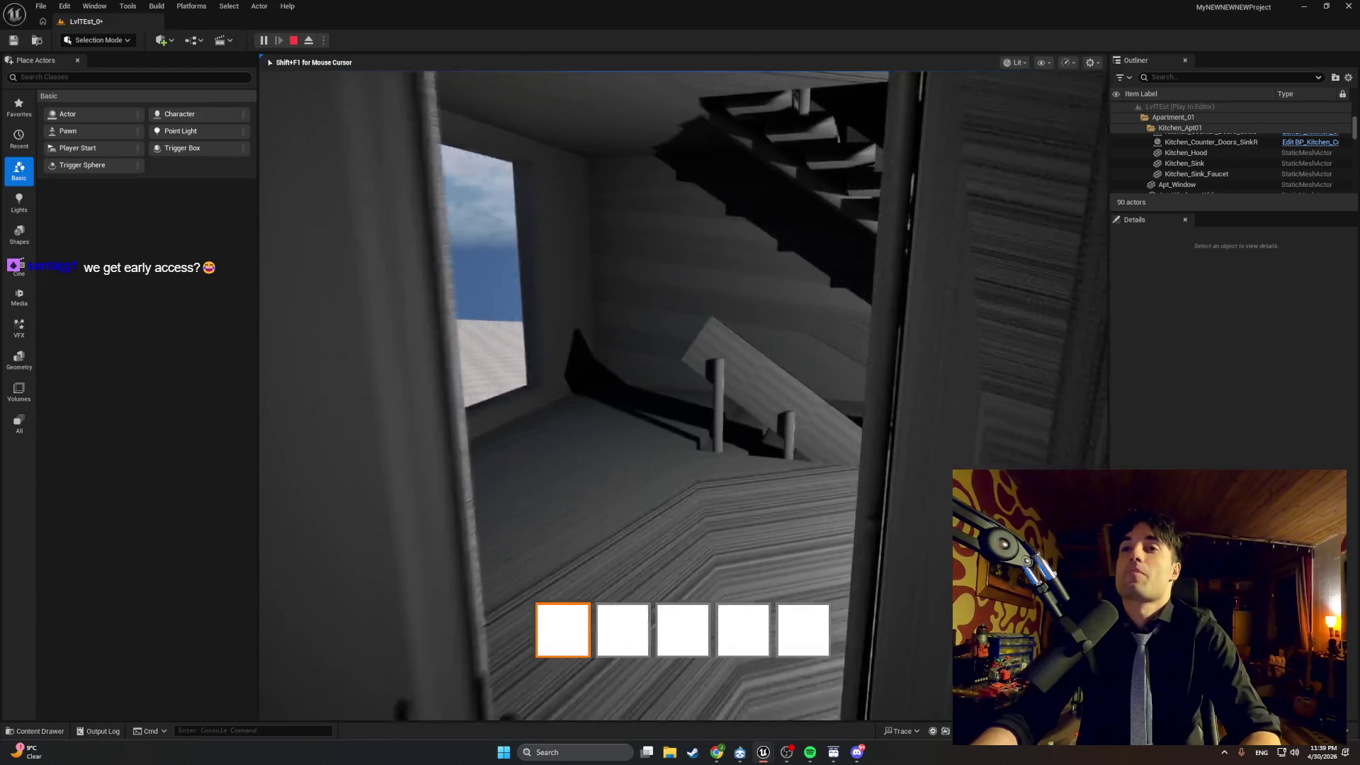
{"action": "key", "text": "Escape"}
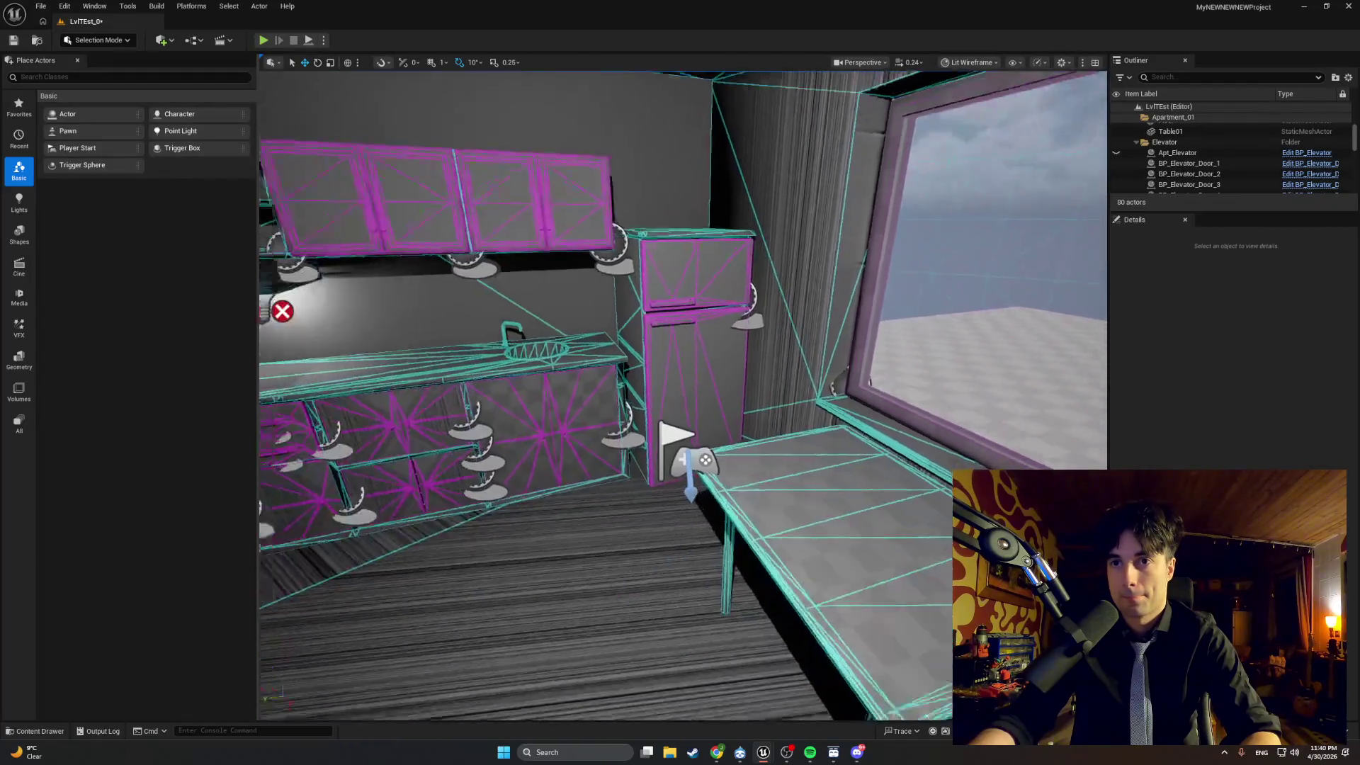
{"action": "left_click", "coordinate": [699, 446]}
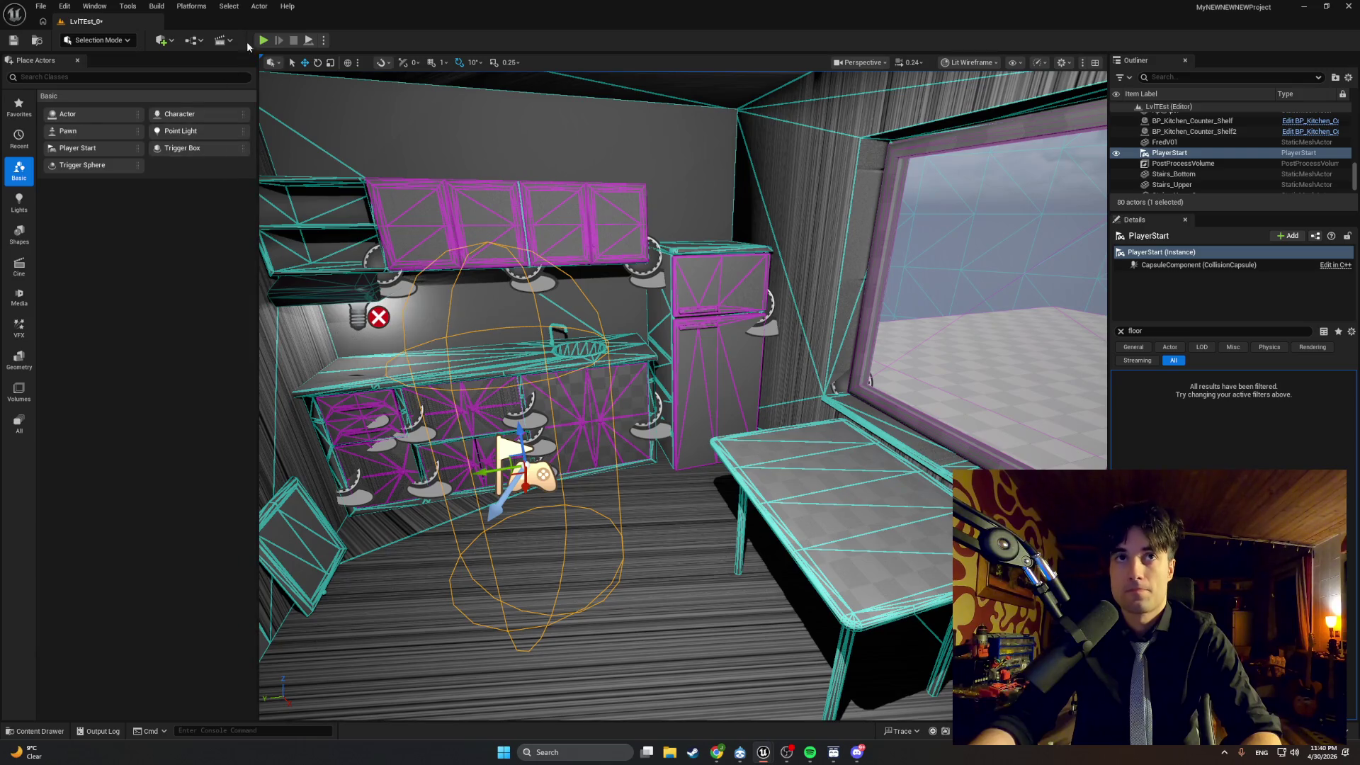
{"action": "left_click", "coordinate": [263, 40]}
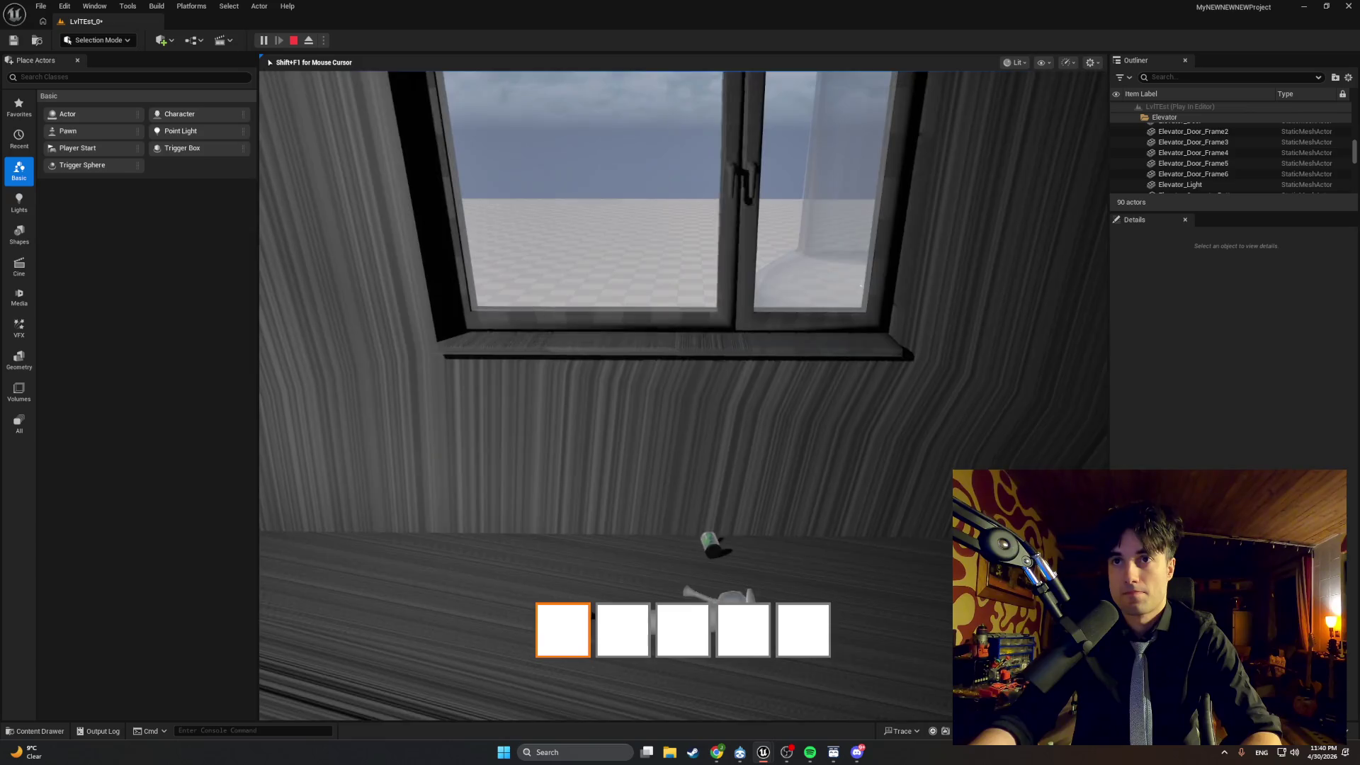
{"action": "key", "text": "Escape"}
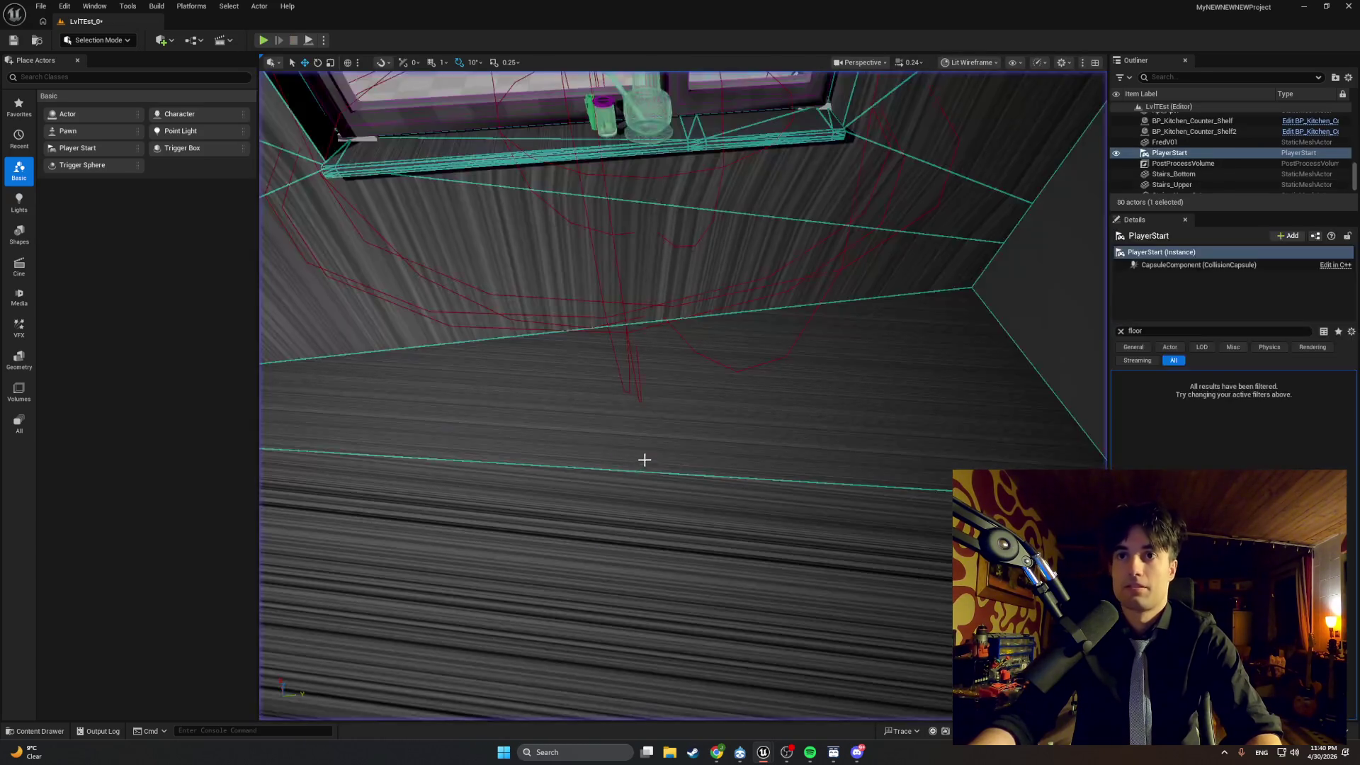
{"action": "right_click", "coordinate": [623, 306]}
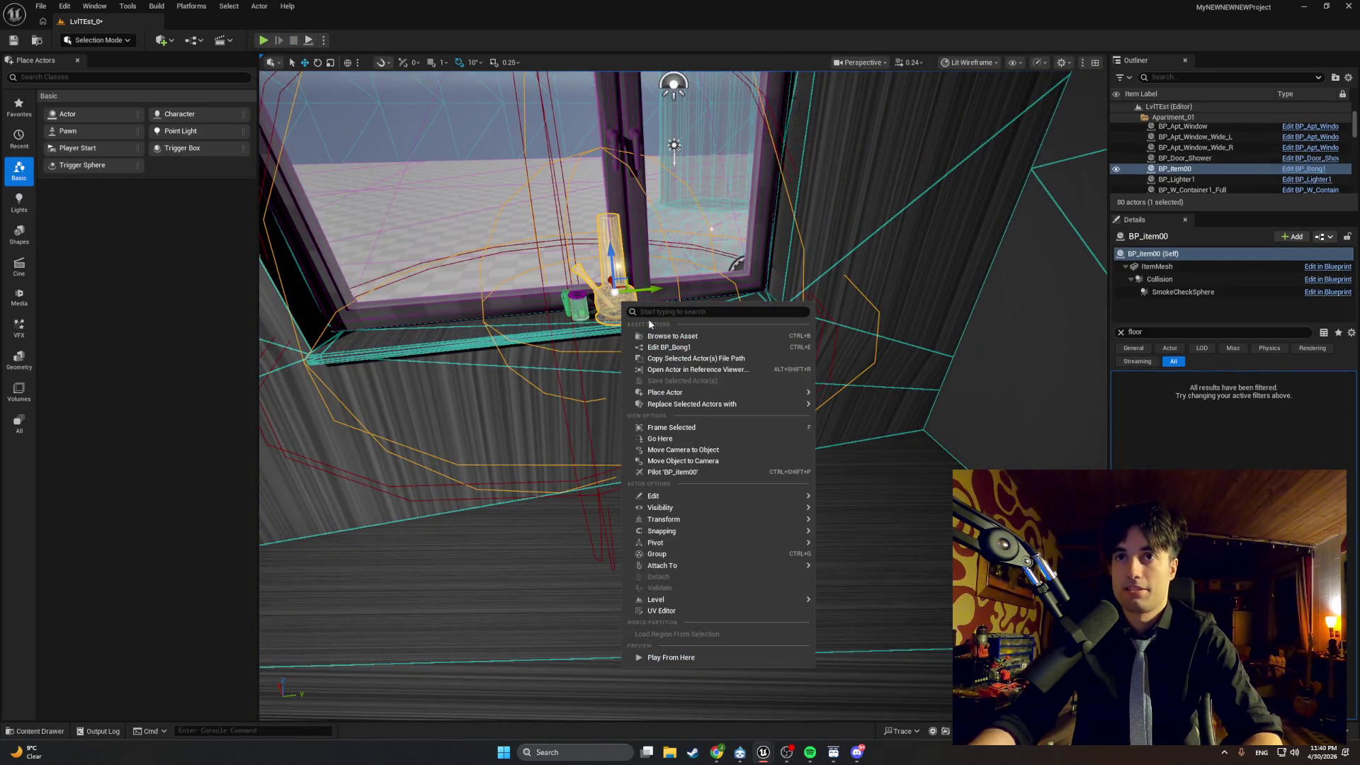
Open BP_Bong1 and review the BreakBong1 impulse, destroy, visibility and spawn nodes.
{"action": "left_click", "coordinate": [669, 336]}
{"action": "double_click", "coordinate": [214, 560]}
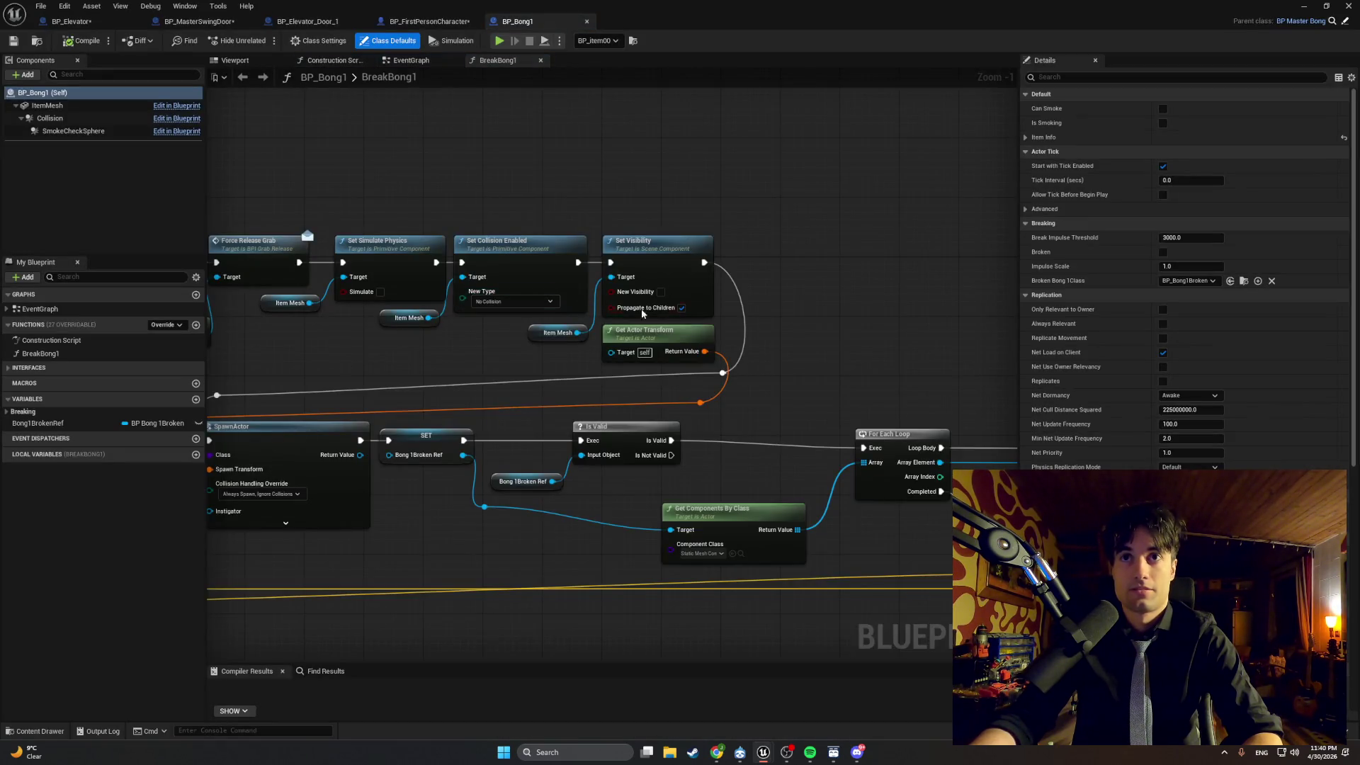
{"action": "left_click_drag", "start_coordinate": [643, 312], "coordinate": [550, 263]}
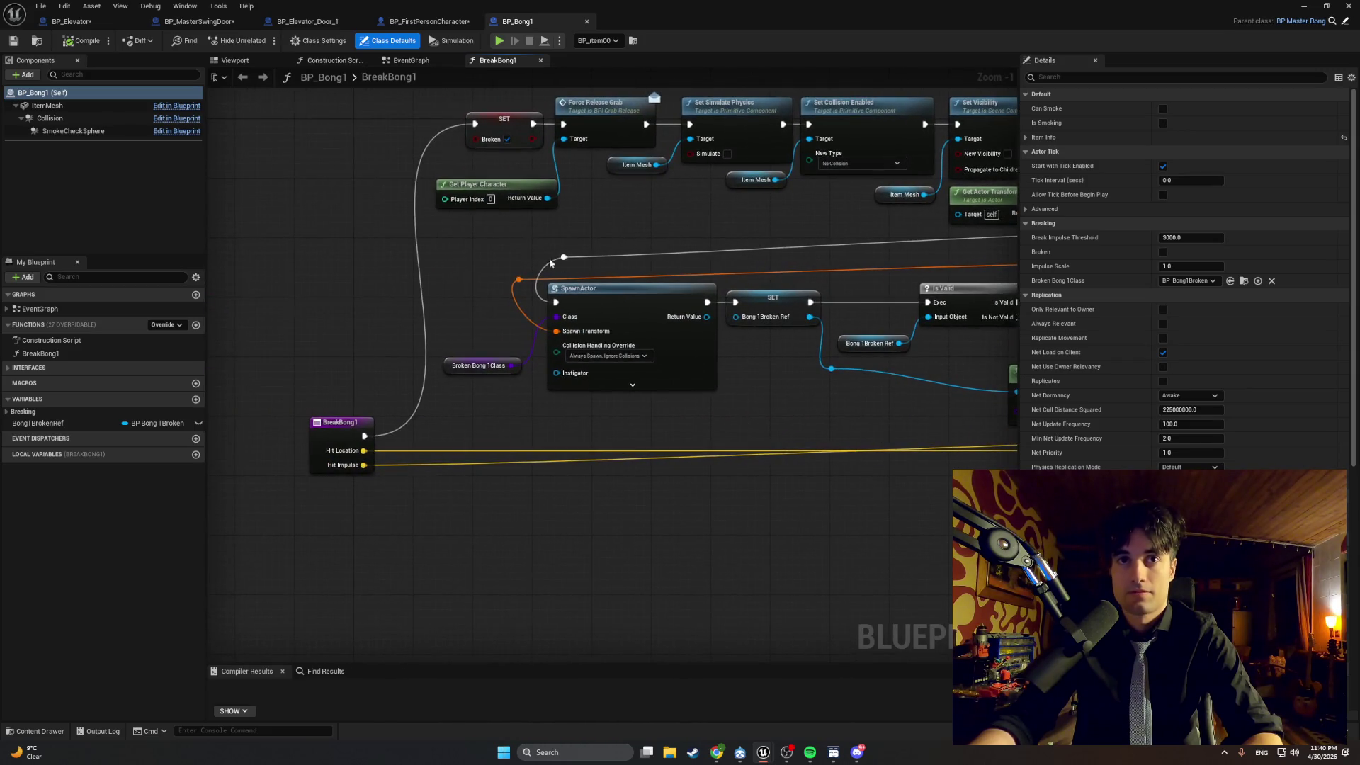
{"action": "double_click", "coordinate": [403, 85]}
{"action": "mouse_move", "coordinate": [270, 183]}
{"action": "left_mouse_down"}
{"action": "mouse_move", "coordinate": [215, 184]}
{"action": "mouse_move", "coordinate": [235, 239]}
{"action": "left_mouse_up"}
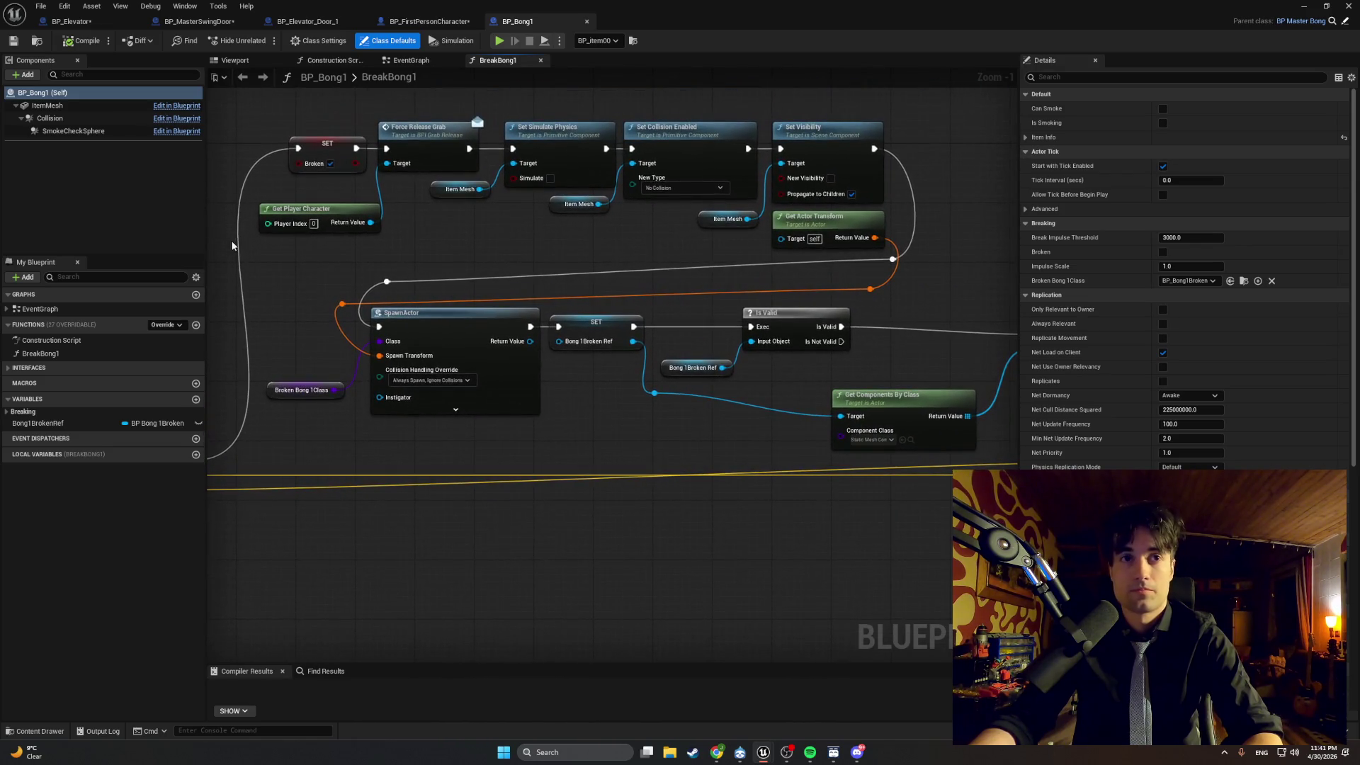
Check BreakImpulseThreshold (3000.0) under Breaking, compile the blueprint and return to the level.
{"action": "left_click", "coordinate": [7, 413]}
{"action": "left_click", "coordinate": [52, 428]}
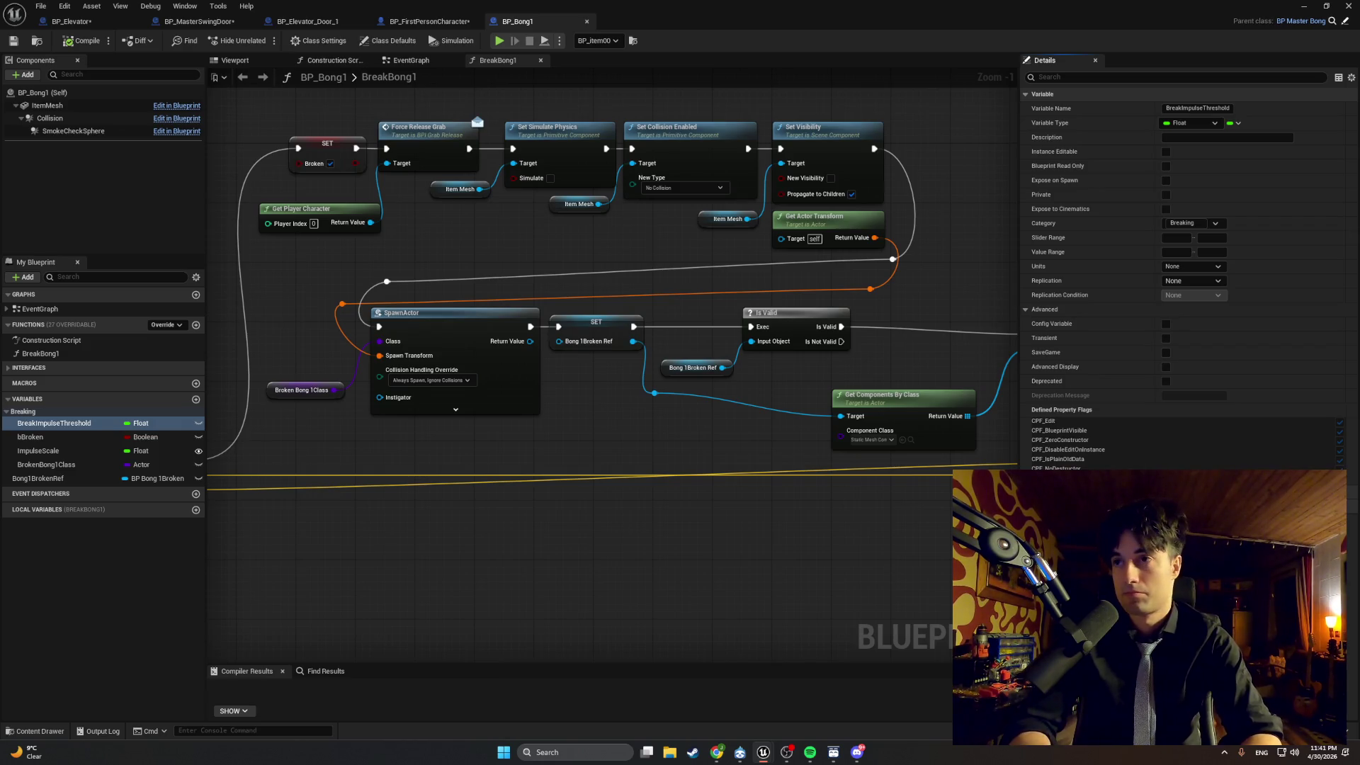
{"action": "key", "text": "F7"}
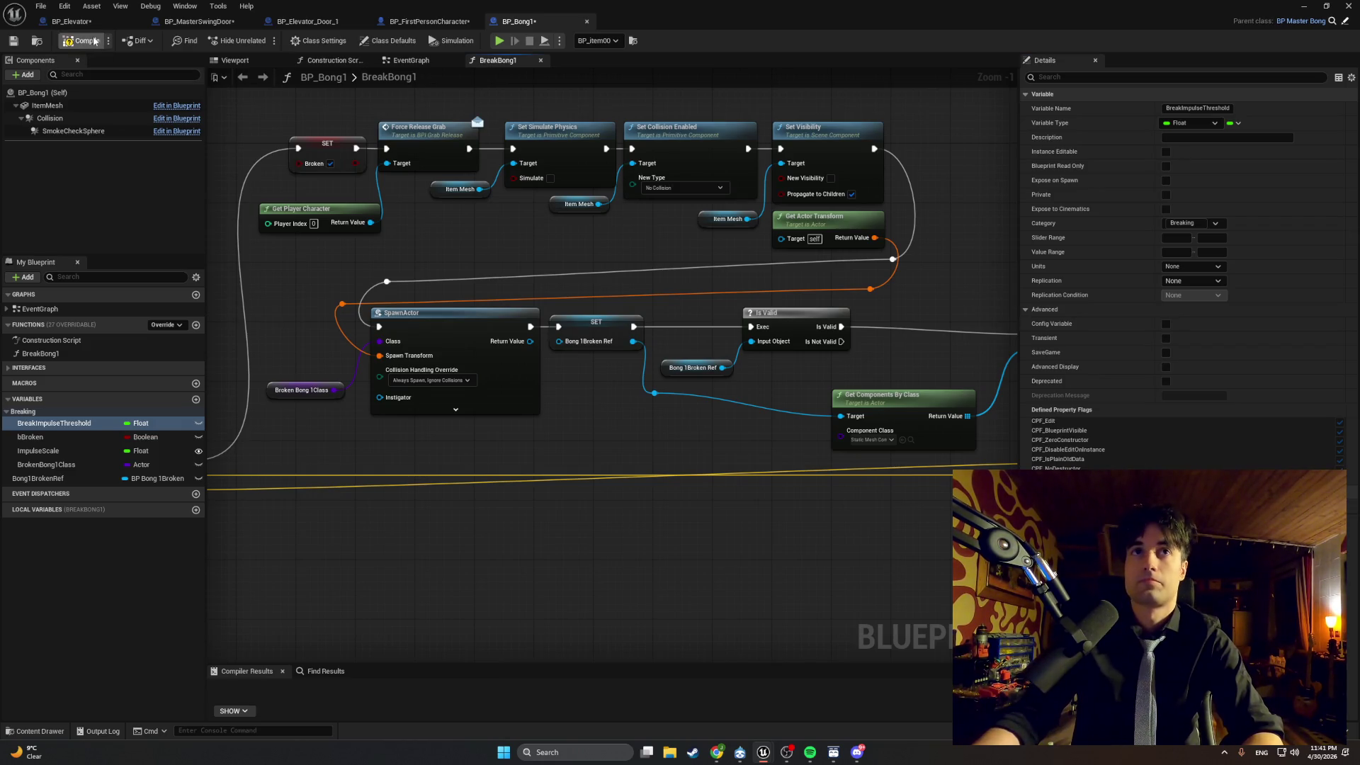
{"action": "left_click", "coordinate": [1305, 9]}
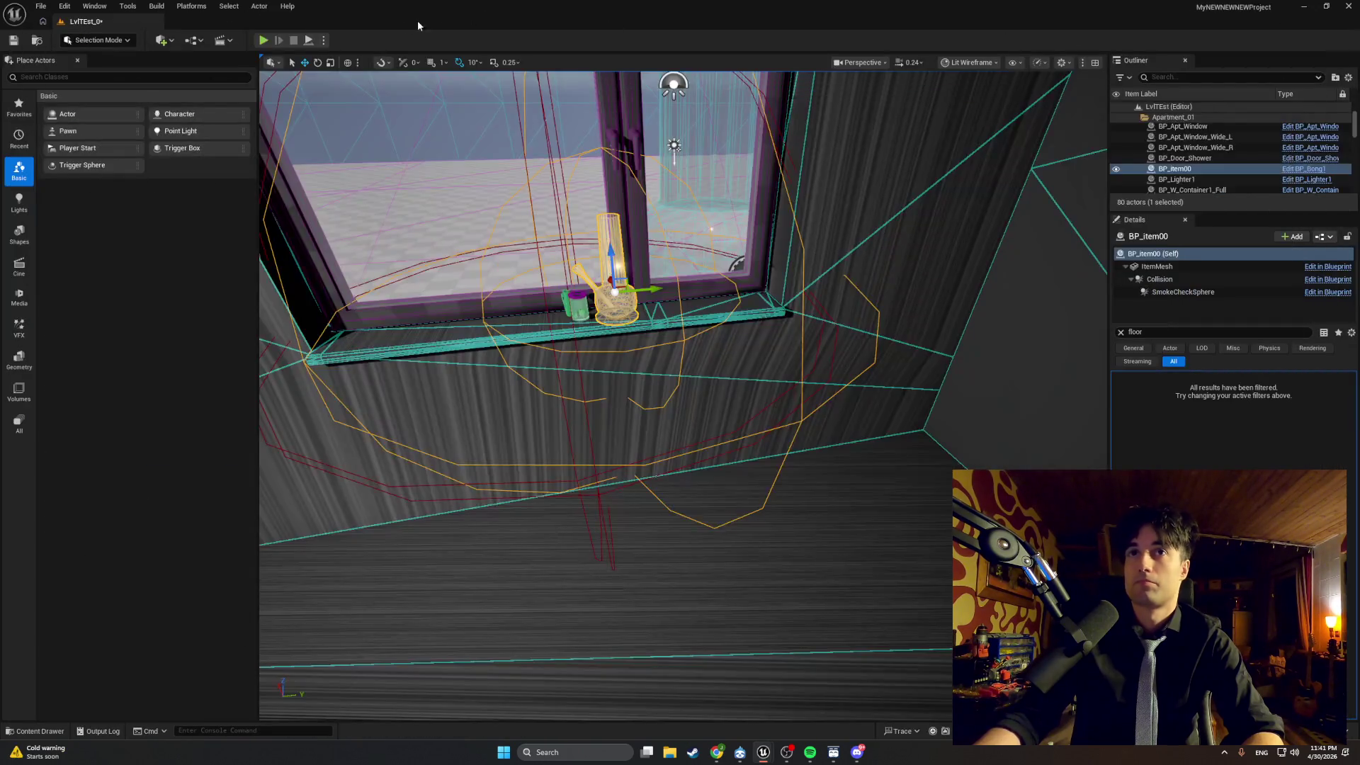
Playtest and walk to the window to look at the fallen bong.
{"action": "left_click", "coordinate": [266, 41]}
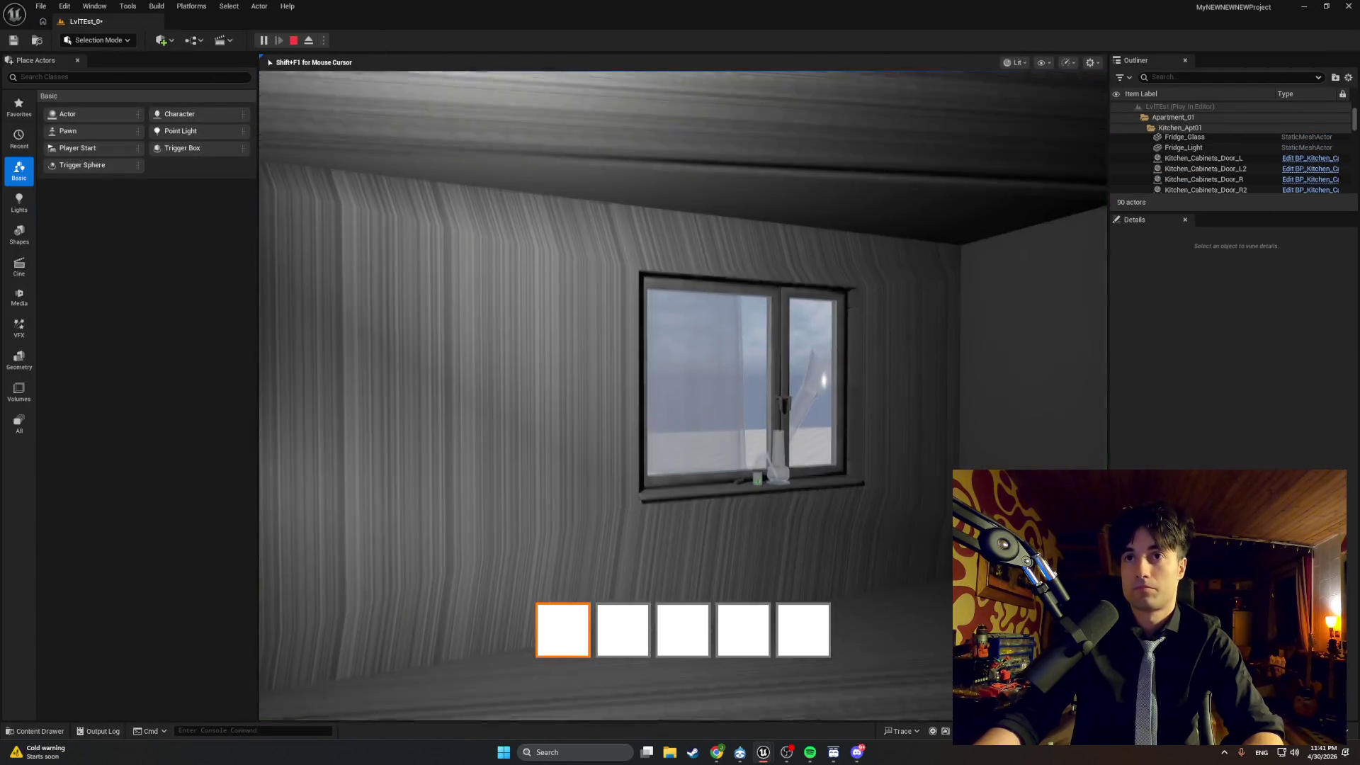
{"action": "key", "text": "w"}
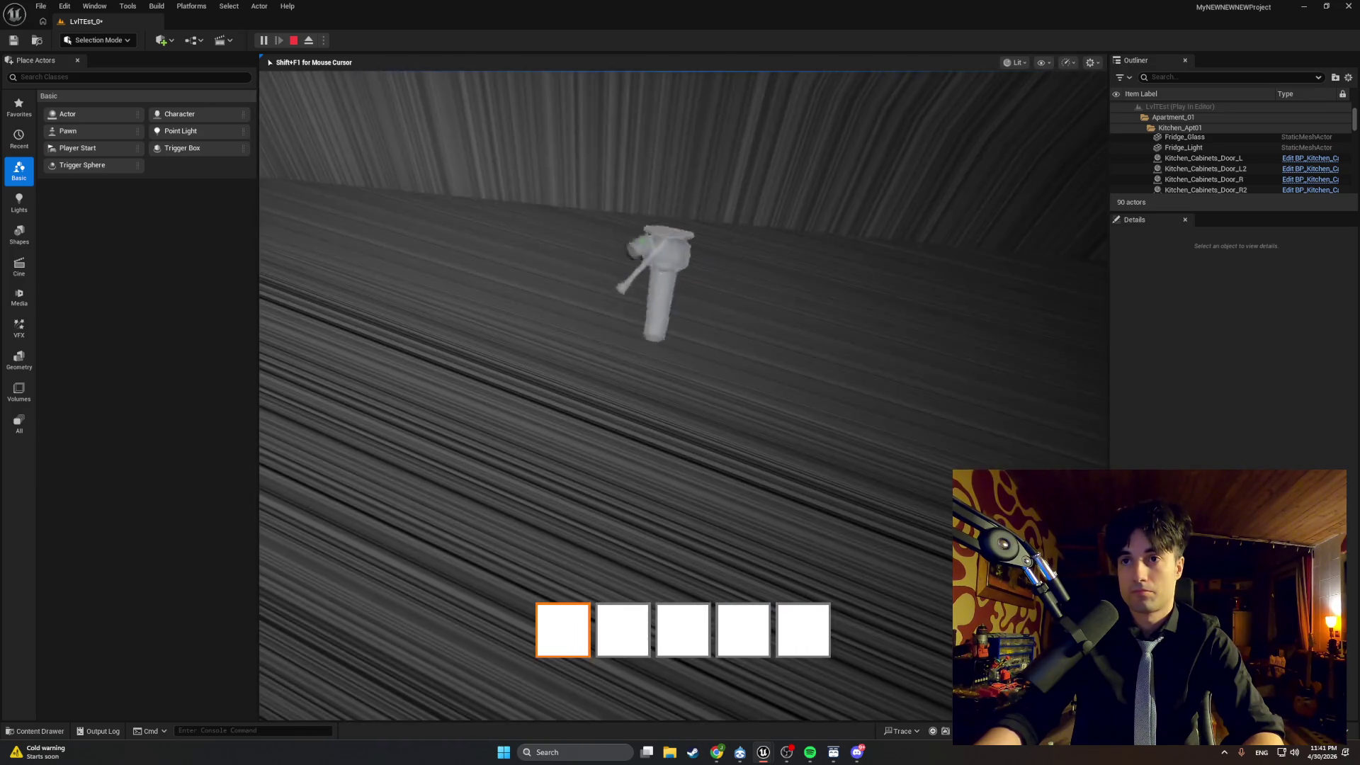
{"action": "key", "text": "Escape"}
Bring back the BP_Bong1 blueprint window, recompile it and set it aside.
{"action": "key", "text": "ctrl+space"}
{"action": "mouse_move", "coordinate": [763, 752]}
{"action": "left_click", "coordinate": [787, 708]}
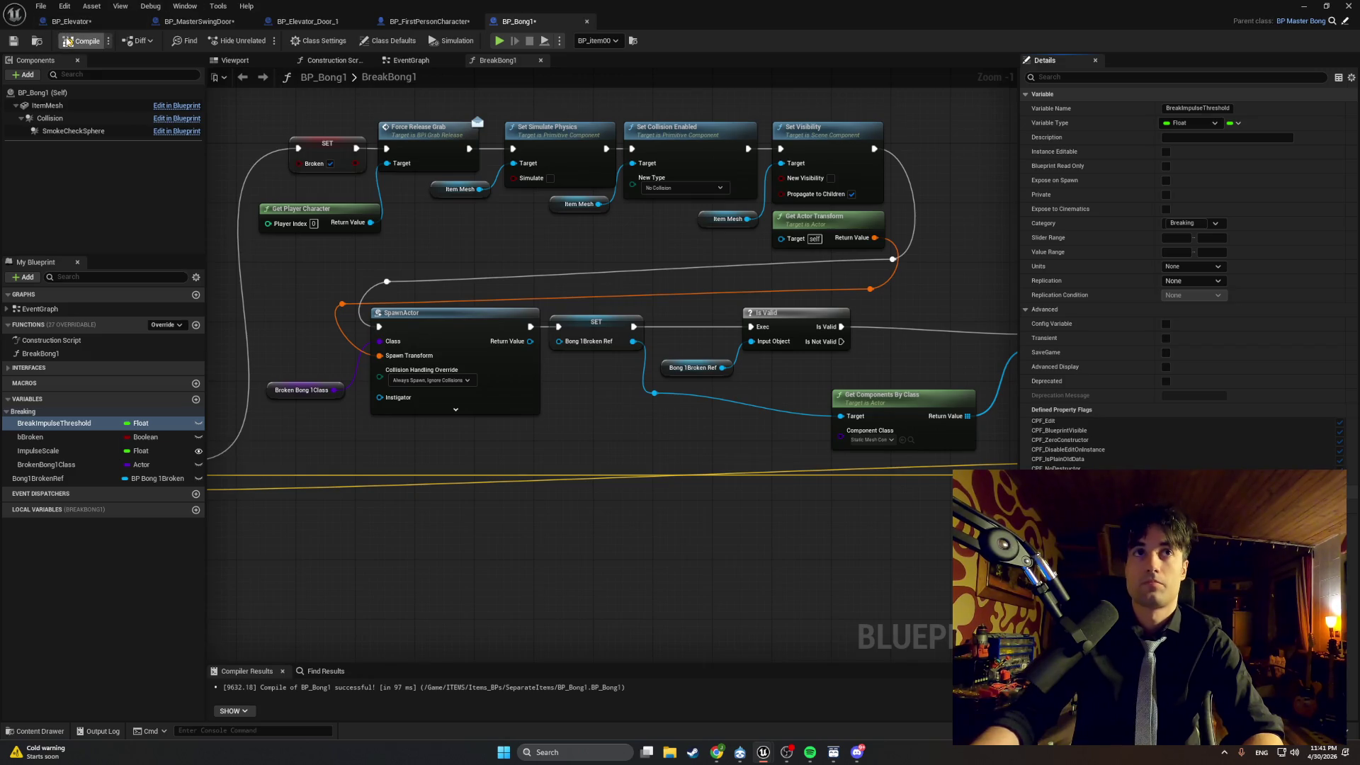
{"action": "left_click", "coordinate": [1302, 10]}
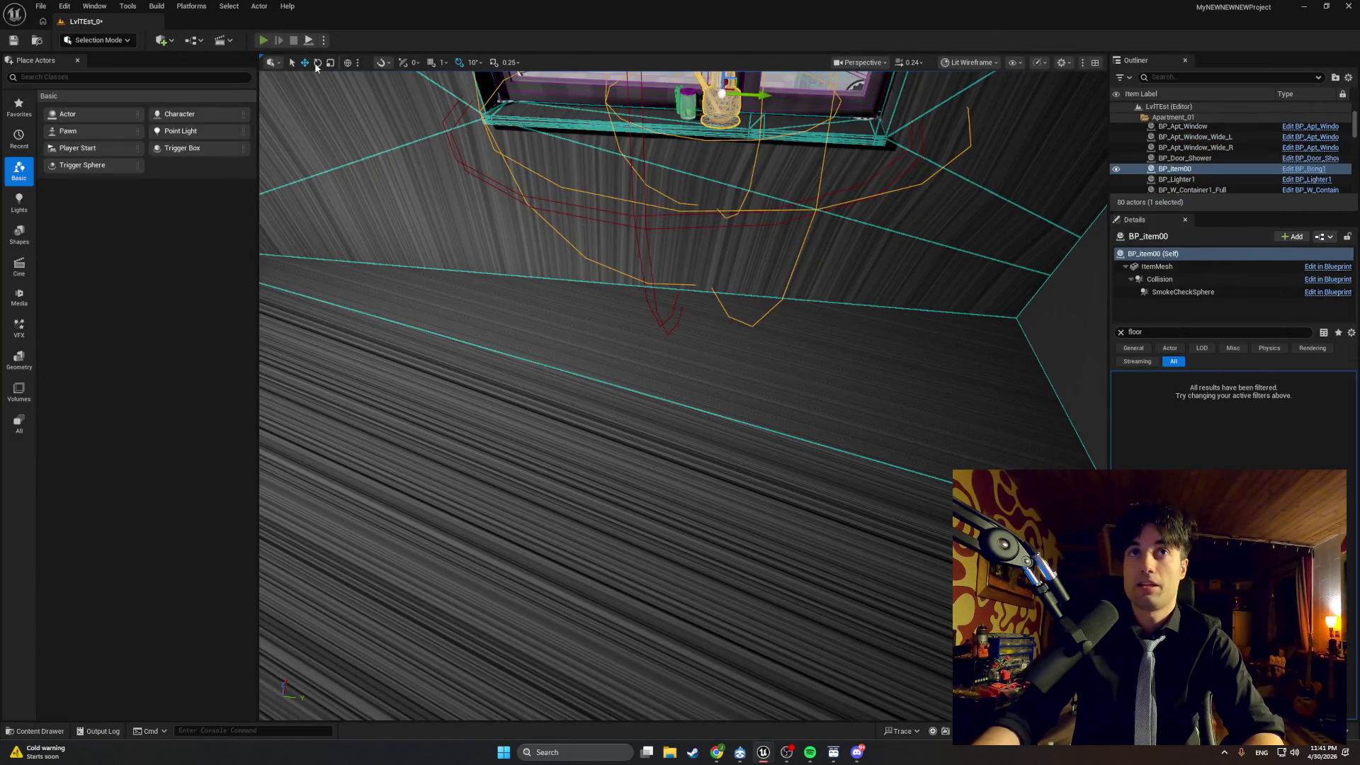
Playtest again, turning to the window wall to inspect the sill.
{"action": "key", "text": "alt+p"}
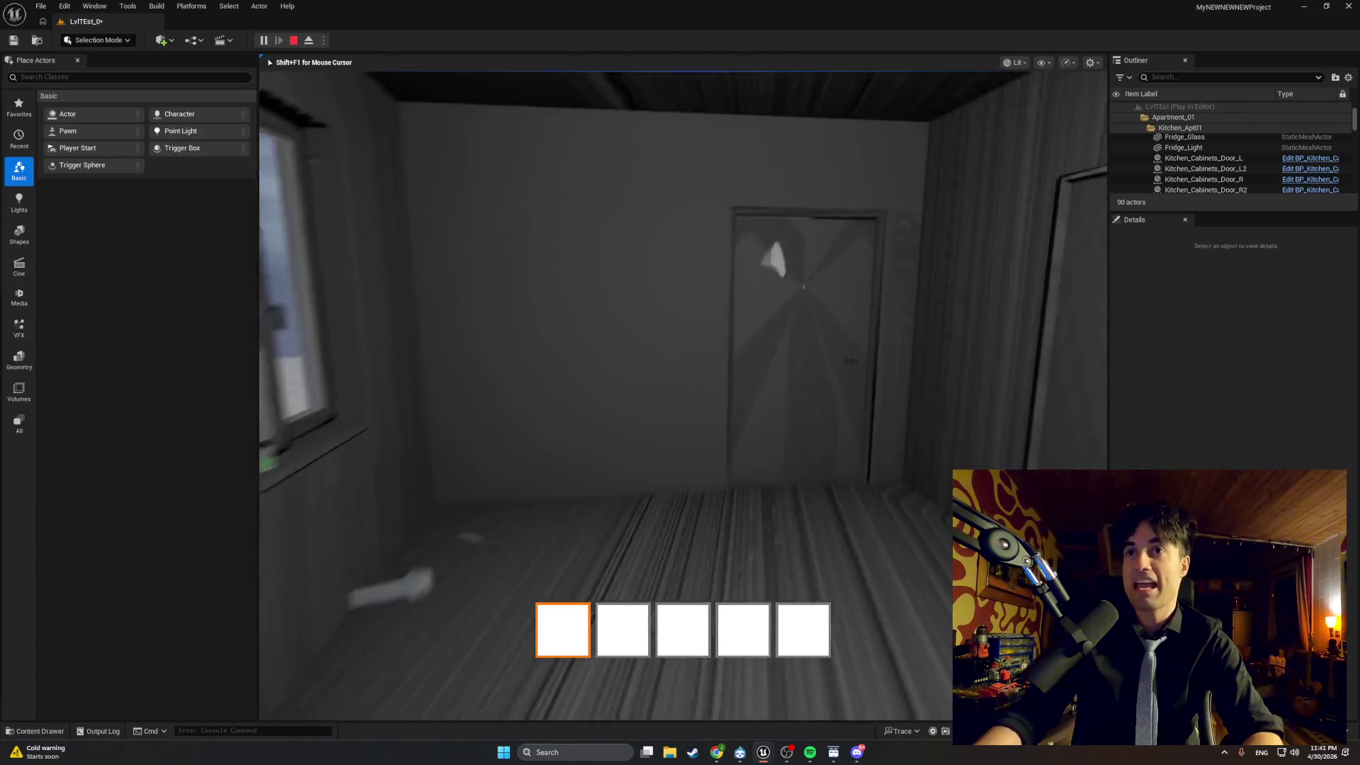
{"action": "key", "text": "s"}
{"action": "key", "text": "w"}
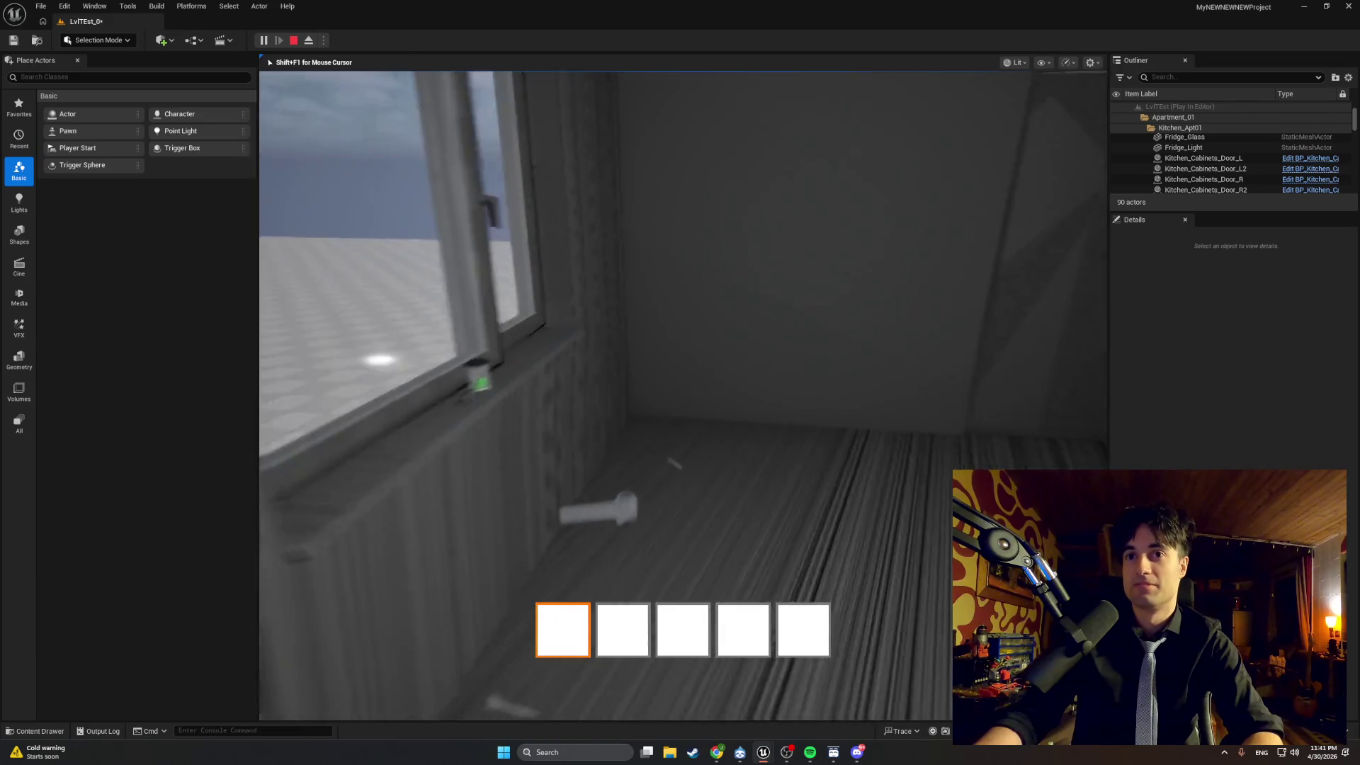
{"action": "key", "text": "Escape"}
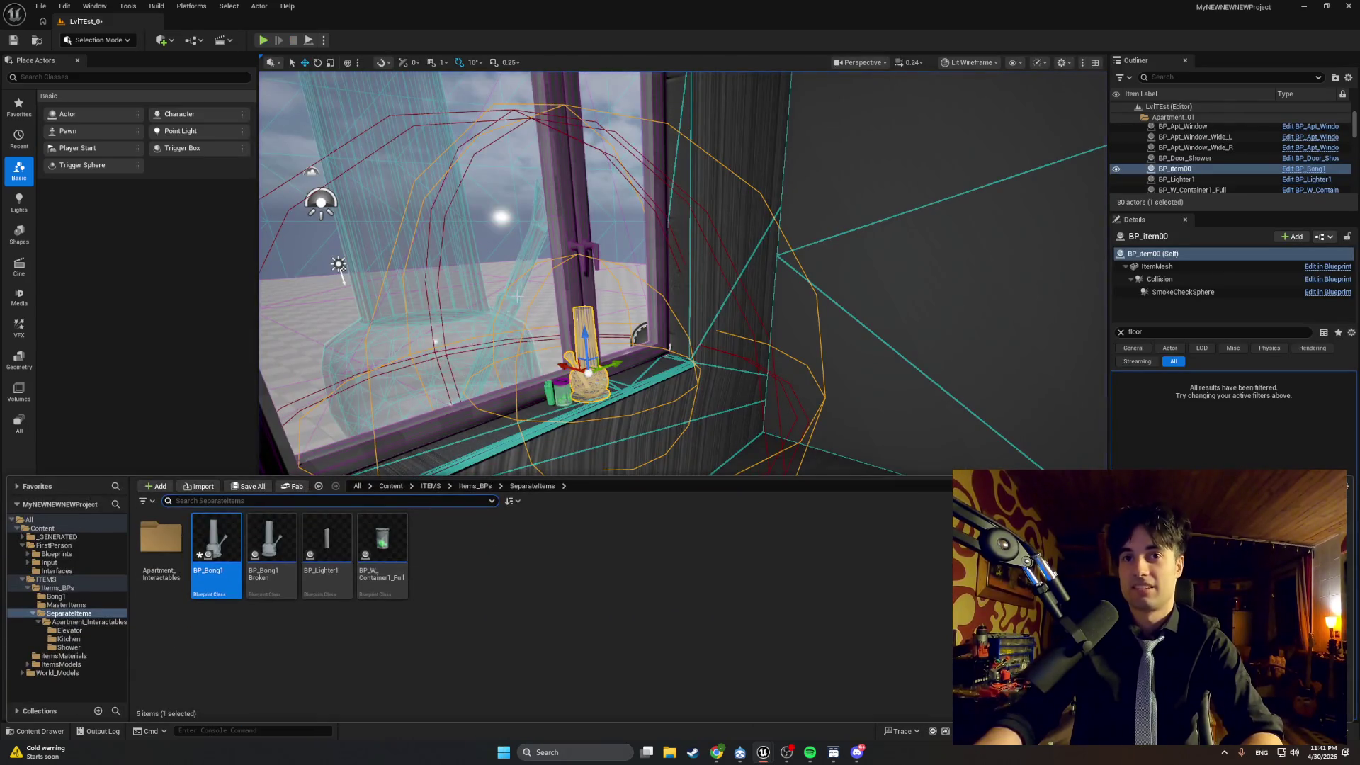
Open BP_Bong1, then run a quick playtest walking to the window to check the floor.
{"action": "double_click", "coordinate": [216, 546]}
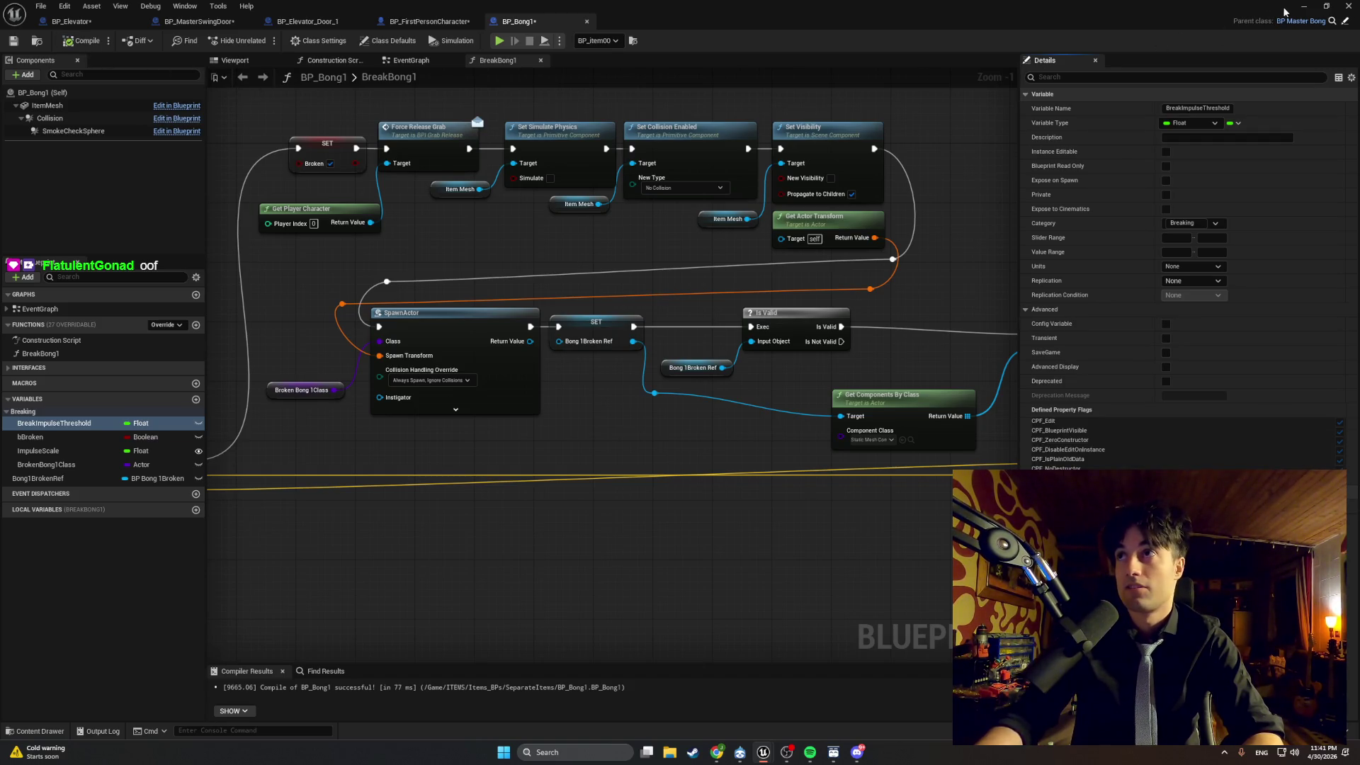
{"action": "key", "text": "alt+Tab"}
{"action": "key", "text": "F8"}
{"action": "key", "text": "w"}
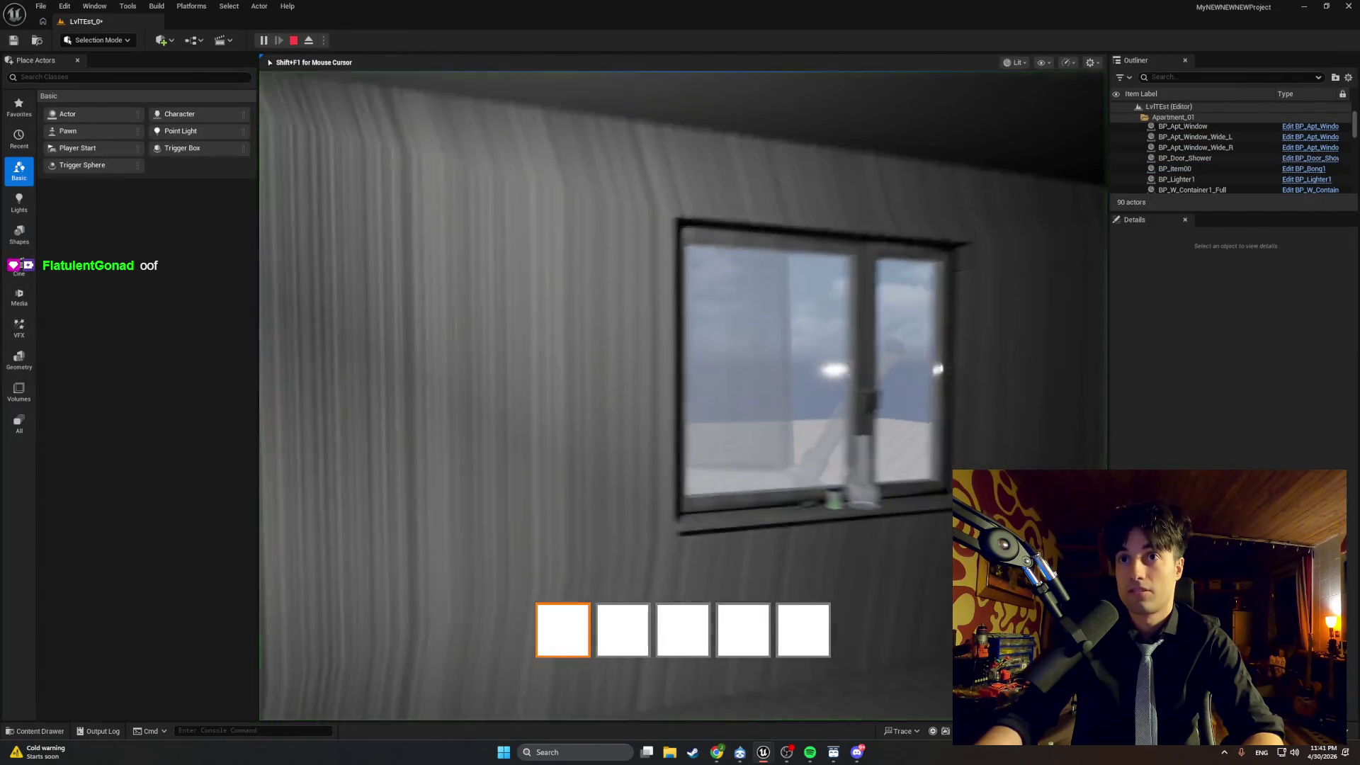
{"action": "key", "text": "Escape"}
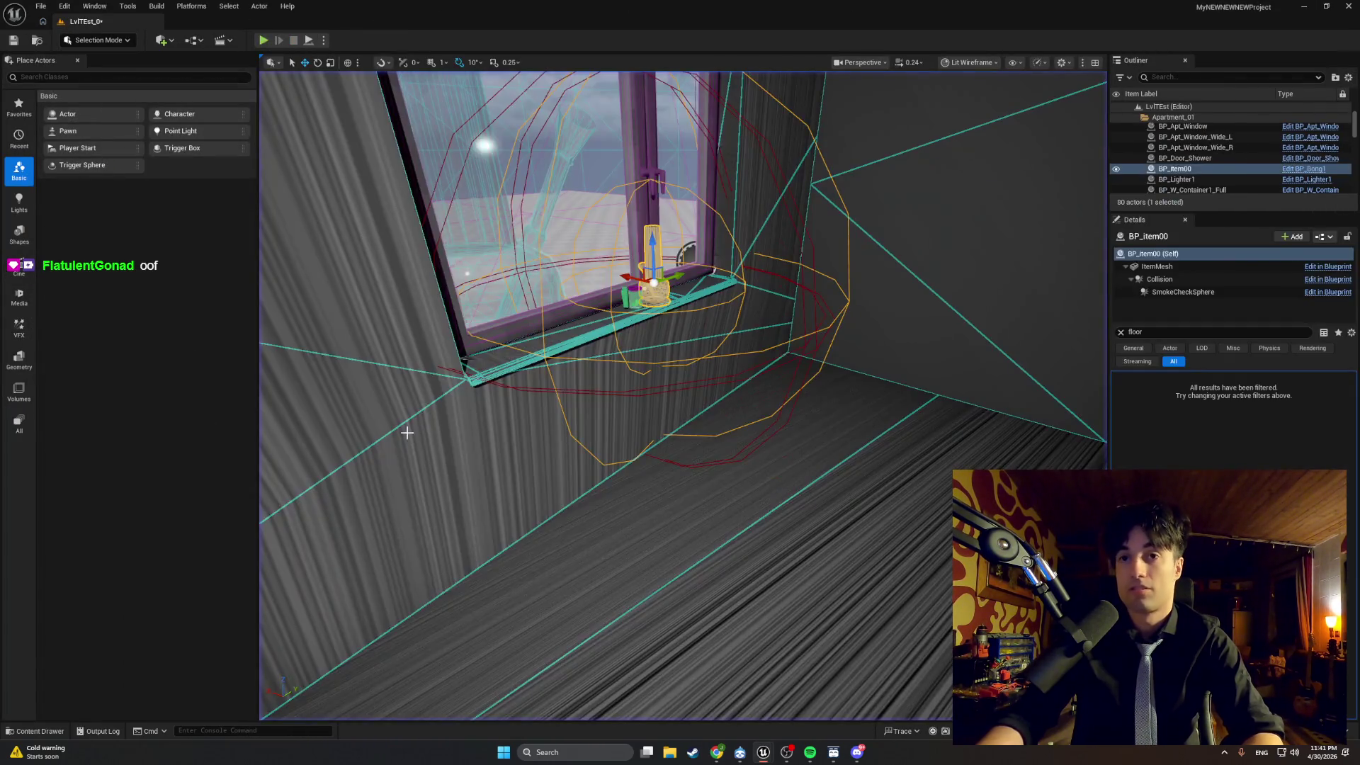
Reopen and recompile BP_Bong1, then start a fresh playtest of LvlTEst.
{"action": "key", "text": "ctrl+space"}
{"action": "double_click", "coordinate": [228, 553]}
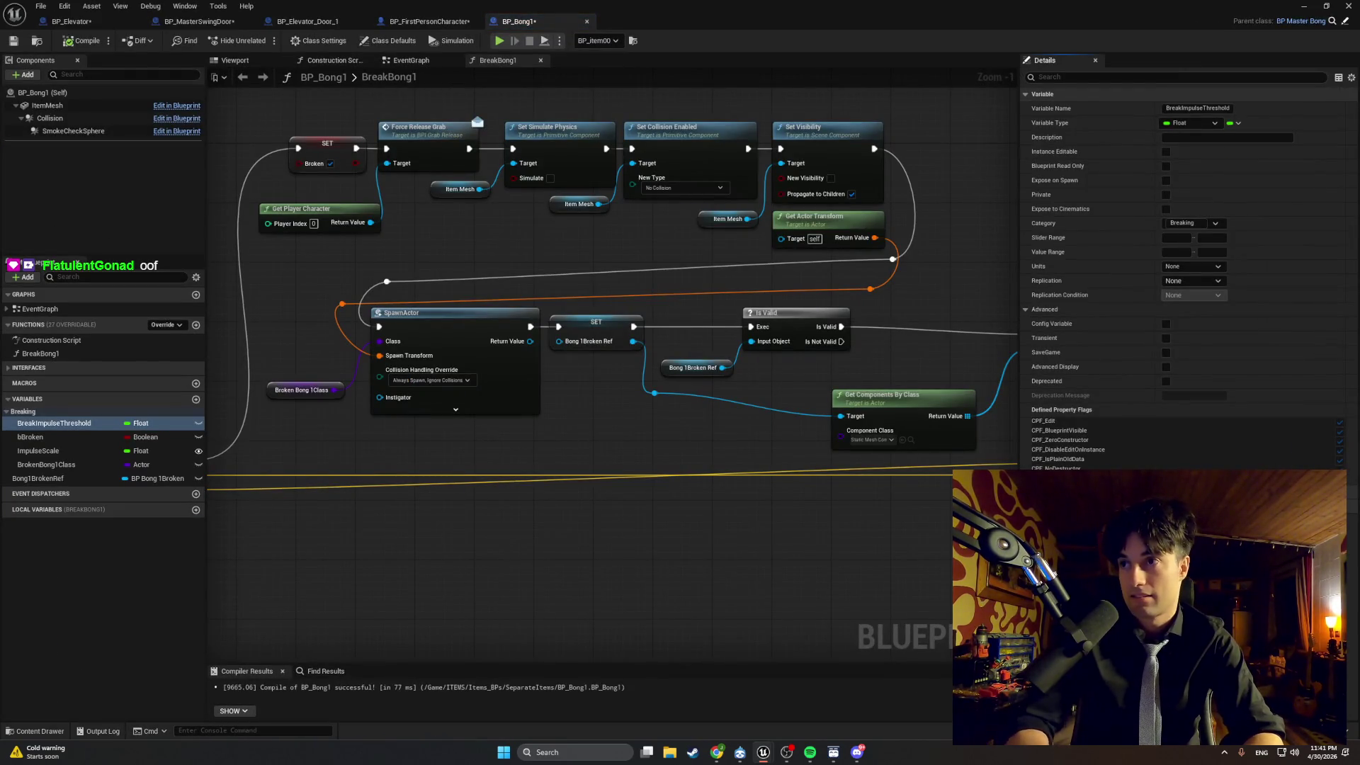
{"action": "key", "text": "F7"}
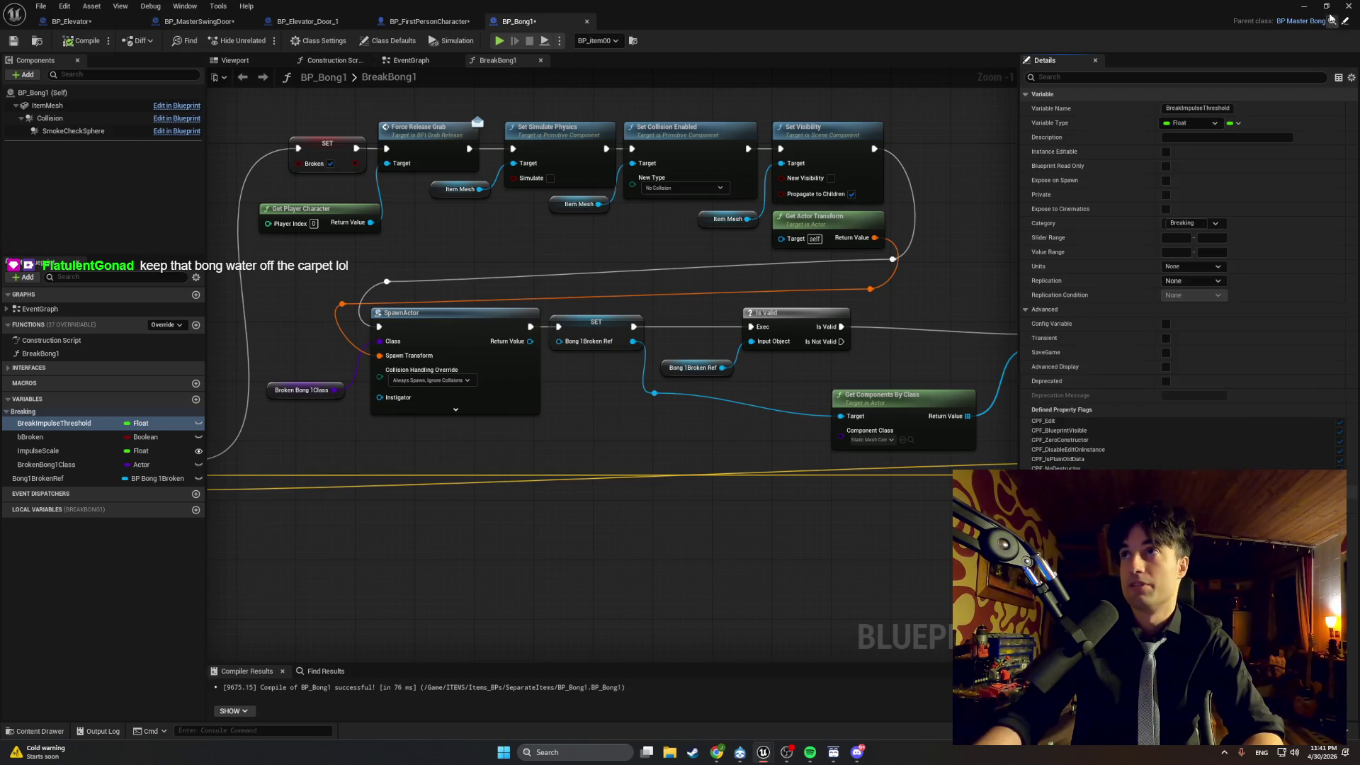
{"action": "left_click", "coordinate": [499, 40]}
{"action": "left_click", "coordinate": [262, 40]}
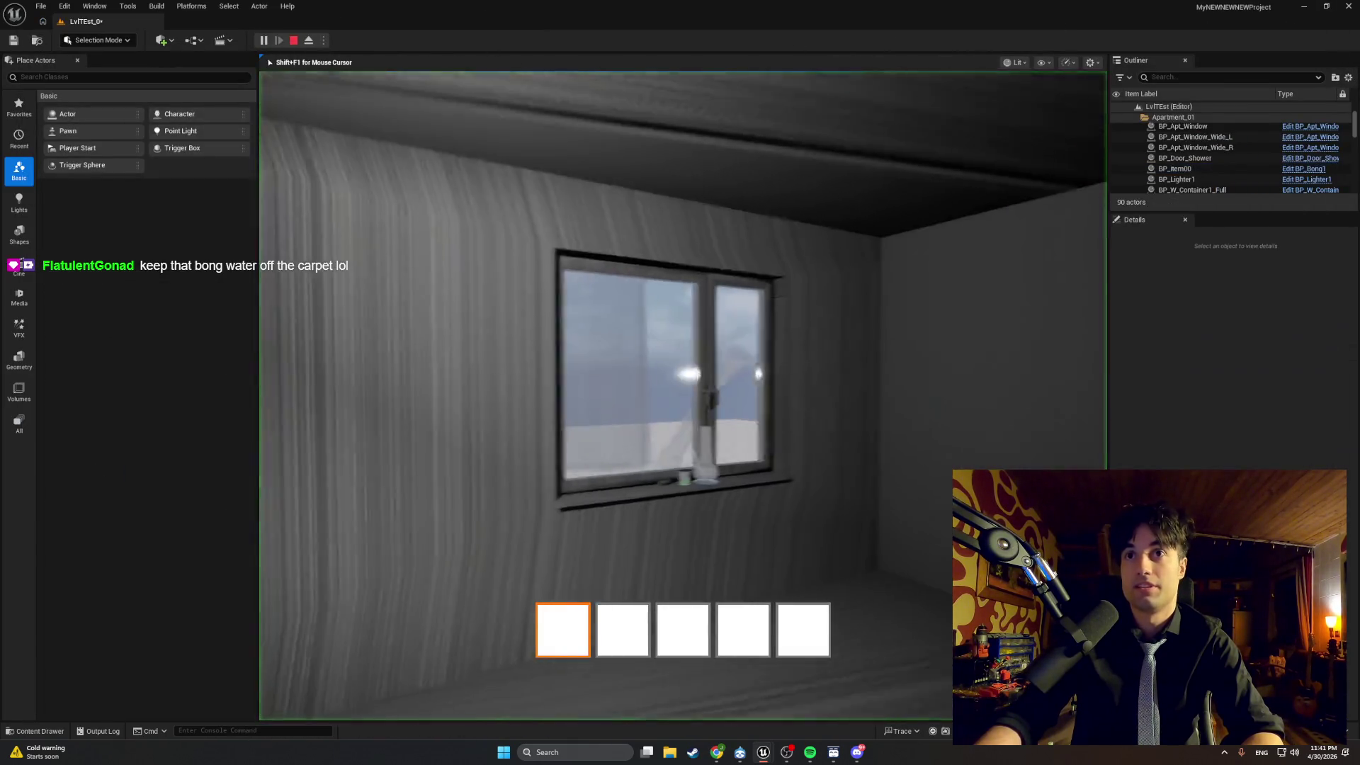
Restart the playtest and walk over to the kitchen sink counter.
{"action": "mouse_move", "coordinate": [680, 382]}
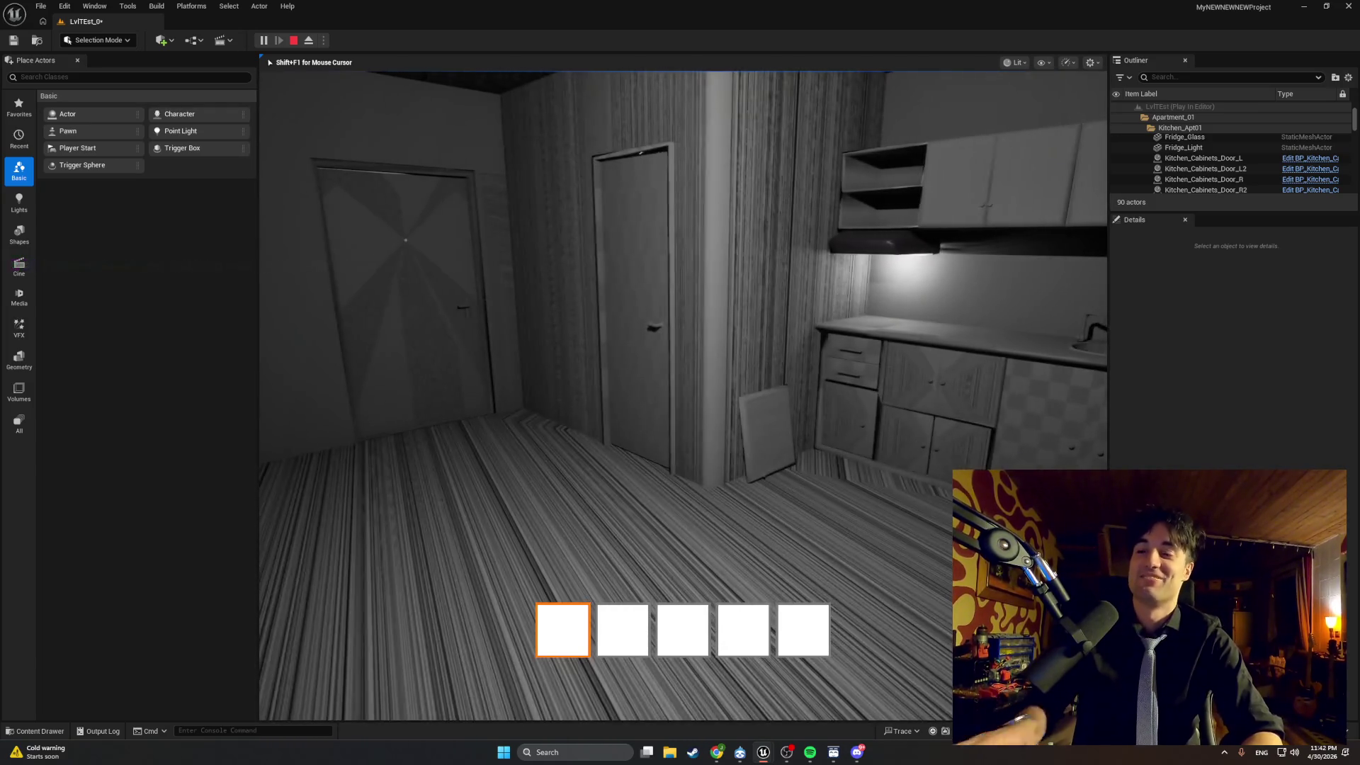
{"action": "key", "text": "Escape"}
{"action": "key", "text": "alt+p"}
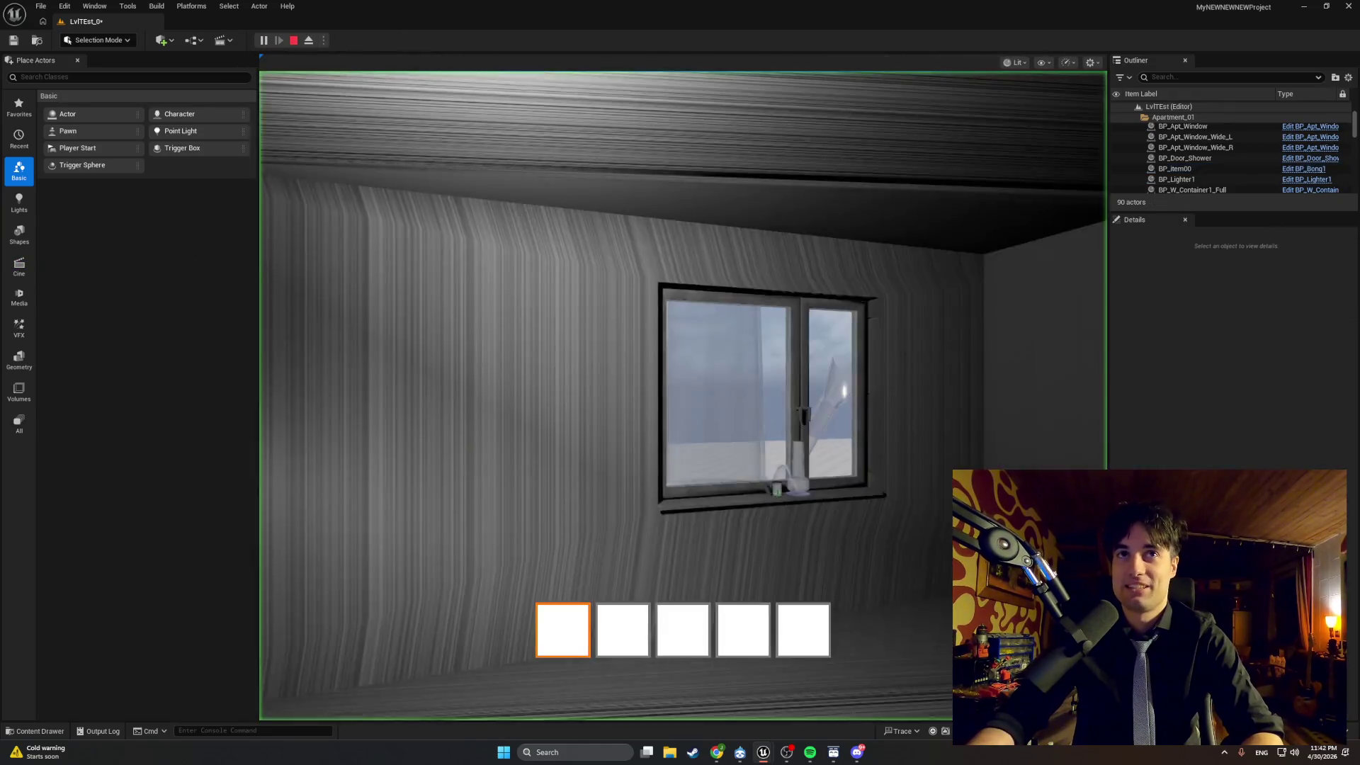
{"action": "key", "text": "w"}
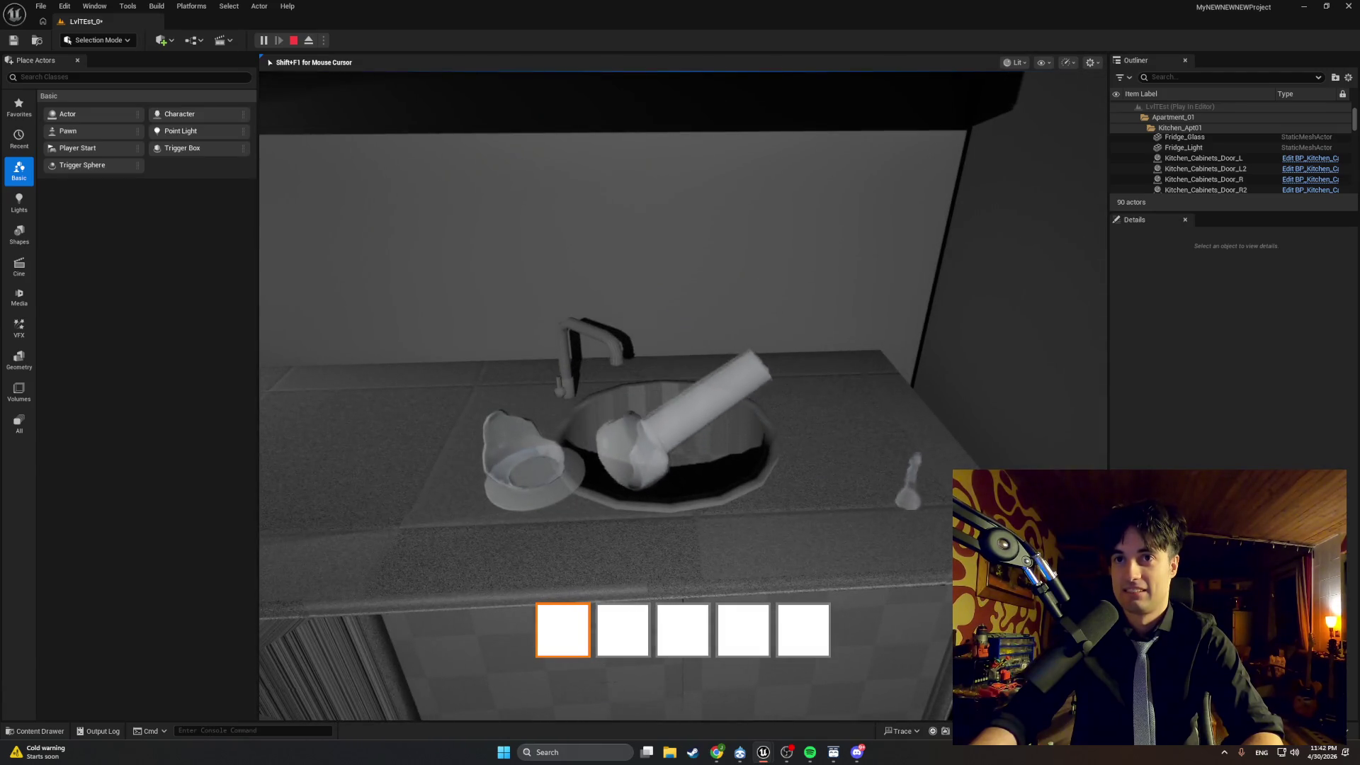
{"action": "key", "text": "Escape"}
Pick up the bong from the windowsill and set it upright on the kitchen counter.
{"action": "left_click", "coordinate": [263, 40]}
{"action": "key", "text": "w"}
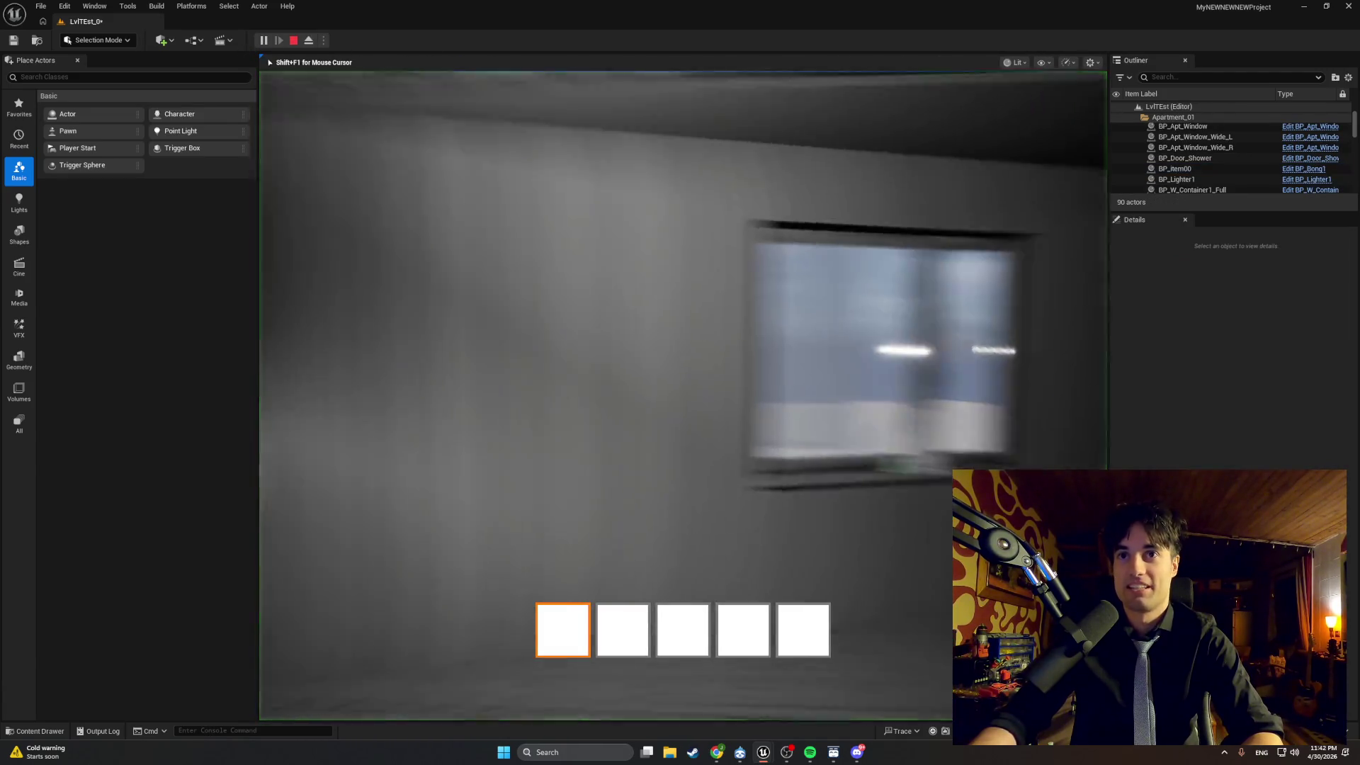
{"action": "key", "text": "e"}
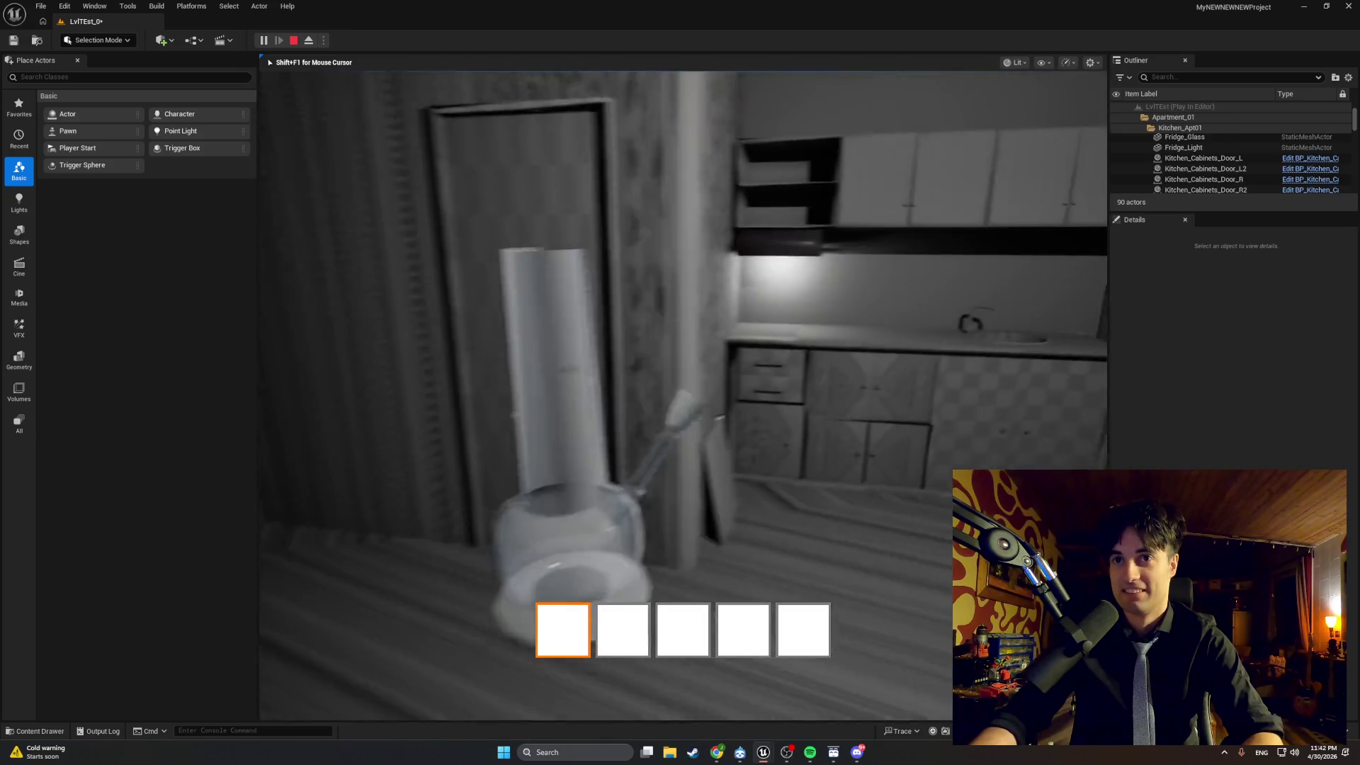
{"action": "key", "text": "e"}
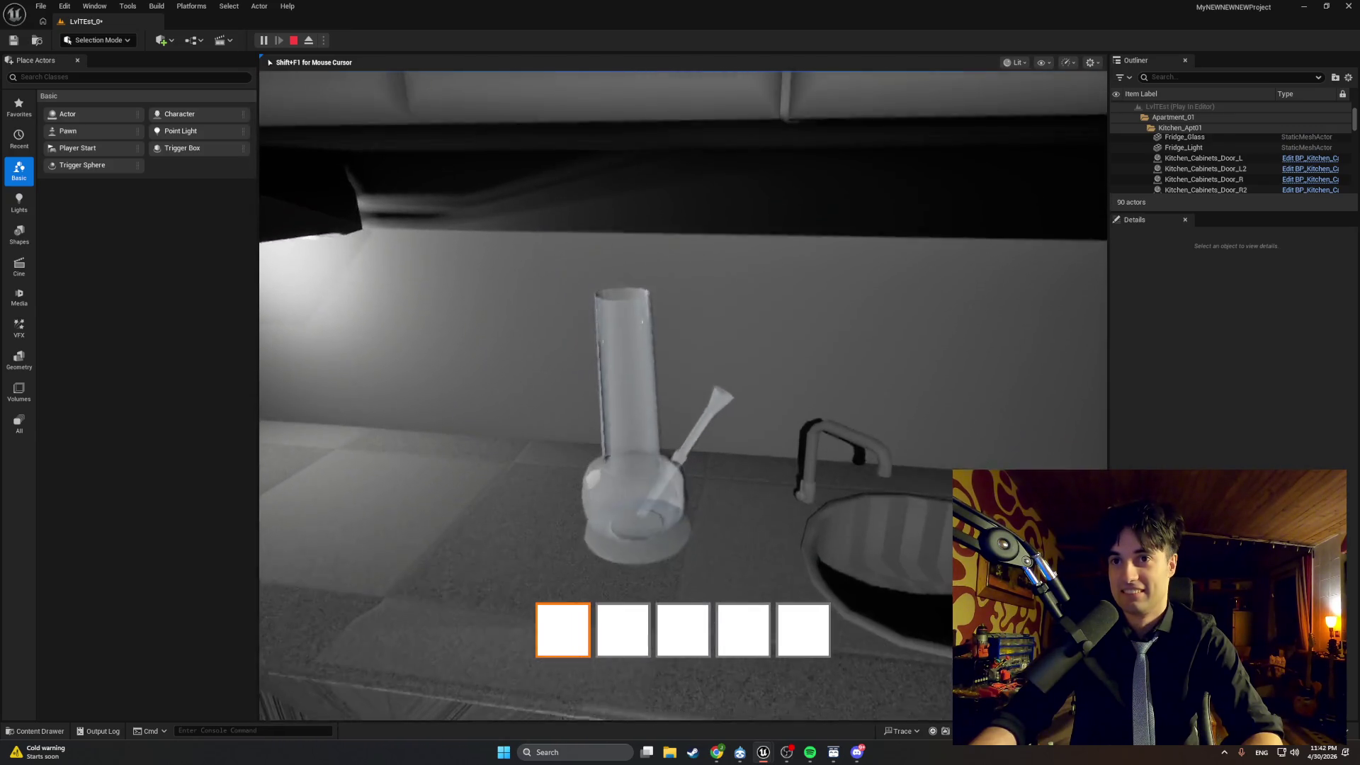
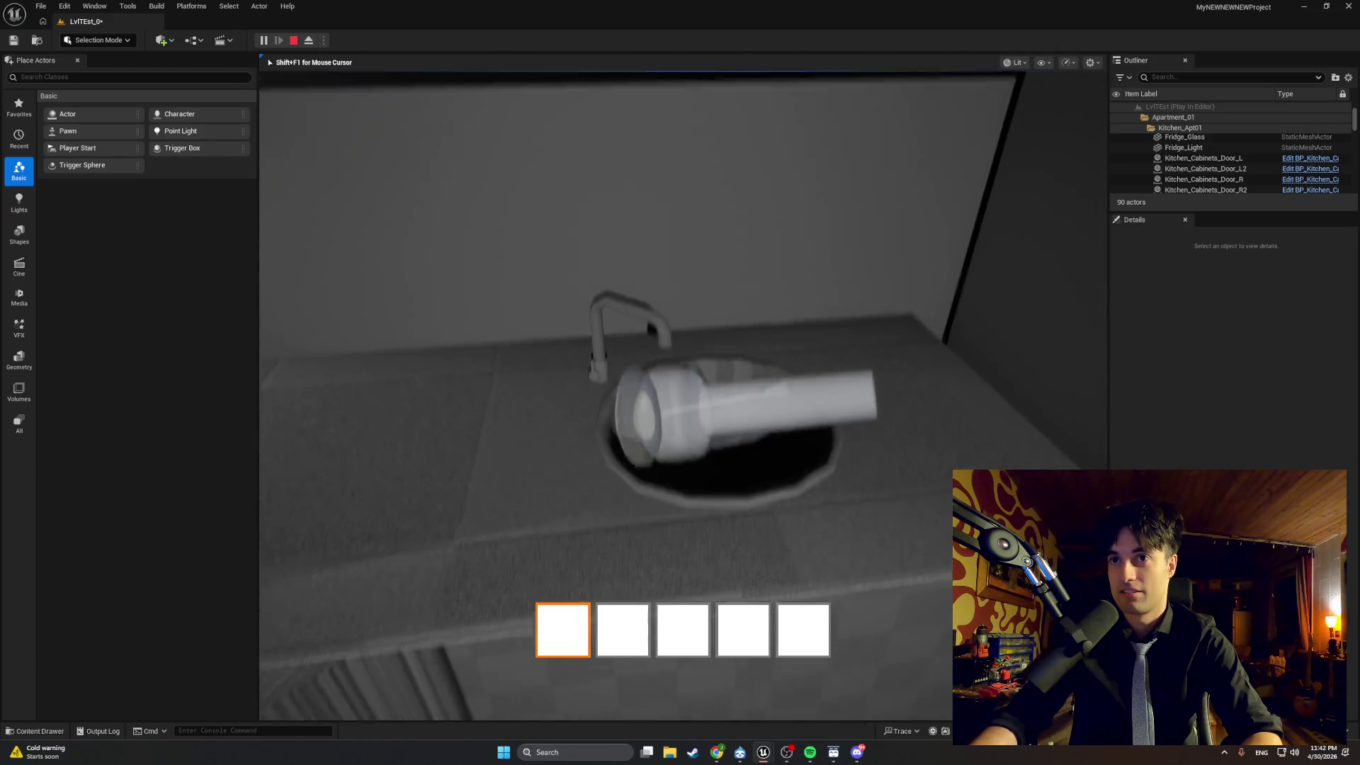
End the kitchen playtest and skip to the next song in Spotify.
{"action": "key", "text": "e"}
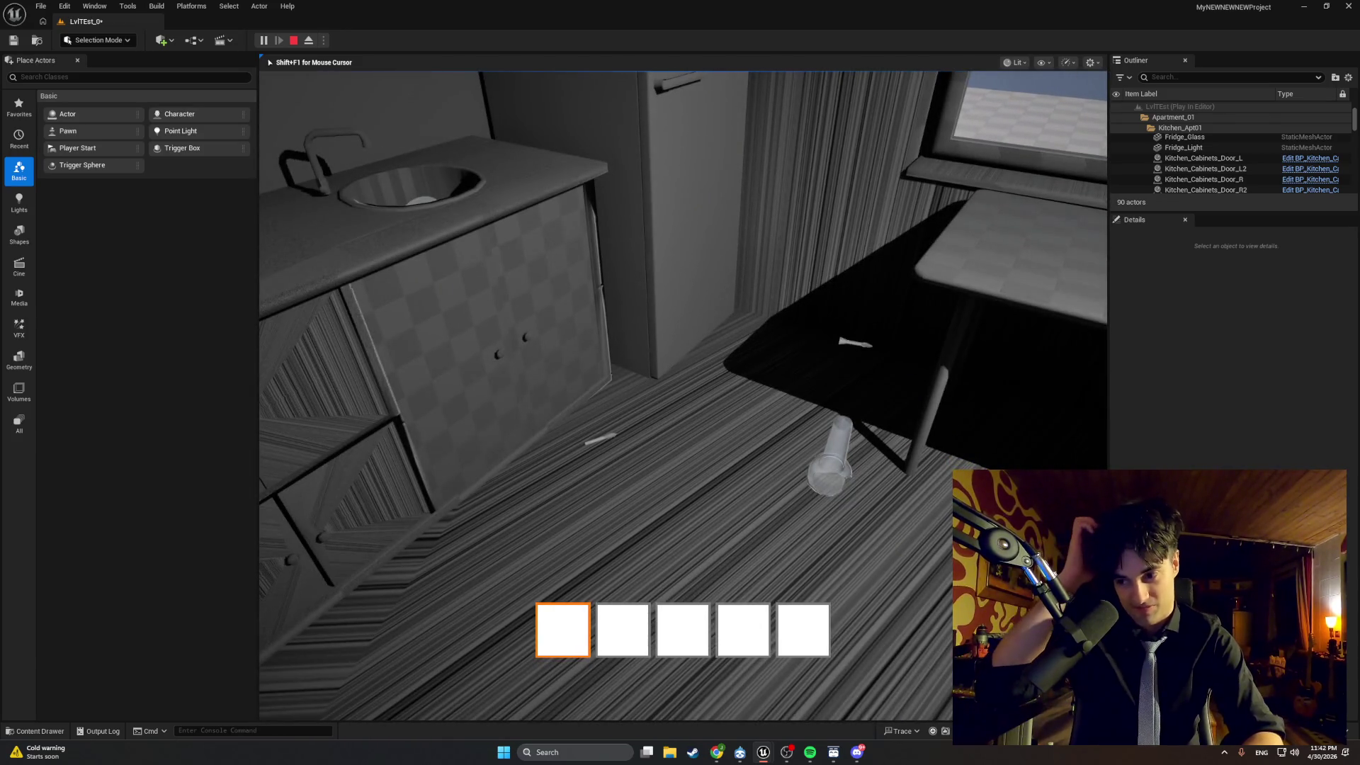
{"action": "key", "text": "Escape"}
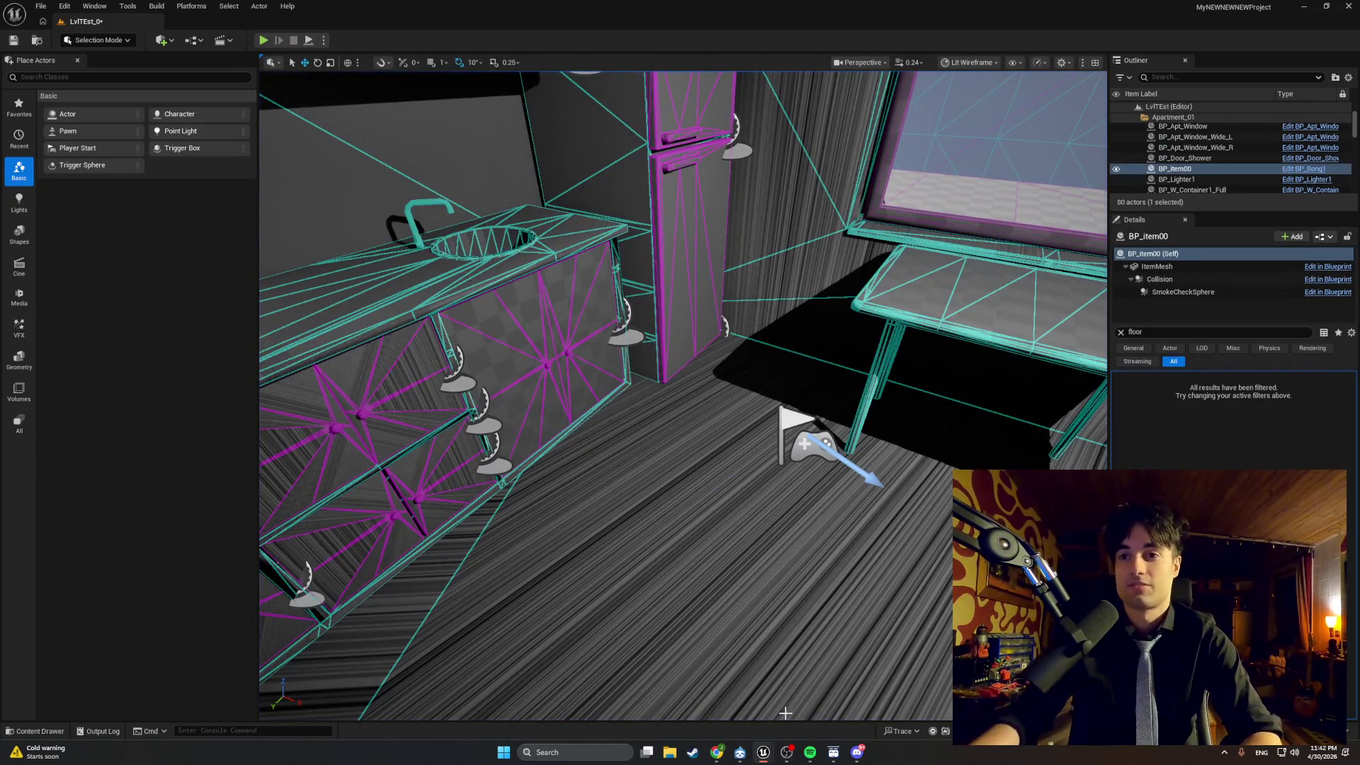
{"action": "left_click", "coordinate": [809, 752]}
{"action": "key", "text": "ctrl+Right"}
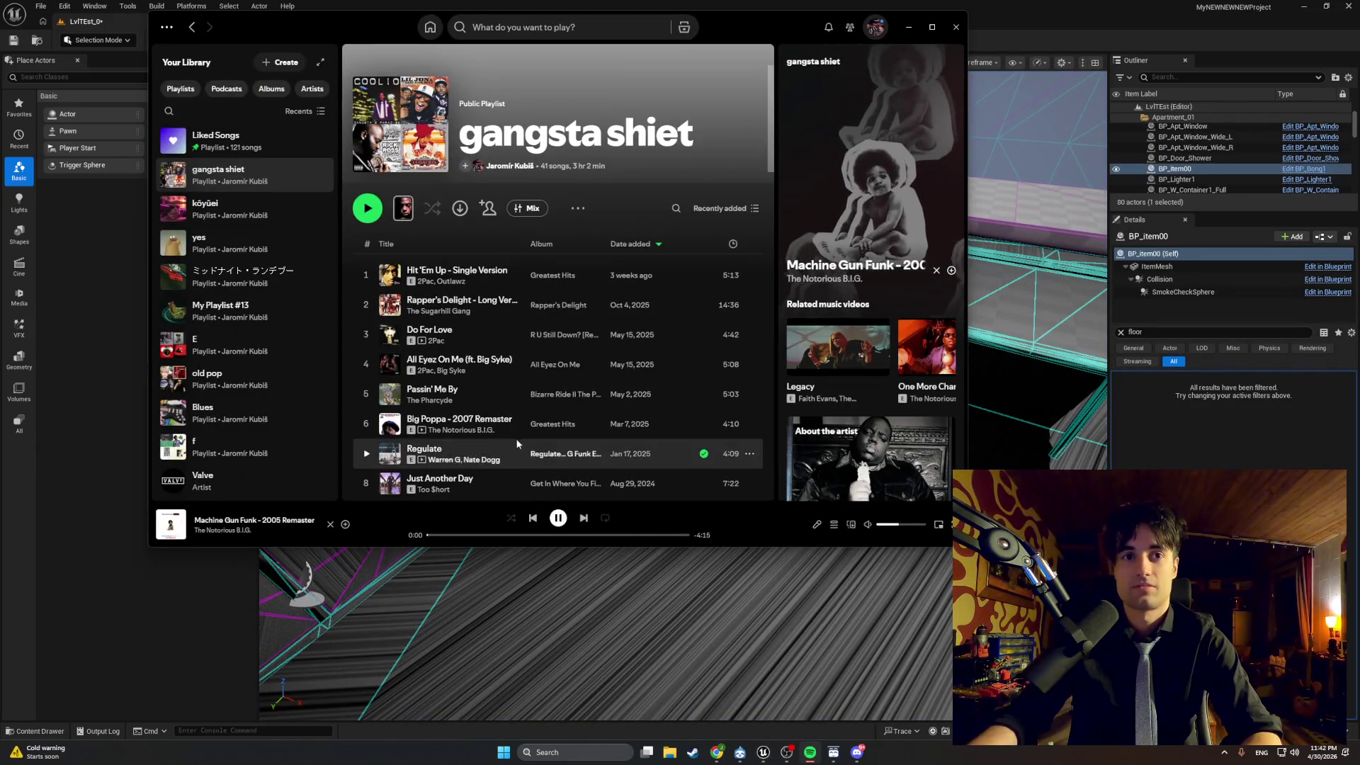
Skip ahead to 'What I'm After' and minimize Spotify.
{"action": "key", "text": "ctrl+Right"}
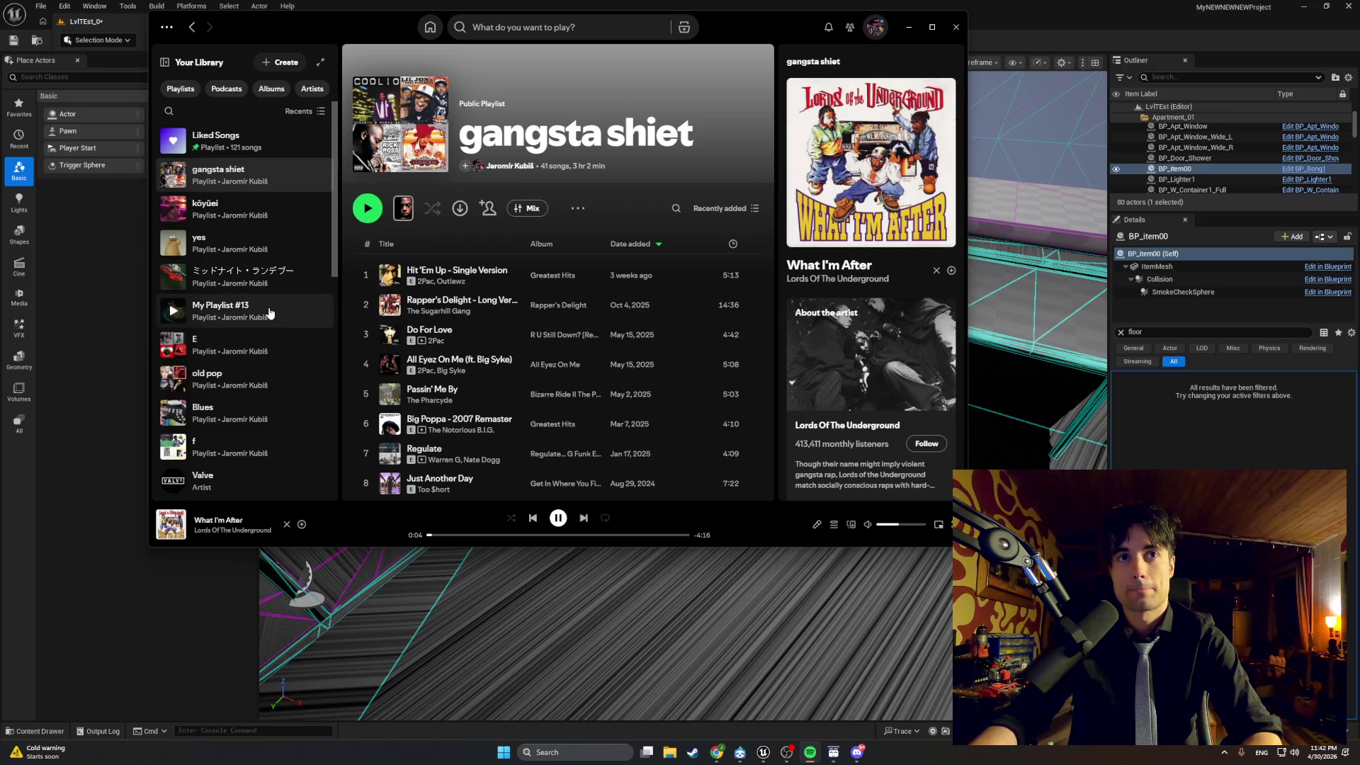
{"action": "left_click", "coordinate": [909, 35]}
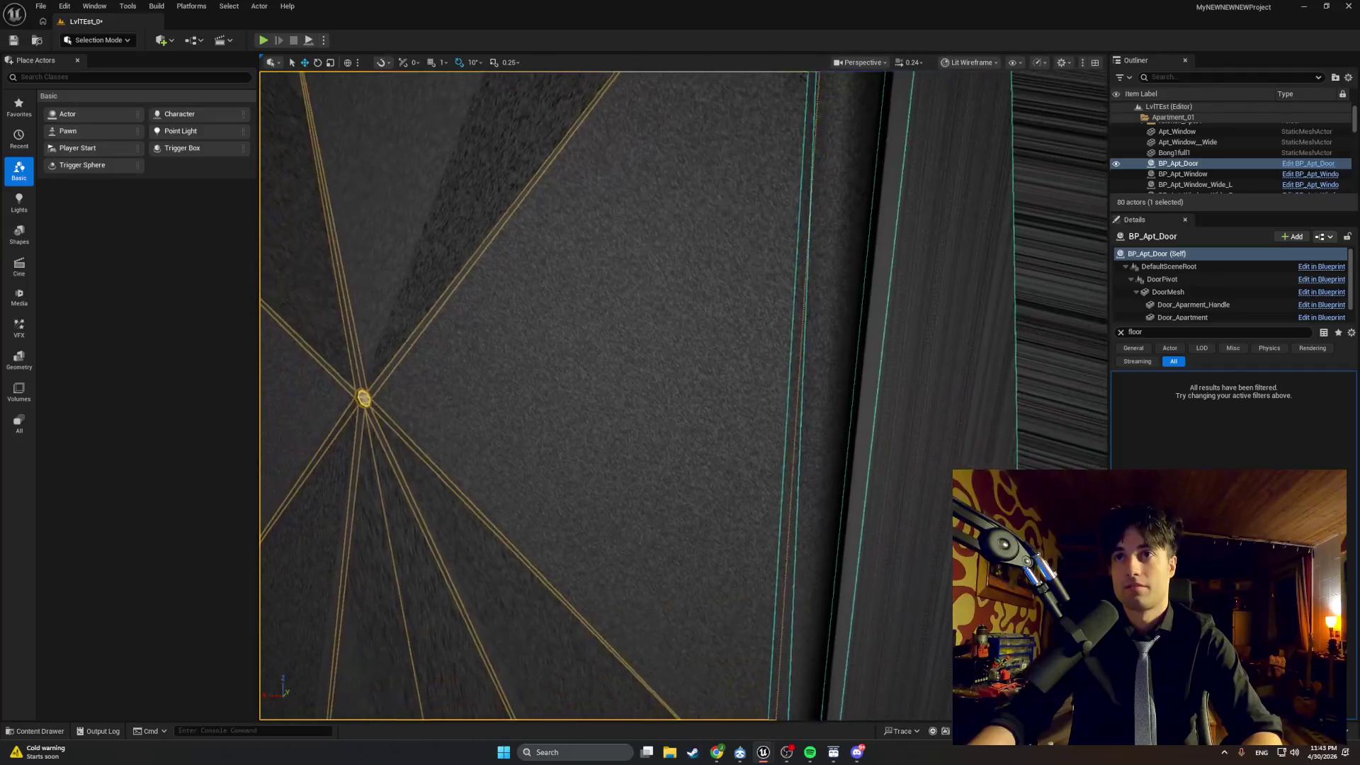
{"action": "left_click_drag", "start_coordinate": [647, 549], "coordinate": [647, 550]}
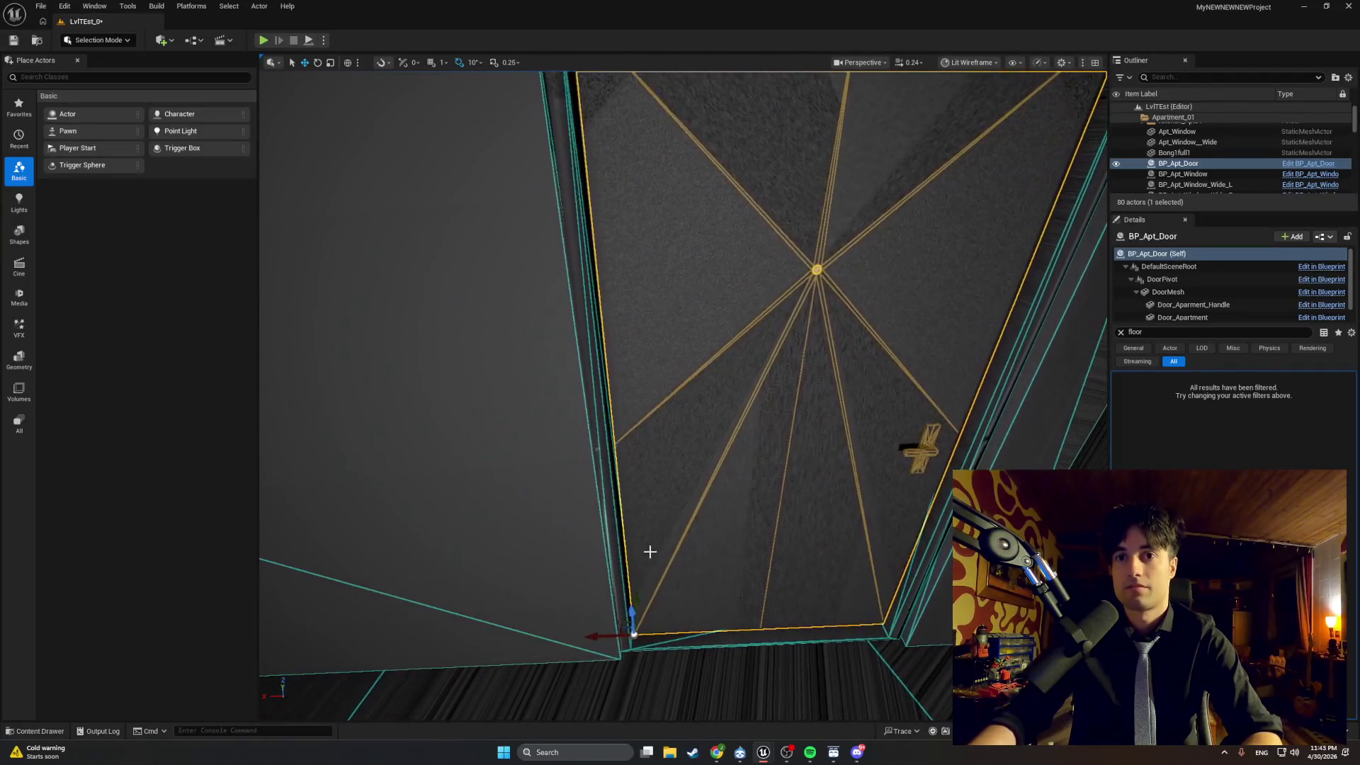
{"action": "left_click_drag", "start_coordinate": [622, 634], "coordinate": [623, 635]}
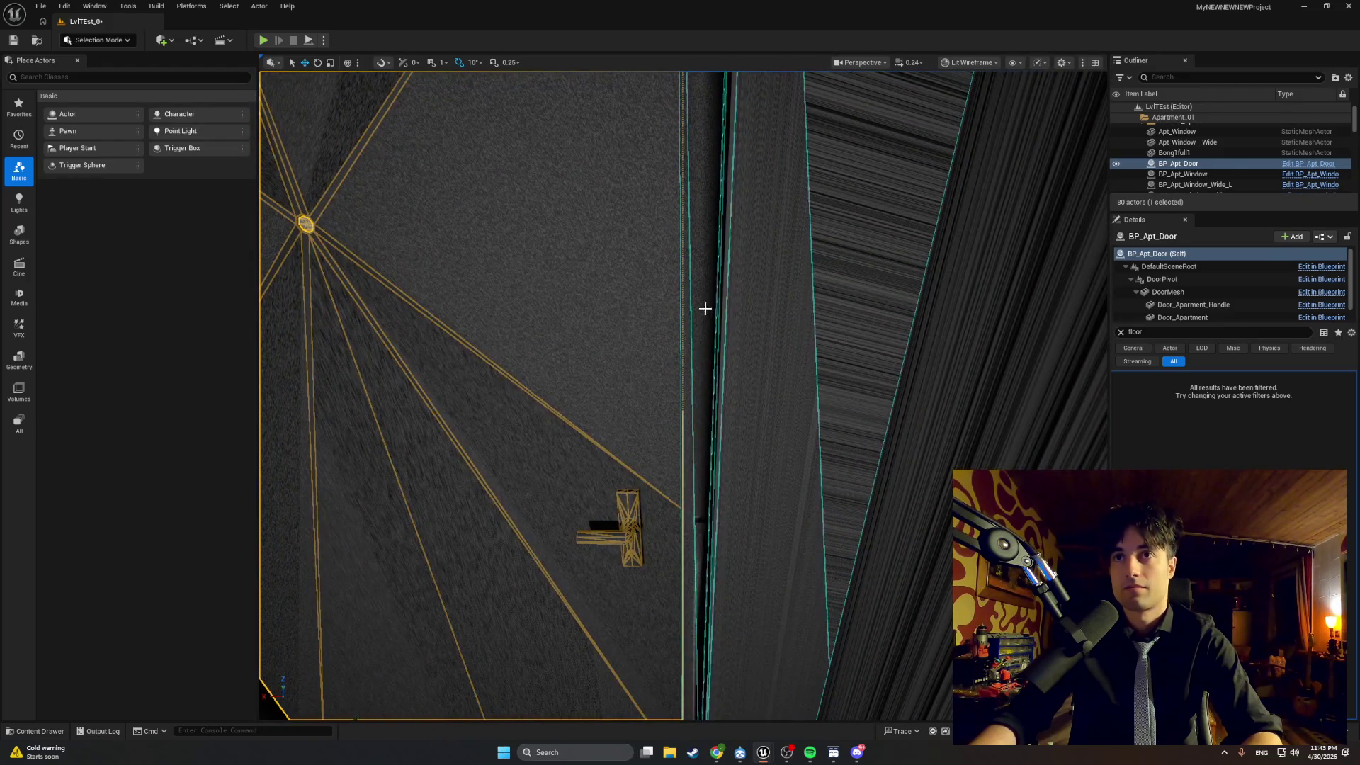
{"action": "left_click", "coordinate": [704, 307]}
{"action": "left_click_drag", "start_coordinate": [401, 645], "coordinate": [400, 645]}
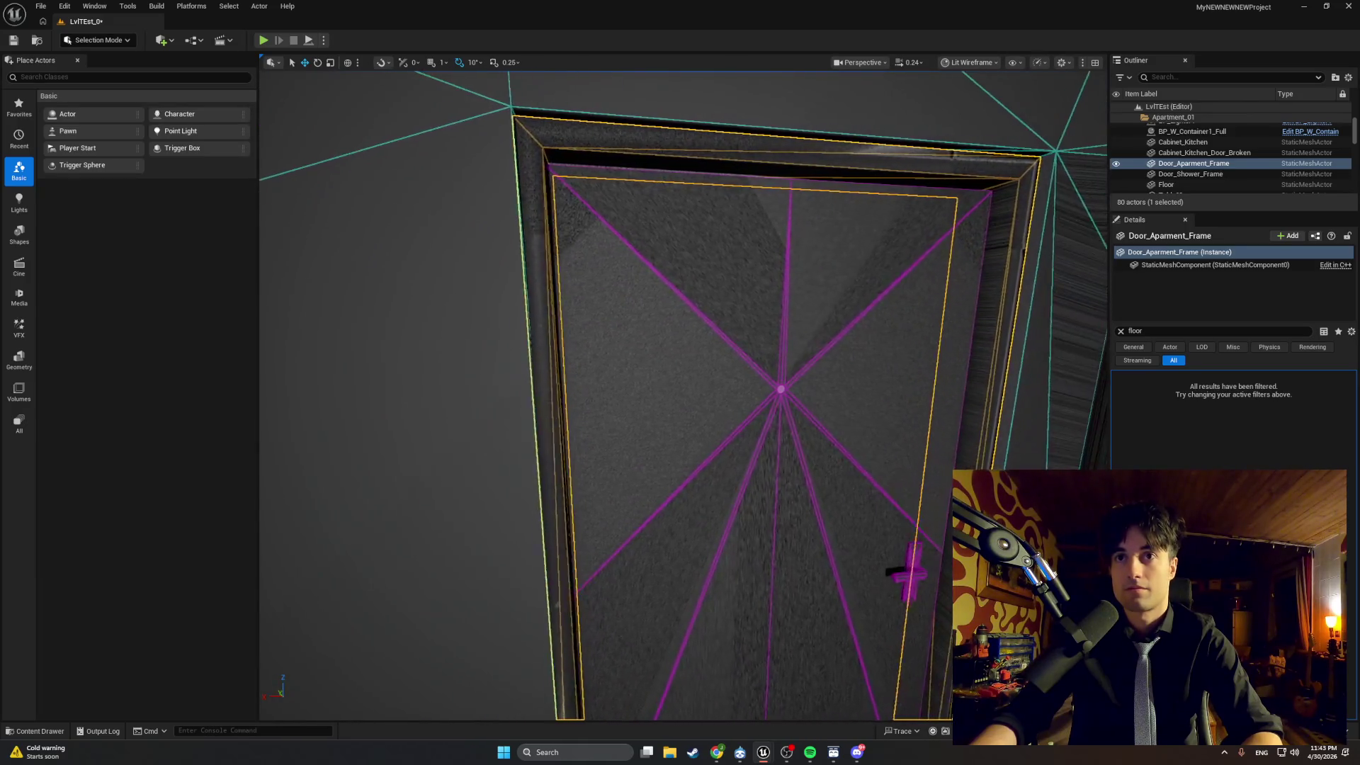
{"action": "left_click", "coordinate": [771, 389]}
{"action": "left_click_drag", "start_coordinate": [770, 390], "coordinate": [771, 390]}
{"action": "key", "text": "f"}
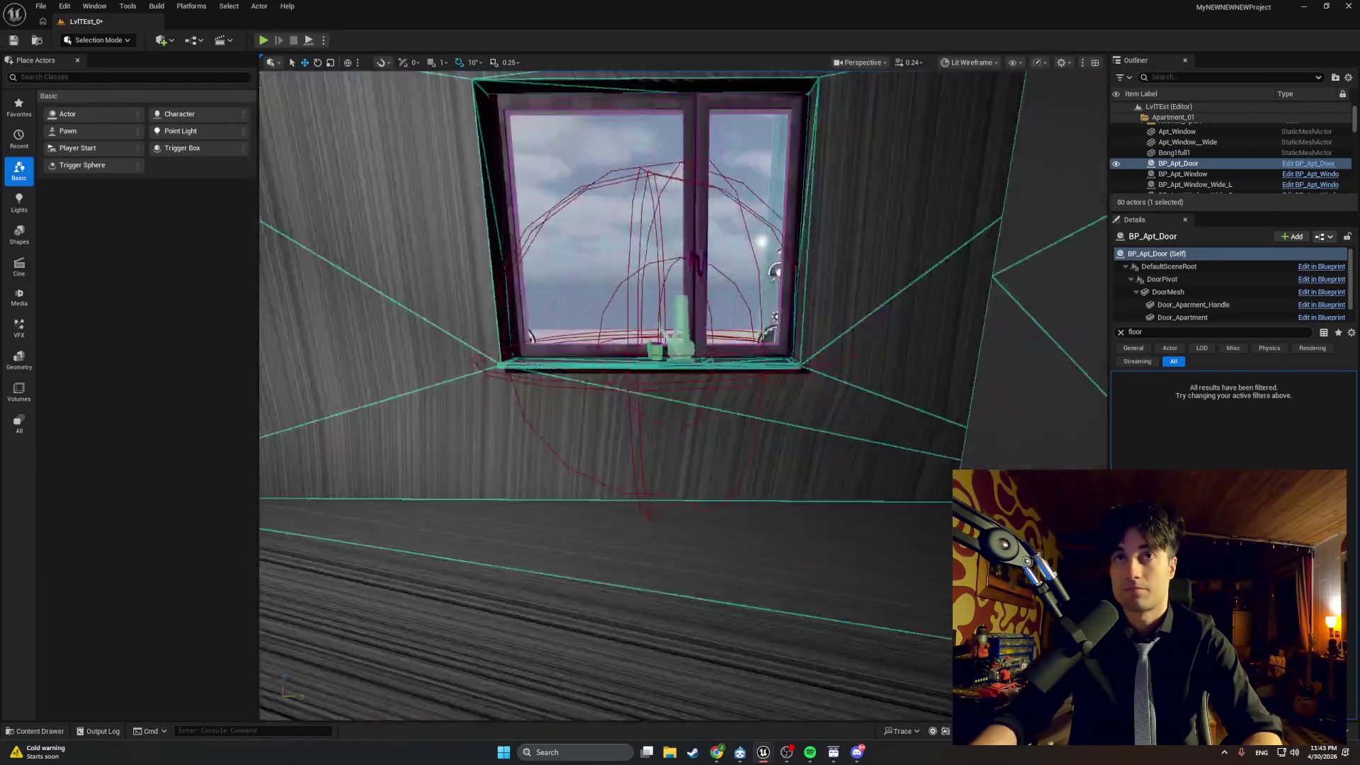
{"action": "mouse_move", "coordinate": [609, 397]}
{"action": "left_mouse_down"}
{"action": "mouse_move", "coordinate": [765, 396]}
{"action": "mouse_move", "coordinate": [694, 396]}
{"action": "left_mouse_up"}
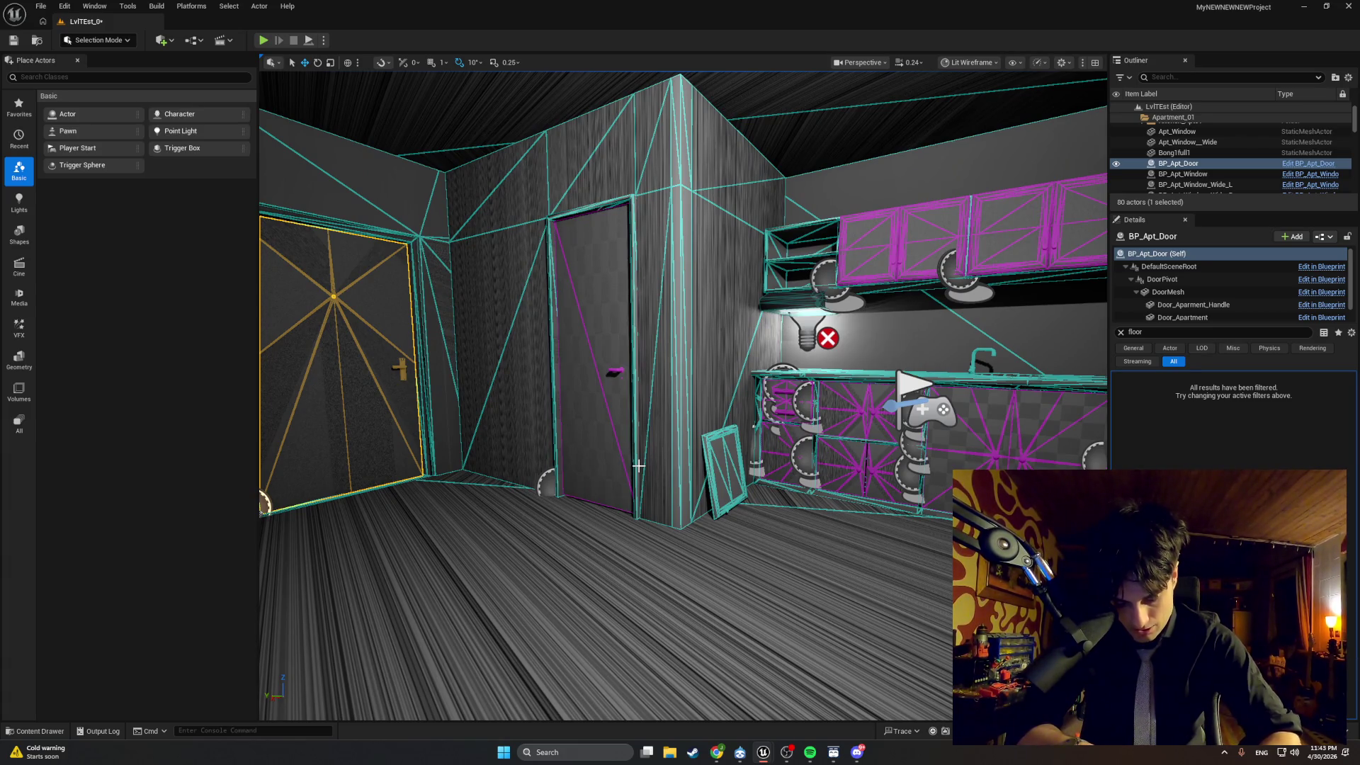
{"action": "mouse_move", "coordinate": [639, 465]}
{"action": "left_mouse_down"}
{"action": "mouse_move", "coordinate": [482, 454]}
{"action": "mouse_move", "coordinate": [244, 197]}
{"action": "left_mouse_up"}
Playtest walking back and forth at the window-sill jar until 'Smoke Succes' prints, then stop.
{"action": "left_click", "coordinate": [263, 40]}
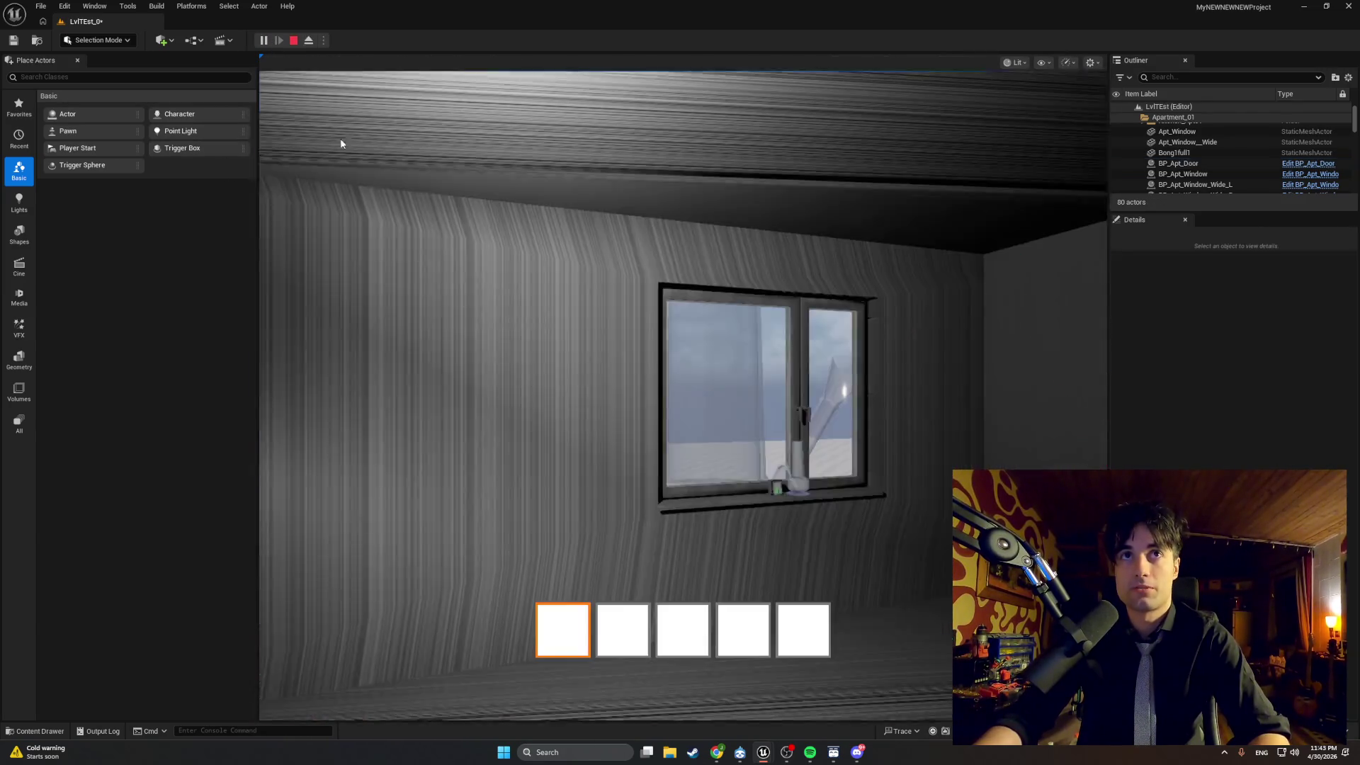
{"action": "key", "text": "w"}
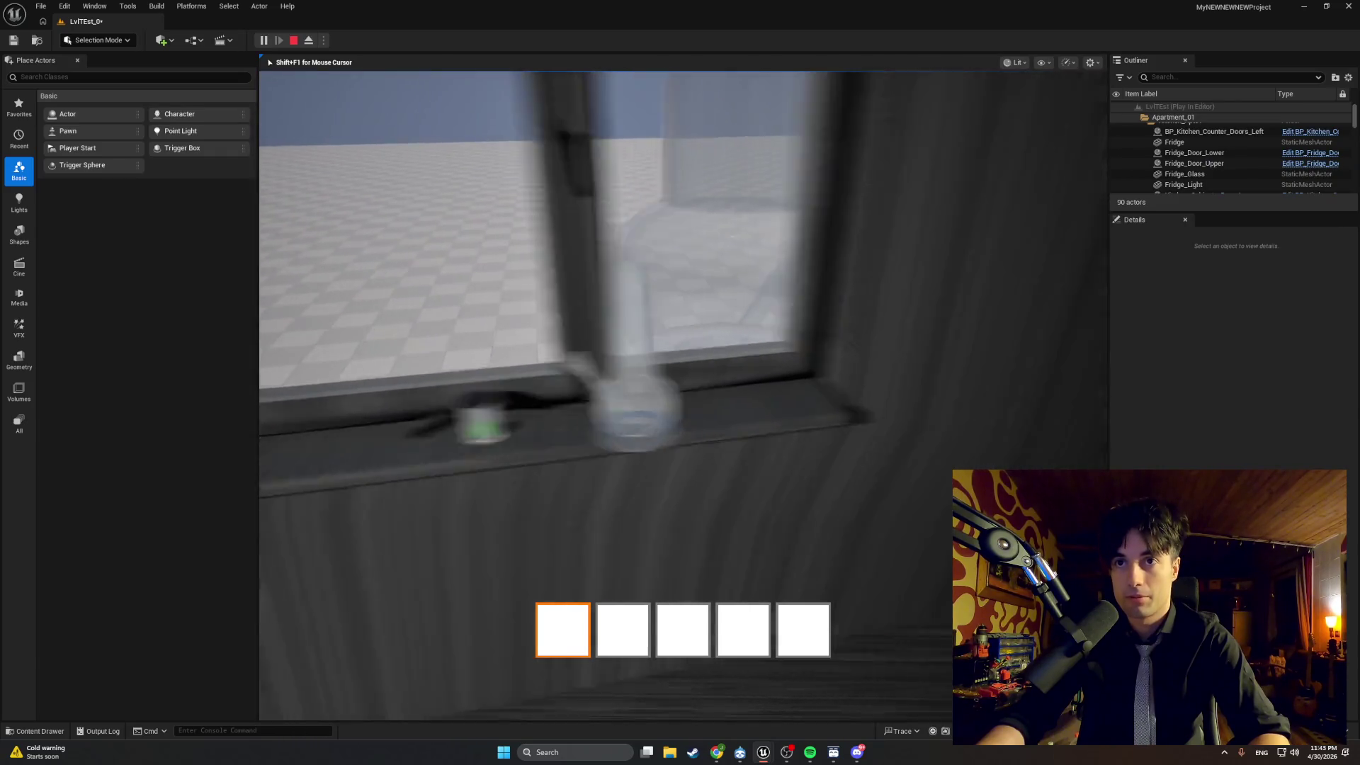
{"action": "key", "text": "a"}
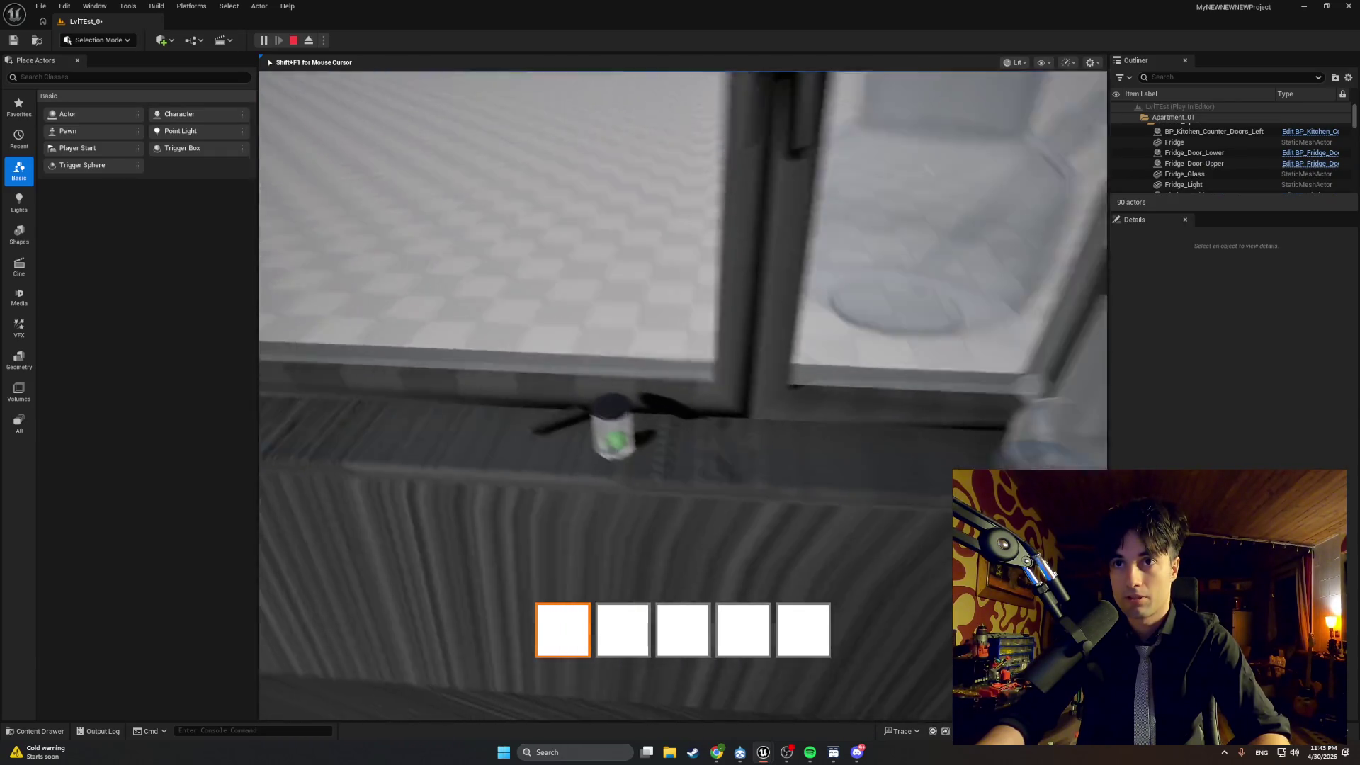
{"action": "key", "text": "w"}
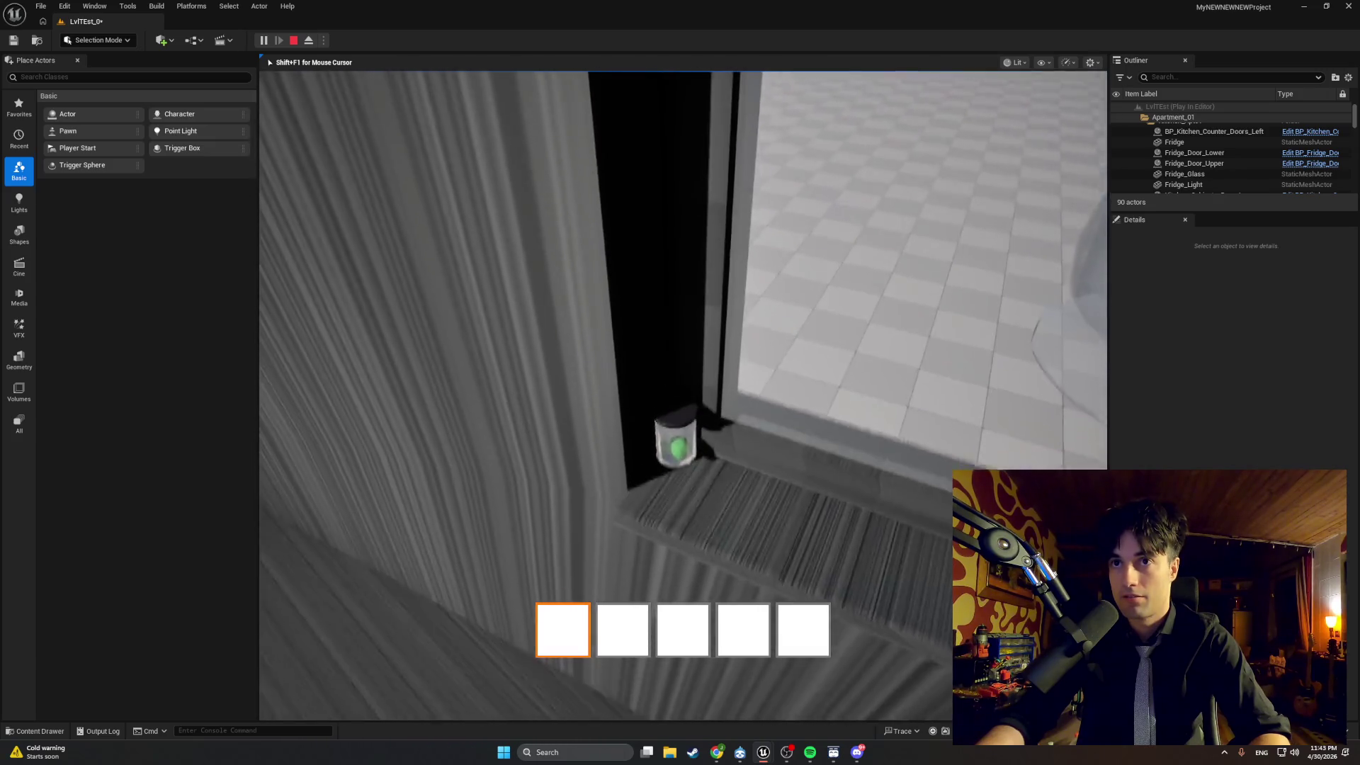
{"action": "key", "text": "s"}
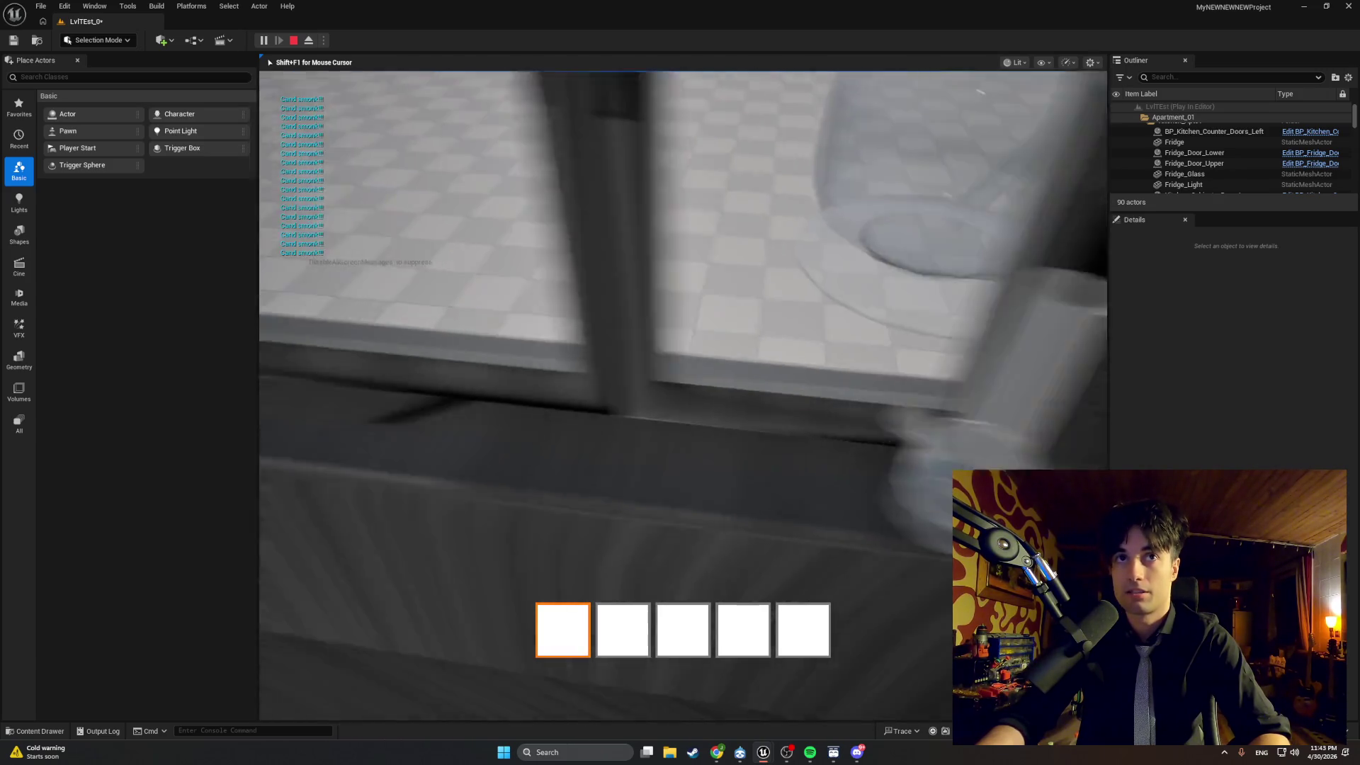
{"action": "key", "text": "w"}
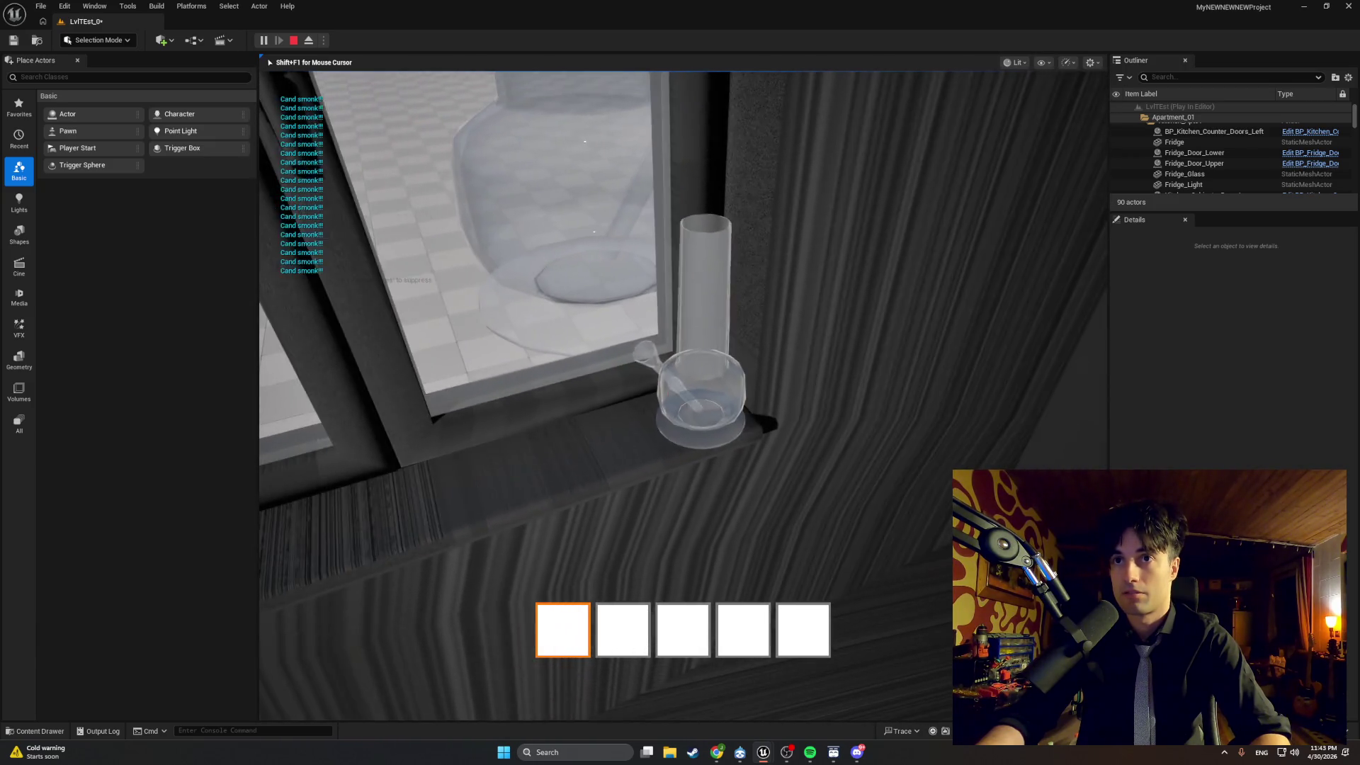
{"action": "key", "text": "s"}
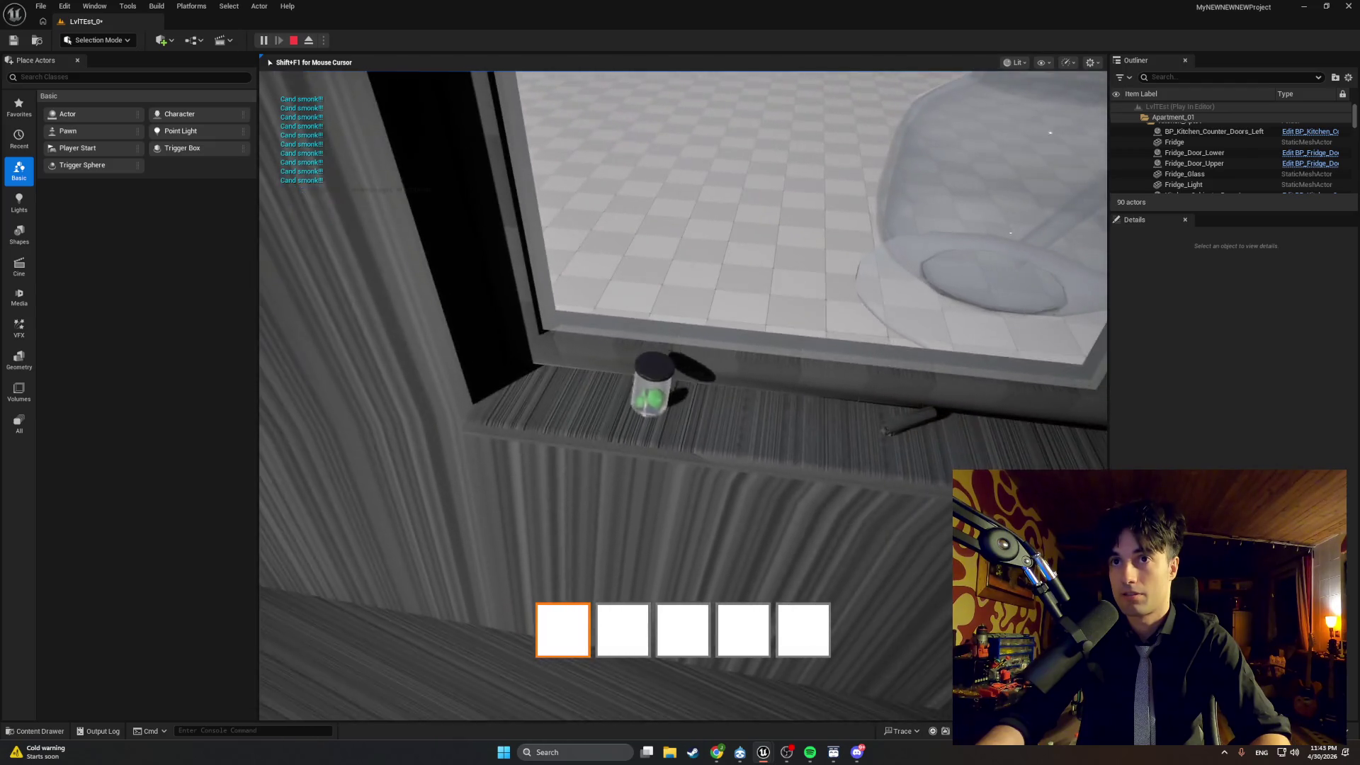
{"action": "key", "text": "w"}
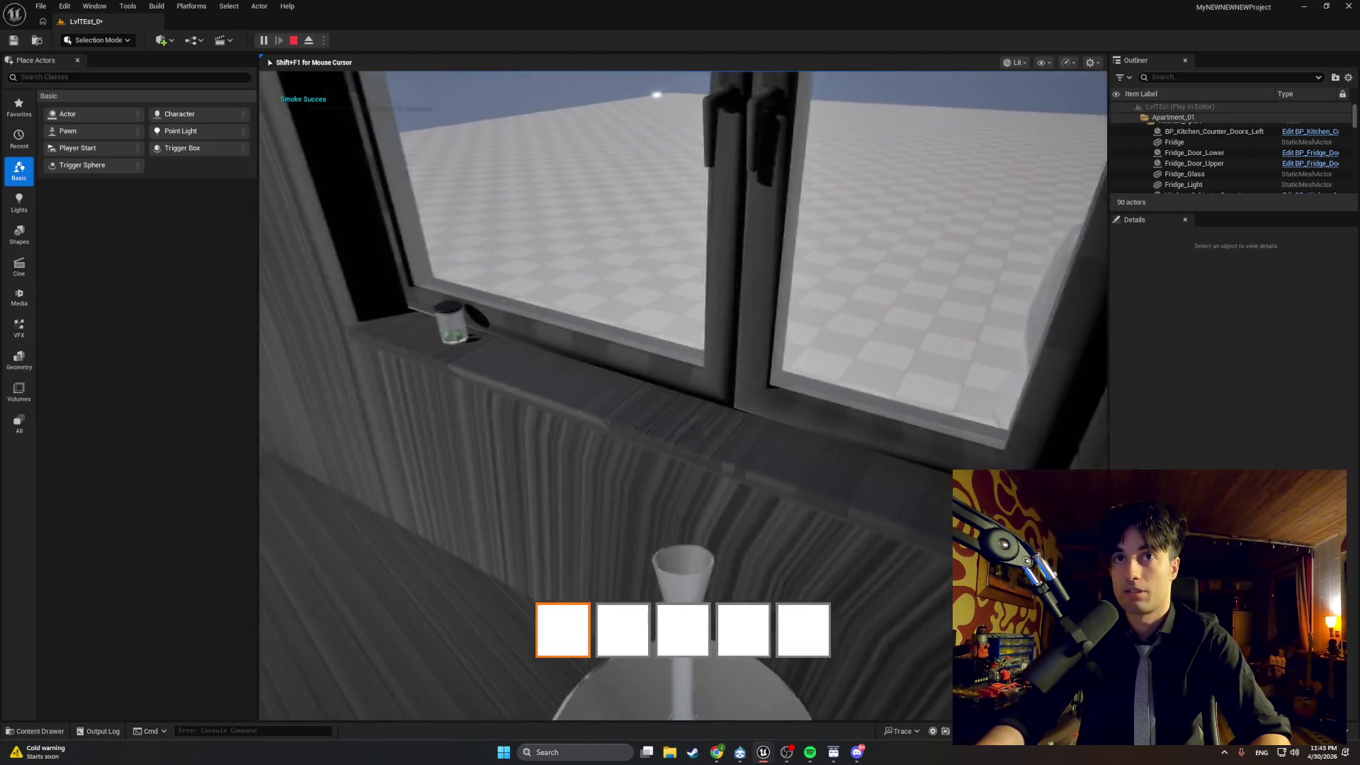
{"action": "key", "text": "Escape"}
{"action": "left_click_drag", "start_coordinate": [552, 456], "coordinate": [684, 450]}
Select BP_W_Container1_Full on the sill and slide it right along X.
{"action": "left_click", "coordinate": [684, 450]}
{"action": "left_click", "coordinate": [693, 437]}
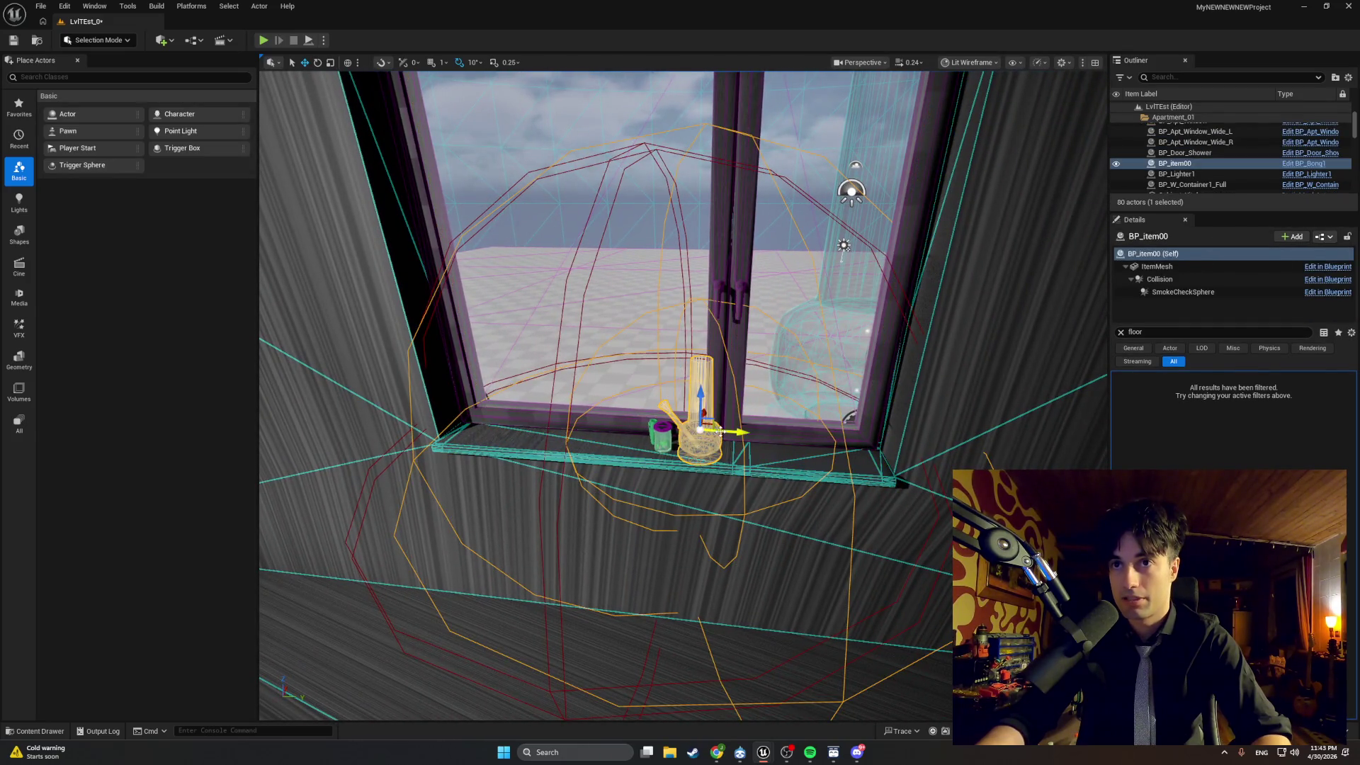
{"action": "left_click", "coordinate": [660, 439]}
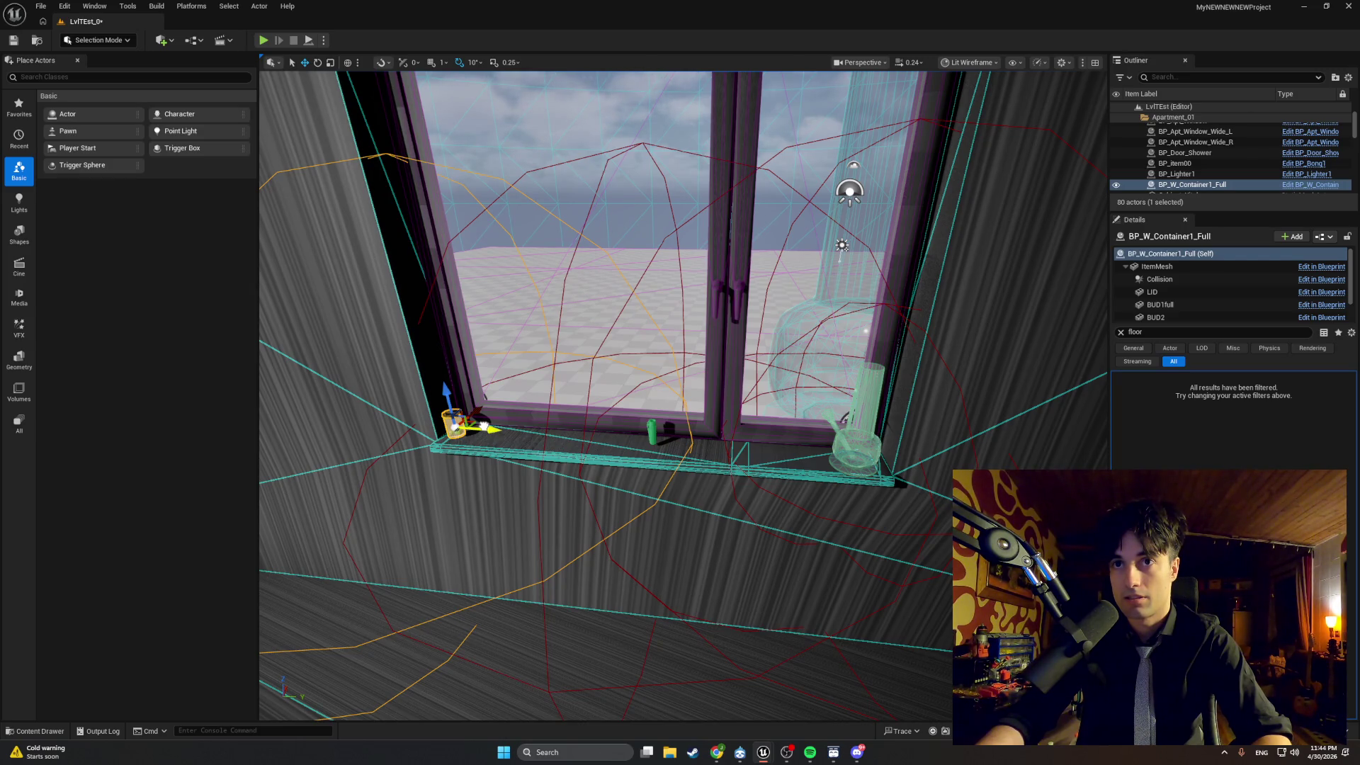
{"action": "left_click_drag", "start_coordinate": [484, 426], "coordinate": [606, 438]}
{"action": "scroll", "coordinate": [605, 438], "scroll_direction": "up", "scroll_amount": 5}
{"action": "scroll", "coordinate": [606, 438], "scroll_direction": "down", "scroll_amount": 5}
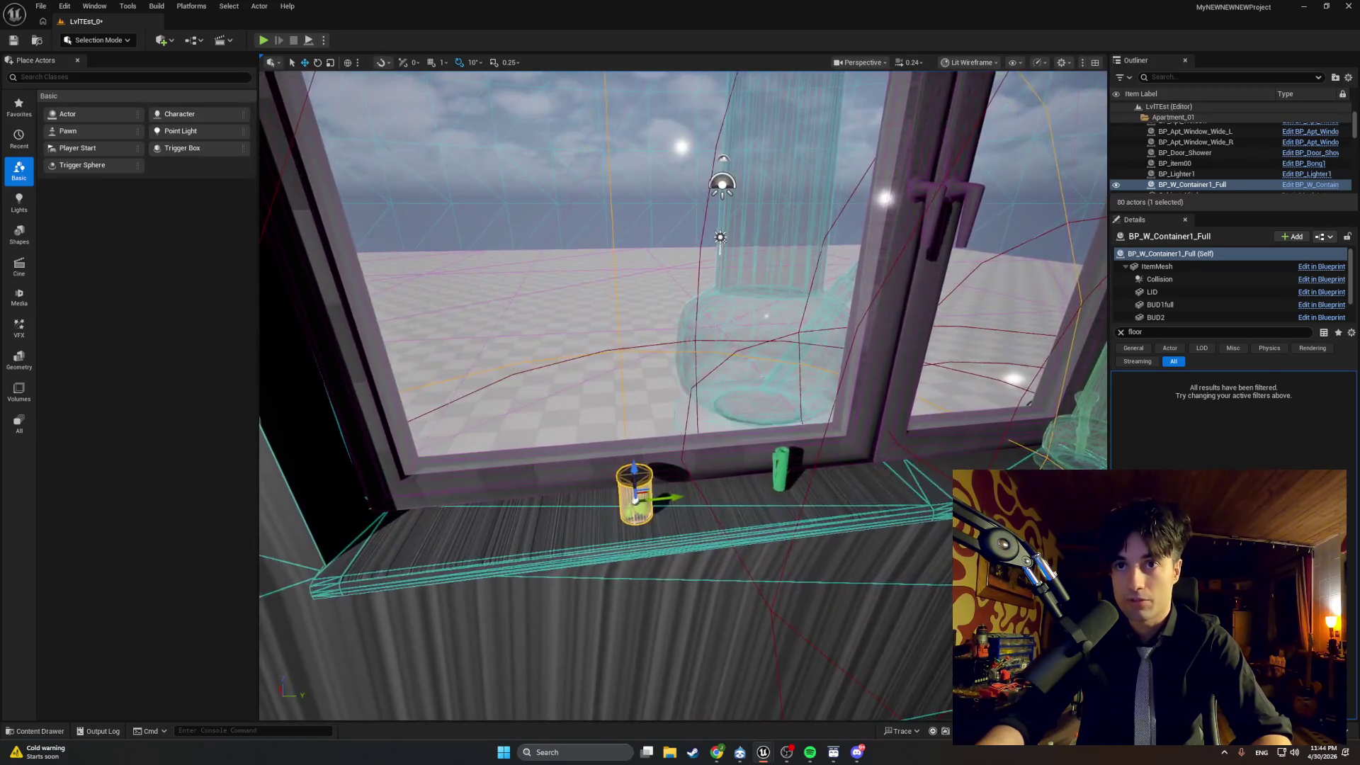
Playtest approaching the sill to check the smoke trigger.
{"action": "key", "text": "alt+p"}
{"action": "key", "text": "w"}
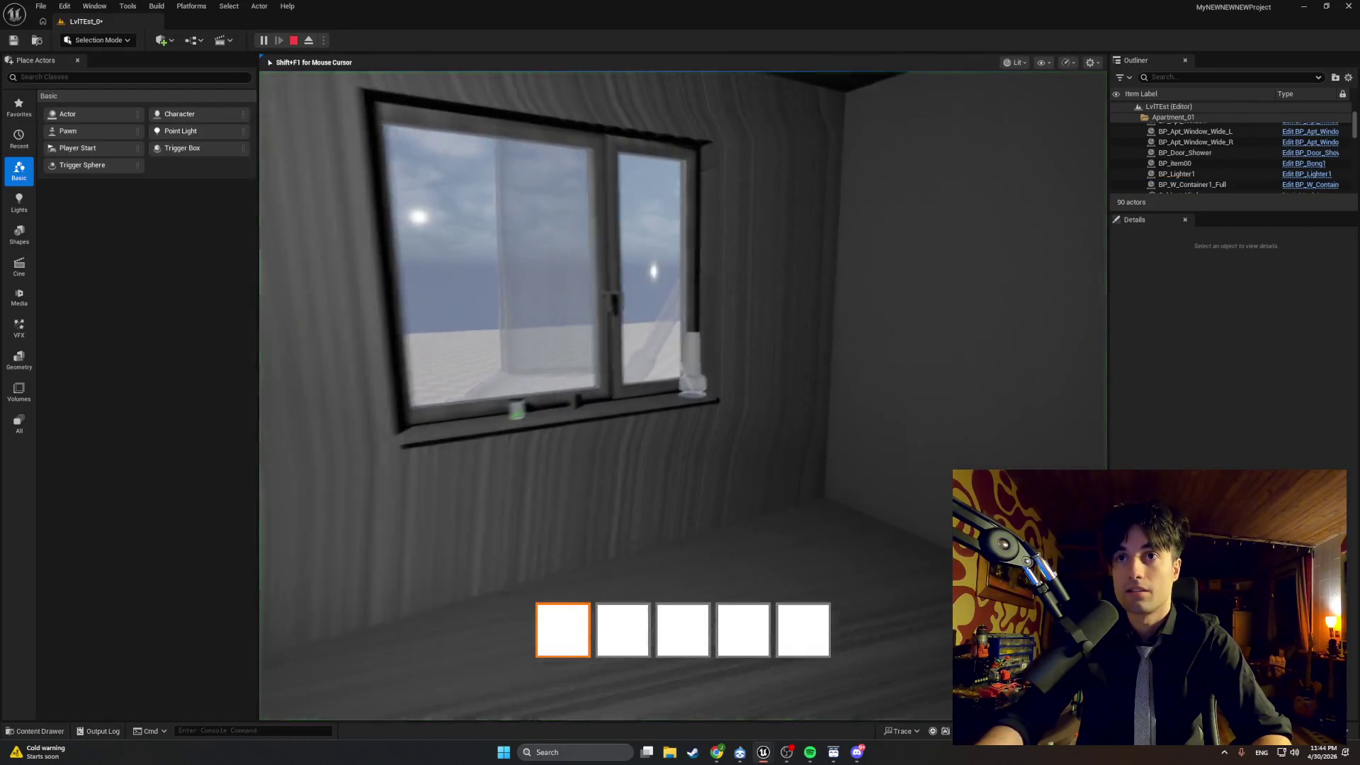
{"action": "key", "text": "e"}
{"action": "key", "text": "Escape"}
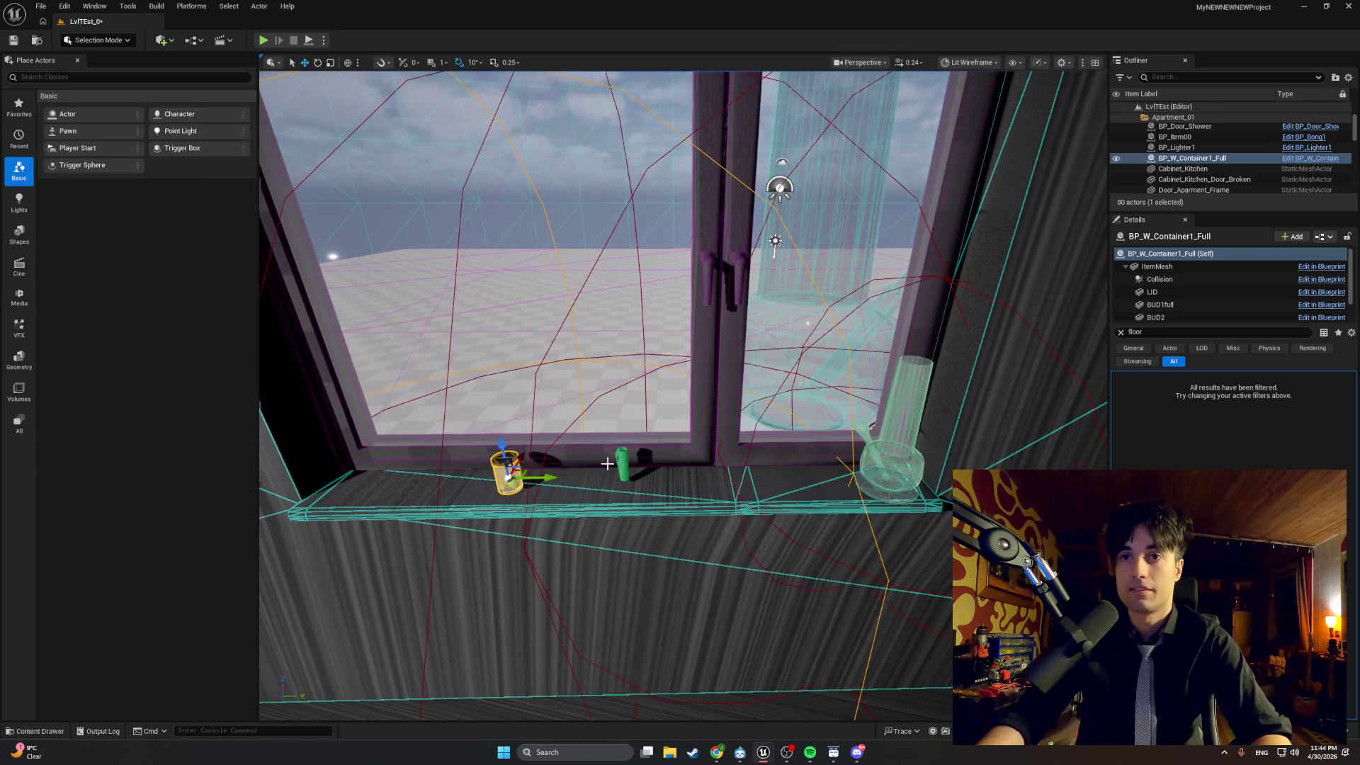
Reselect the container on the sill and run another quick playtest.
{"action": "left_click", "coordinate": [616, 462]}
{"action": "left_click", "coordinate": [625, 465]}
{"action": "key", "text": "s"}
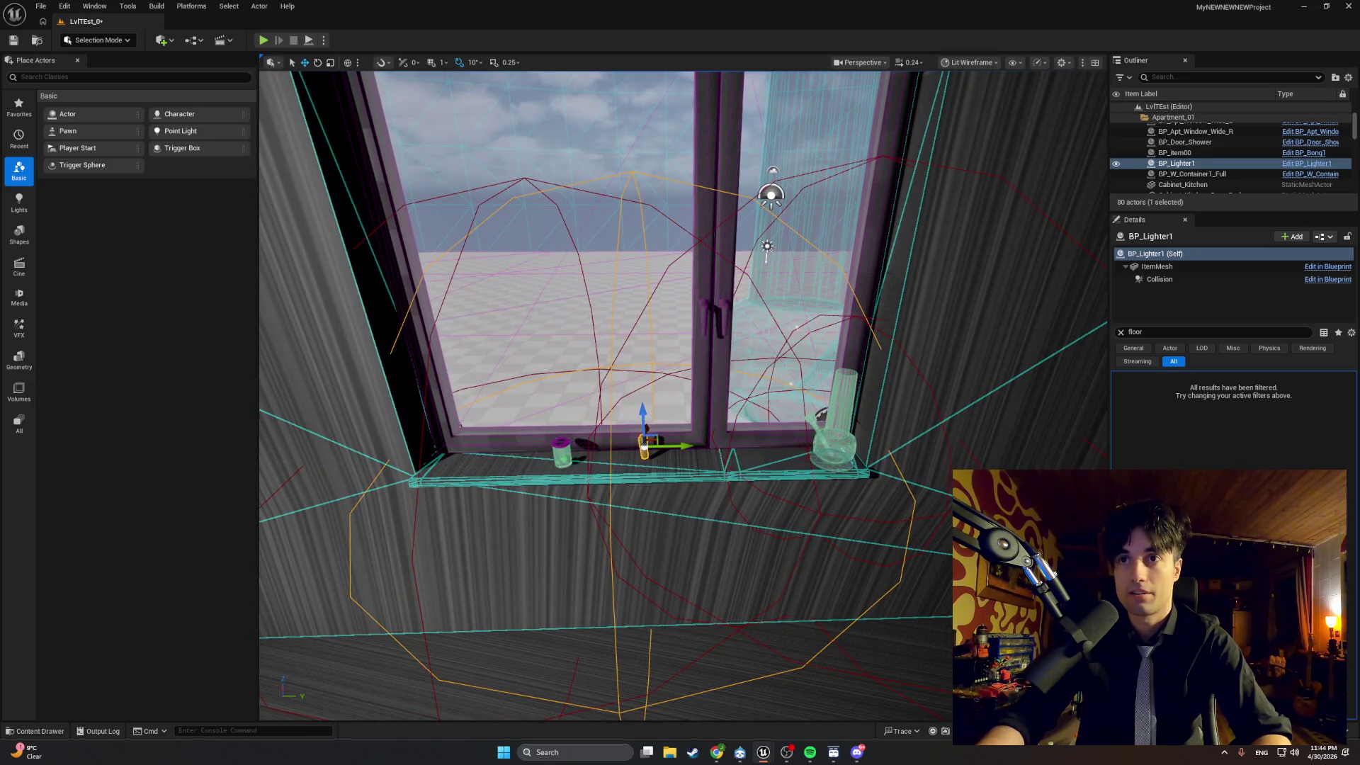
{"action": "left_click", "coordinate": [561, 454]}
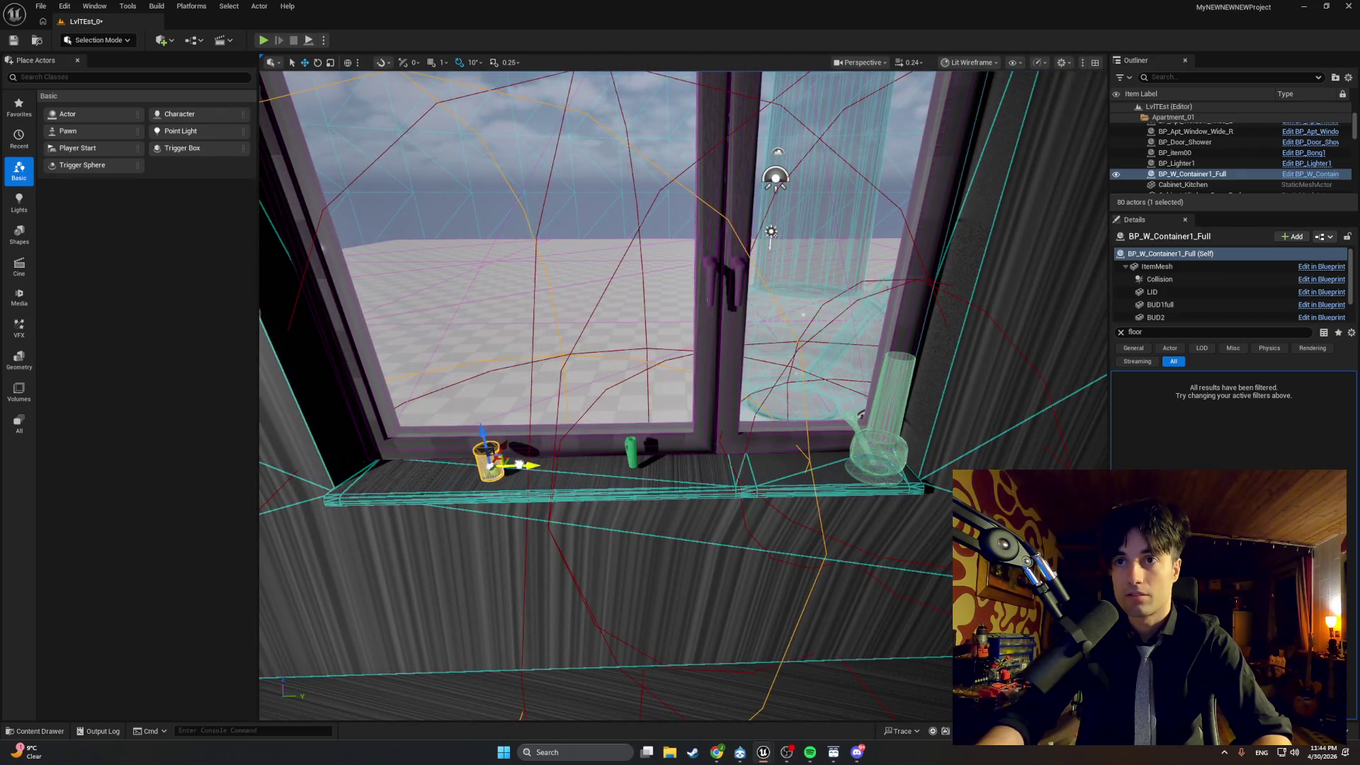
{"action": "left_click", "coordinate": [263, 40]}
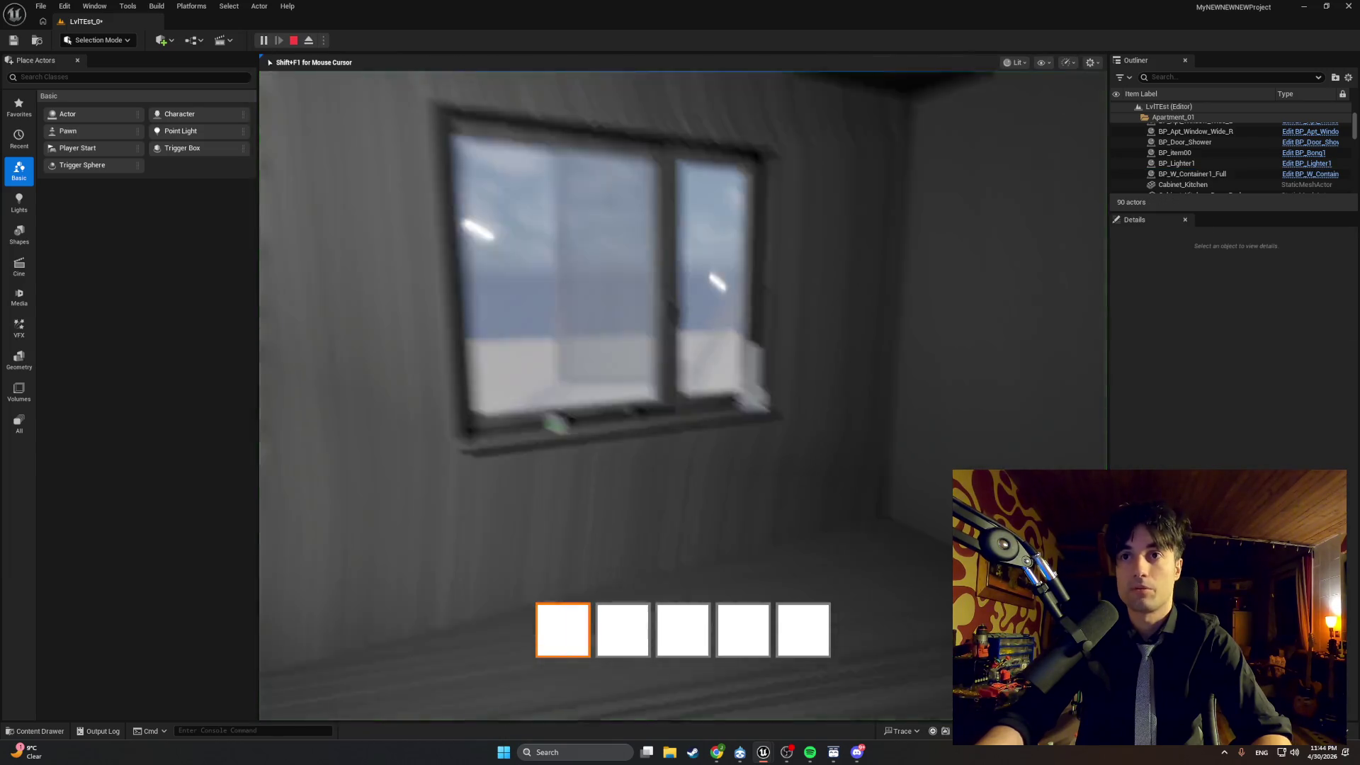
{"action": "key", "text": "Escape"}
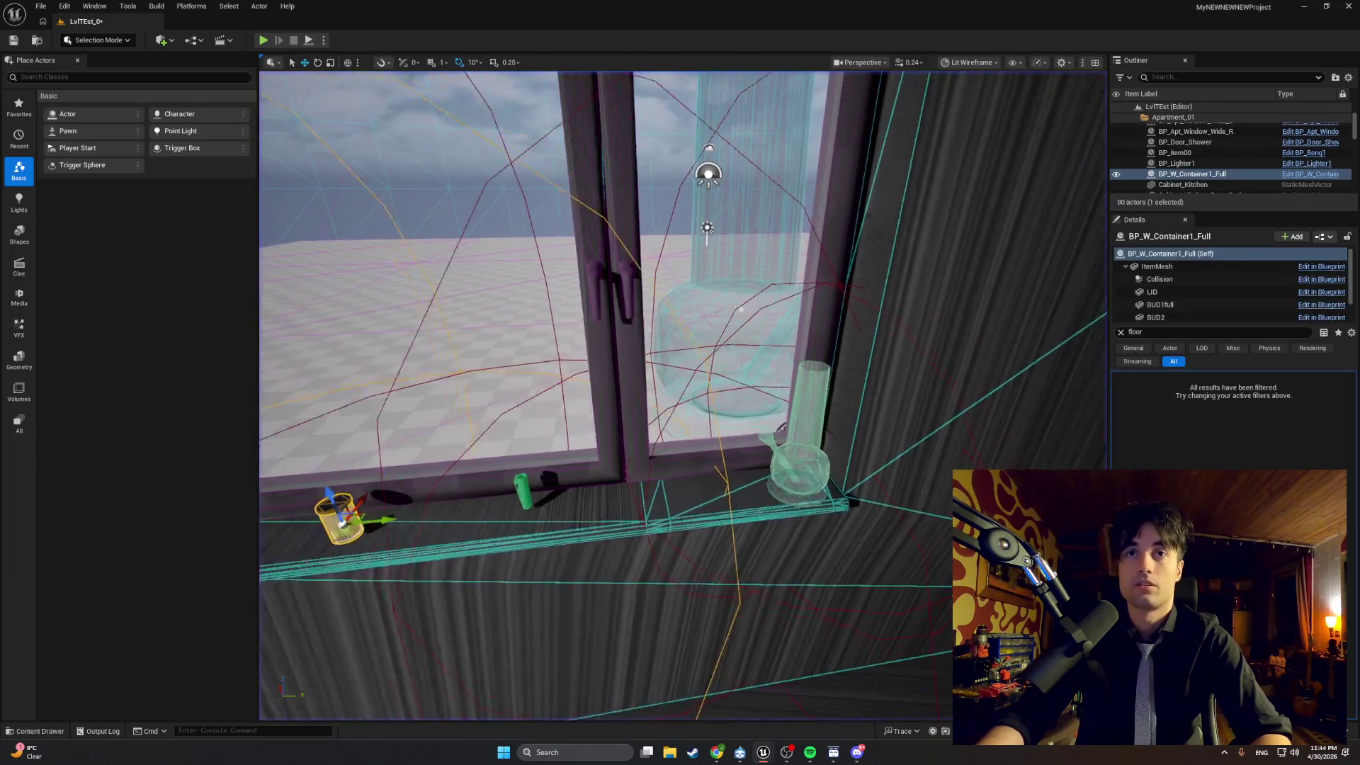
Slide the container back left along the sill and locate its Blueprint asset.
{"action": "left_click_drag", "start_coordinate": [662, 452], "coordinate": [626, 455]}
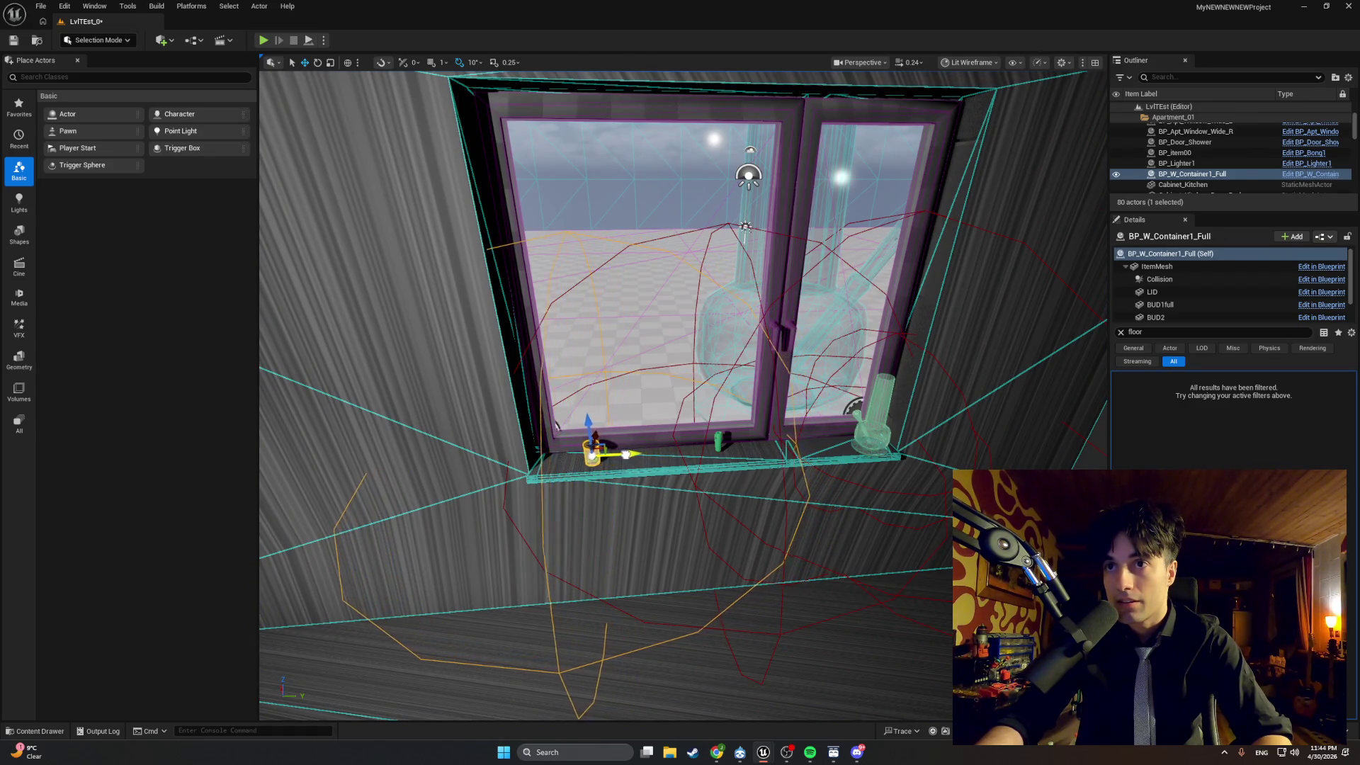
{"action": "scroll", "coordinate": [625, 454], "scroll_direction": "up", "scroll_amount": 5}
{"action": "scroll", "coordinate": [419, 210], "scroll_direction": "up", "scroll_amount": 1}
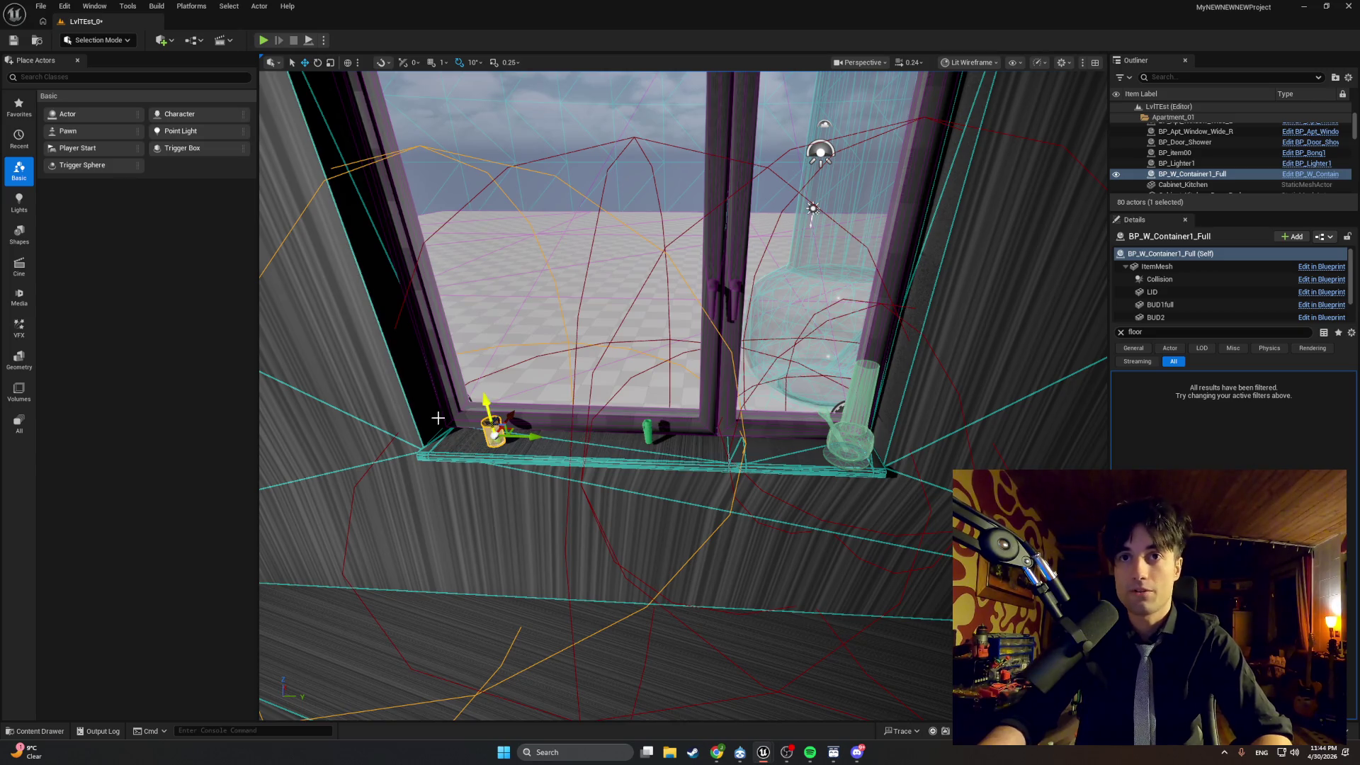
{"action": "right_click", "coordinate": [512, 429]}
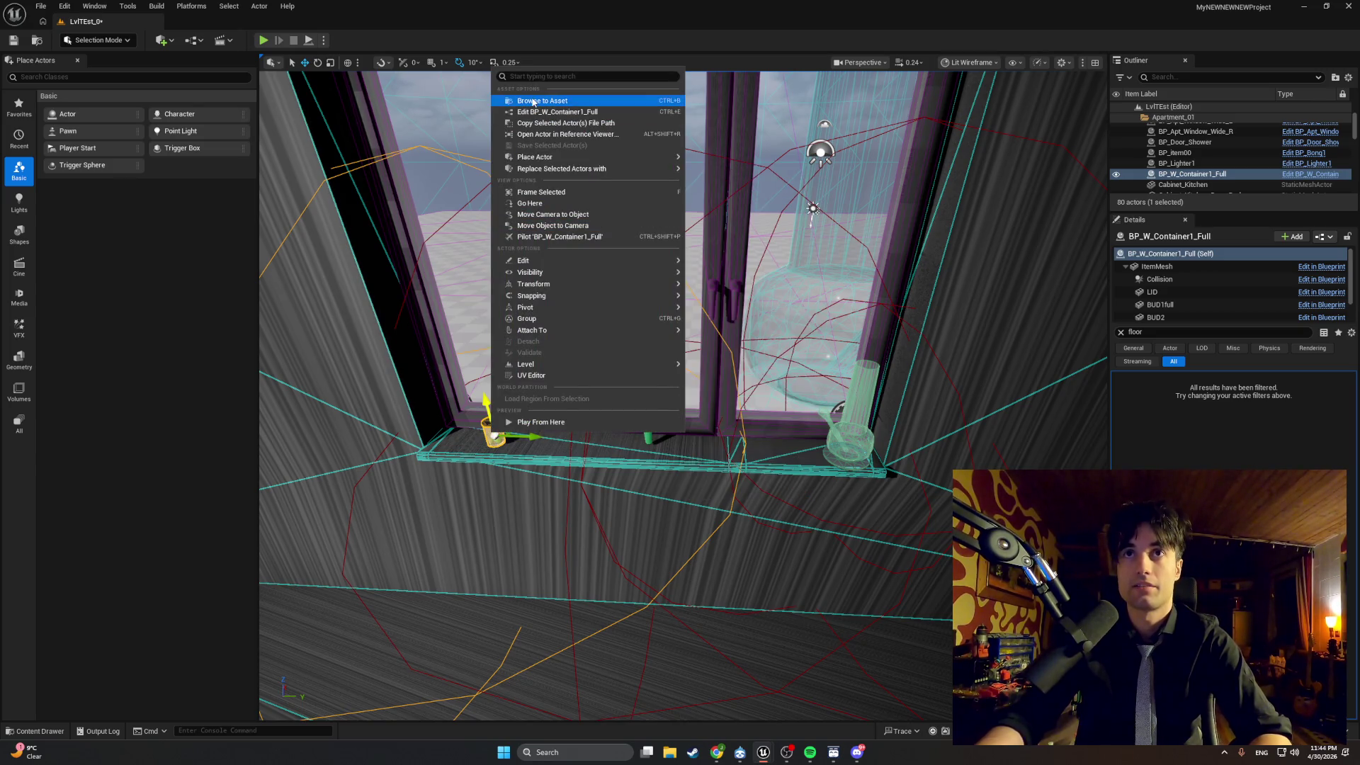
Open BP_W_Container1_Full from the Content Browser and frame its Collision sphere in the viewport.
{"action": "left_click", "coordinate": [532, 99]}
{"action": "double_click", "coordinate": [383, 545]}
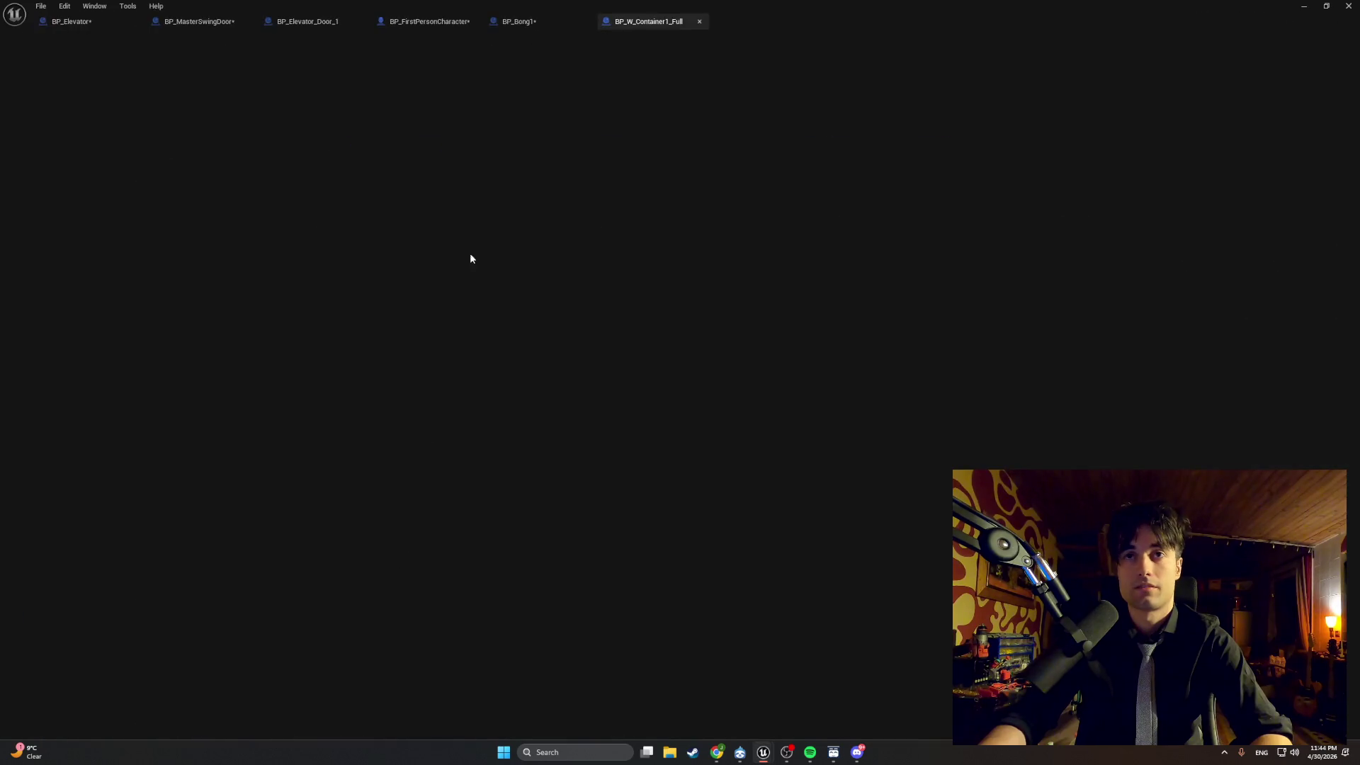
{"action": "left_click", "coordinate": [231, 62]}
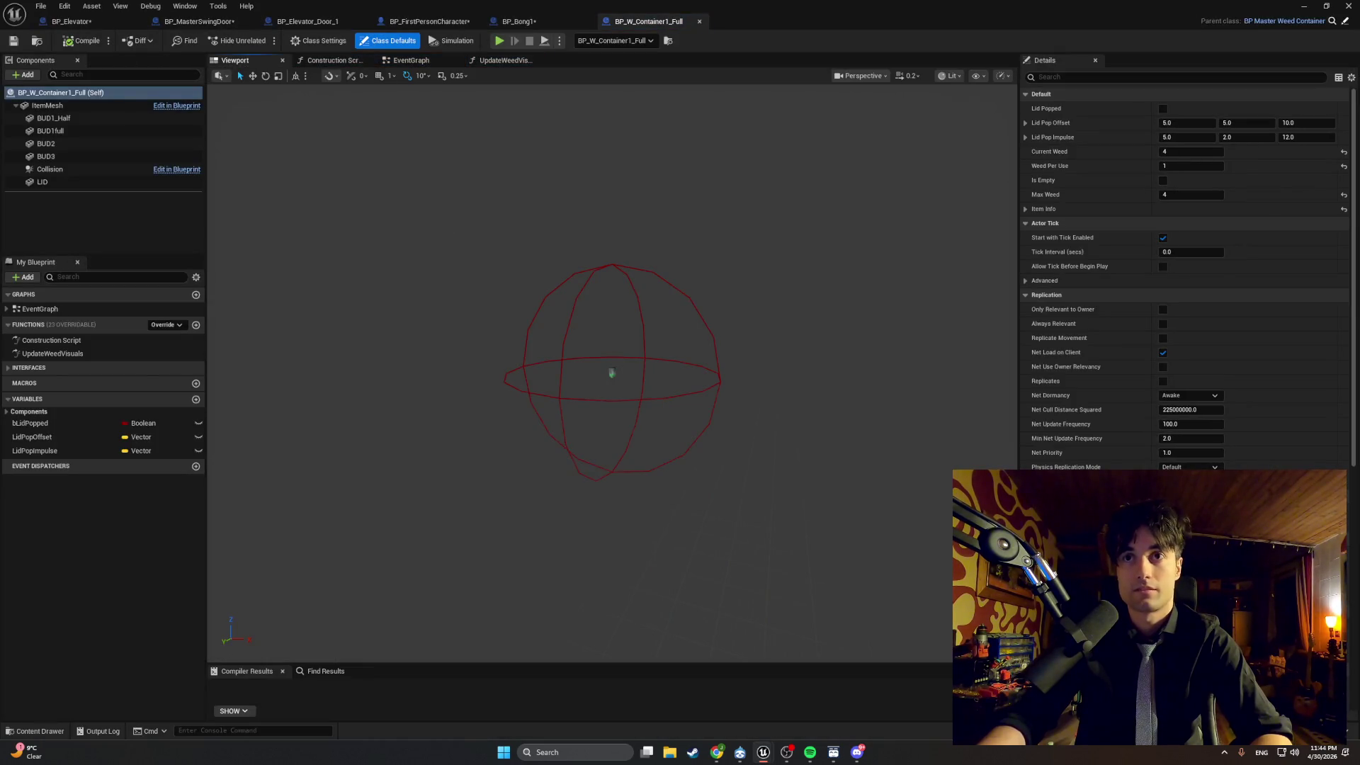
{"action": "left_click", "coordinate": [662, 401]}
{"action": "scroll", "coordinate": [563, 362], "scroll_direction": "up", "scroll_amount": 4}
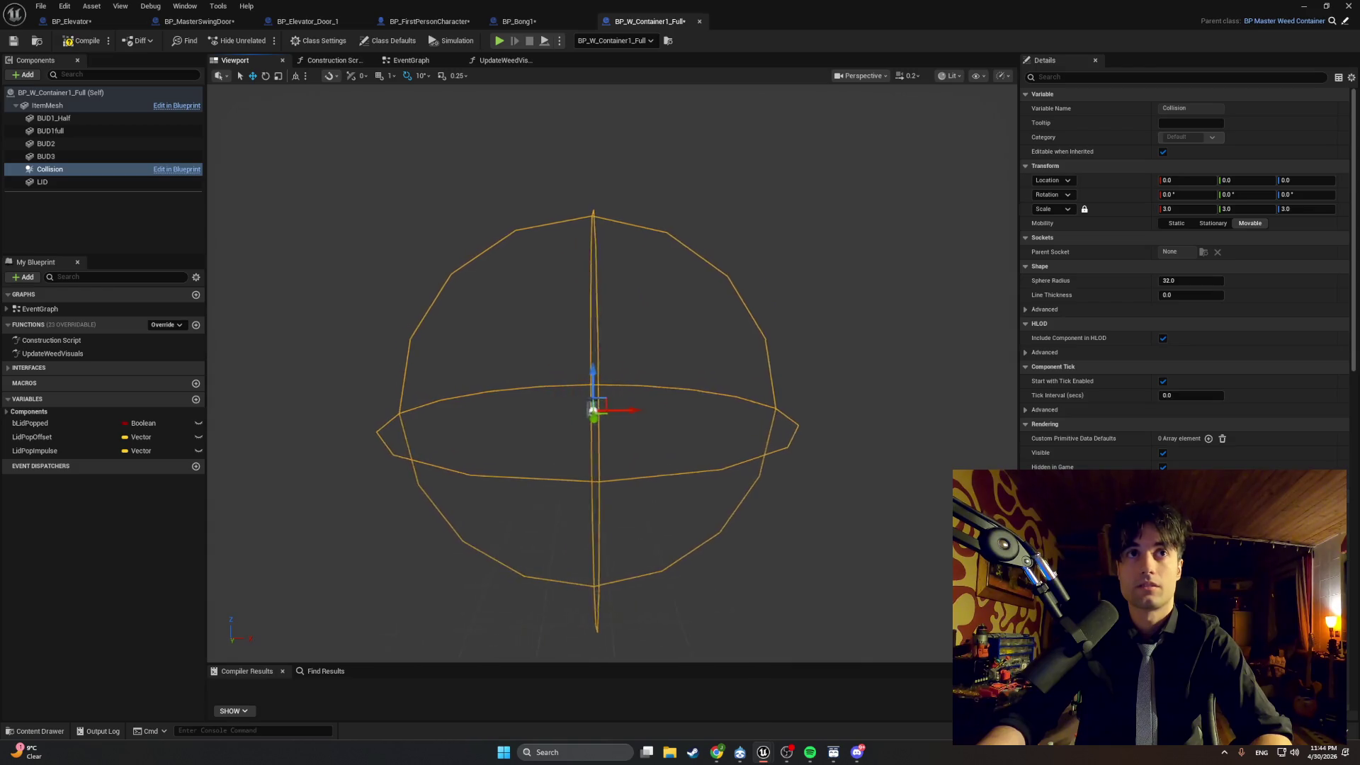
{"action": "scroll", "coordinate": [563, 361], "scroll_direction": "up", "scroll_amount": 5}
{"action": "key", "text": "f"}
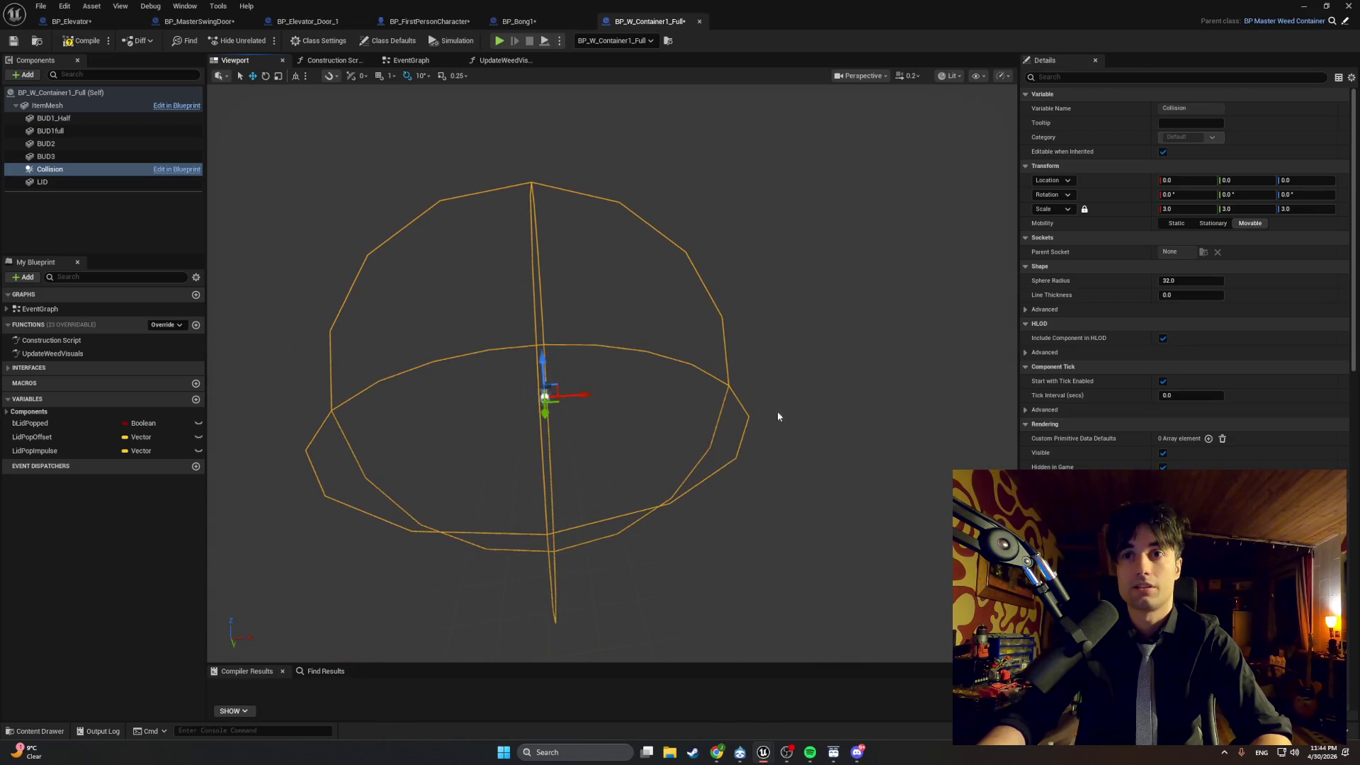
Inspect the event graph and the UpdateWeedVisuals Set Hidden in Game nodes.
{"action": "left_click", "coordinate": [408, 61]}
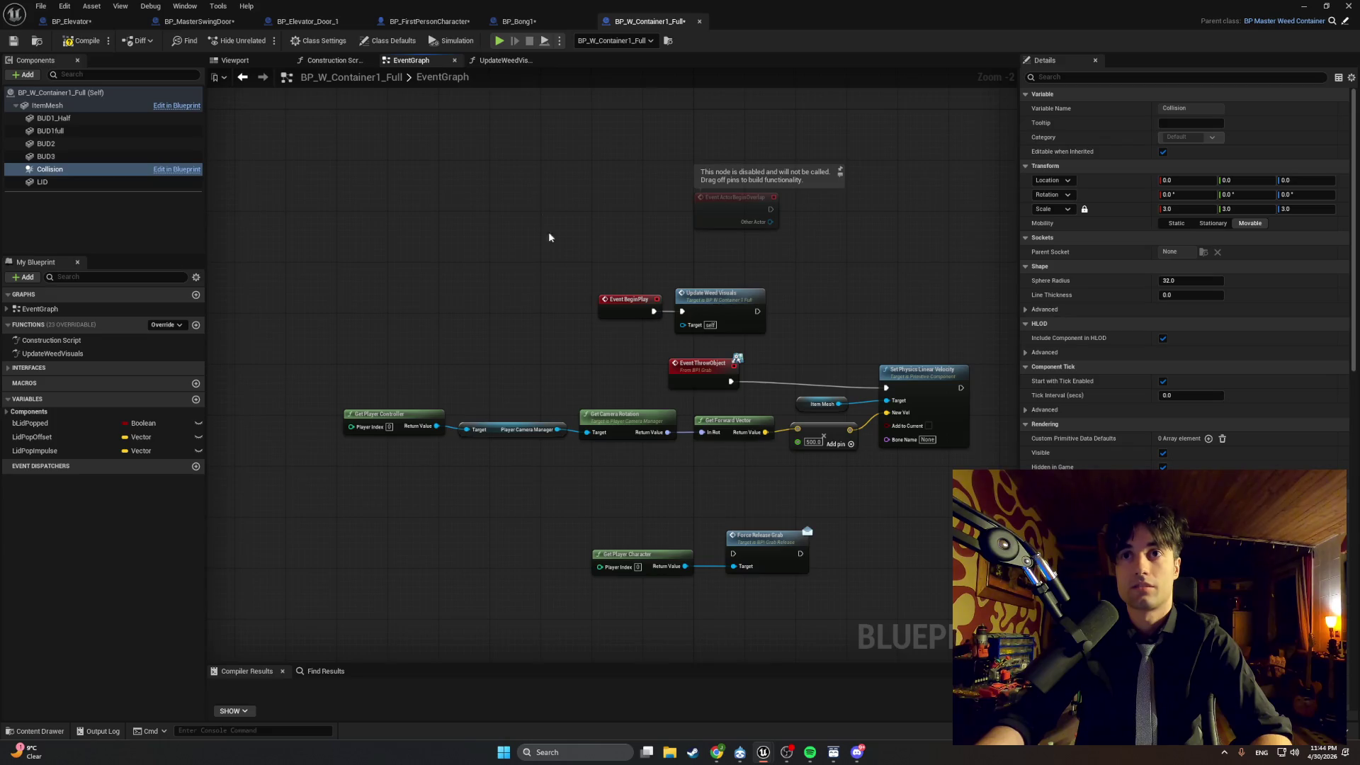
{"action": "left_click_drag", "start_coordinate": [562, 288], "coordinate": [452, 286]}
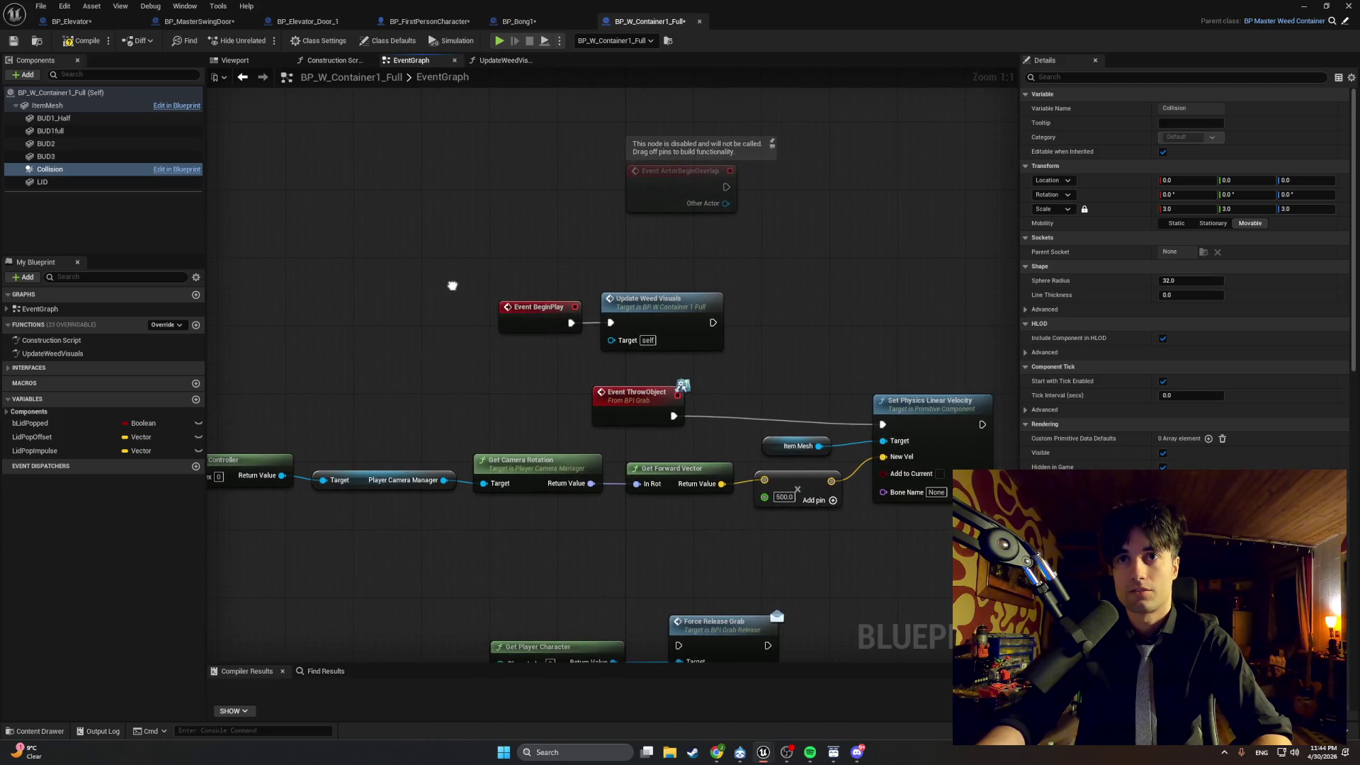
{"action": "mouse_move", "coordinate": [452, 286]}
{"action": "left_mouse_down"}
{"action": "mouse_move", "coordinate": [517, 173]}
{"action": "mouse_move", "coordinate": [504, 204]}
{"action": "mouse_move", "coordinate": [469, 223]}
{"action": "left_mouse_up"}
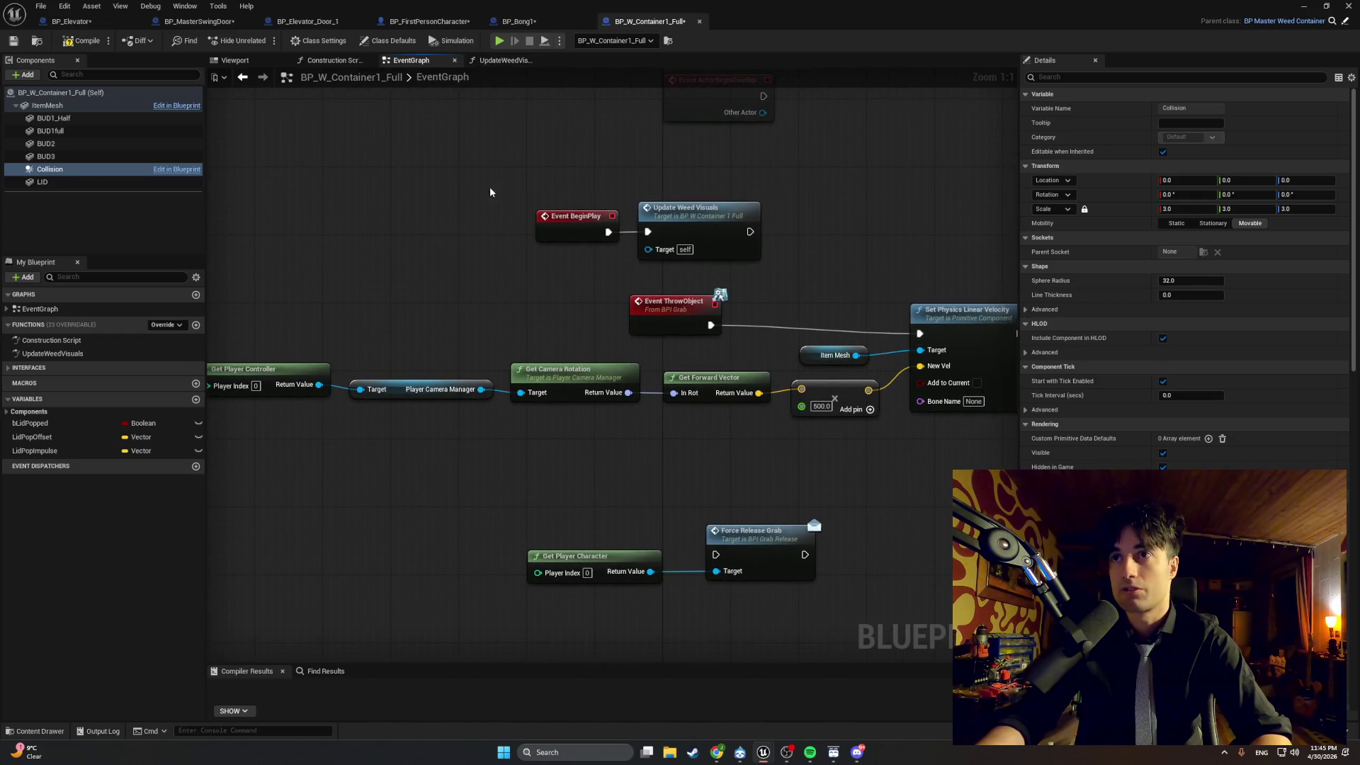
{"action": "left_click", "coordinate": [501, 65]}
{"action": "mouse_move", "coordinate": [510, 106]}
{"action": "left_mouse_down"}
{"action": "mouse_move", "coordinate": [577, 161]}
{"action": "mouse_move", "coordinate": [804, 163]}
{"action": "mouse_move", "coordinate": [695, 189]}
{"action": "mouse_move", "coordinate": [767, 182]}
{"action": "mouse_move", "coordinate": [367, 162]}
{"action": "mouse_move", "coordinate": [526, 182]}
{"action": "mouse_move", "coordinate": [848, 168]}
{"action": "left_mouse_up"}
{"action": "scroll", "coordinate": [847, 167], "scroll_direction": "down", "scroll_amount": 2}
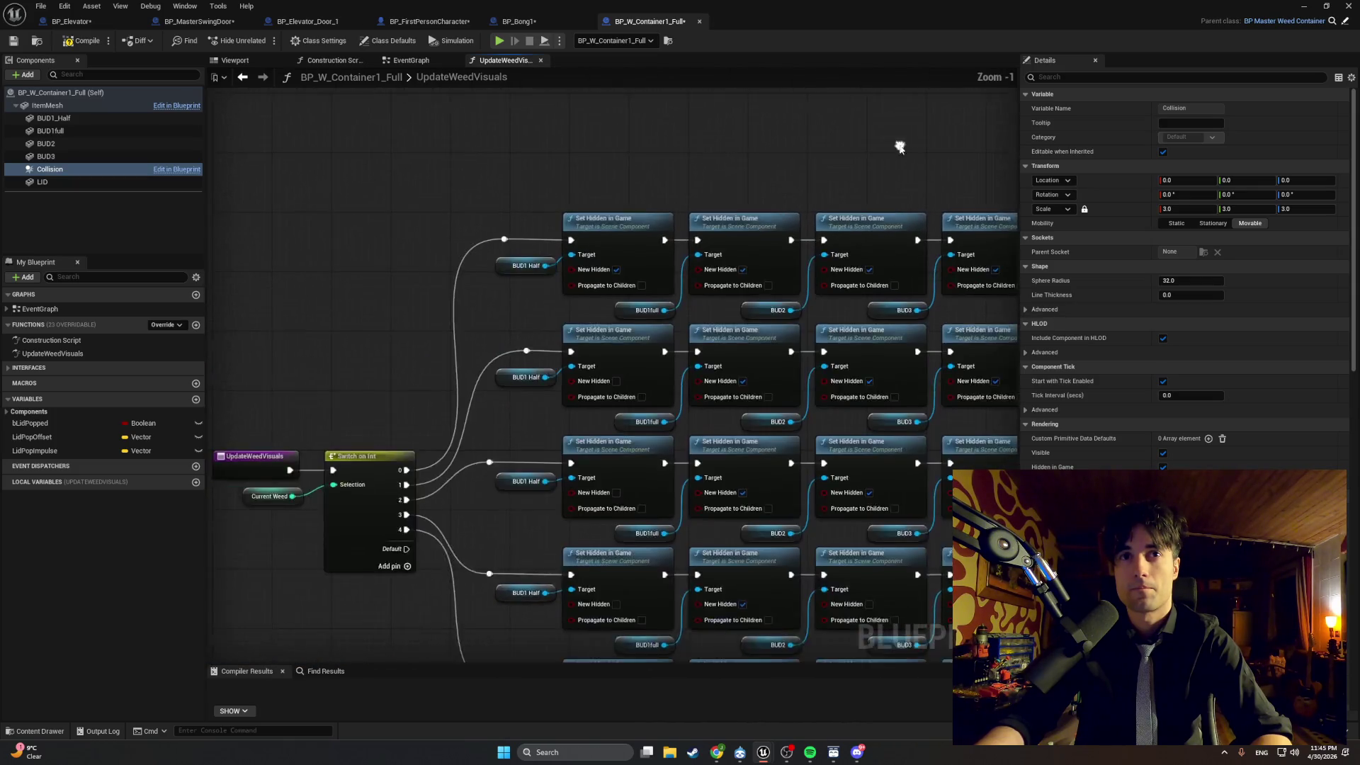
{"action": "scroll", "coordinate": [486, 338], "scroll_direction": "up", "scroll_amount": 1}
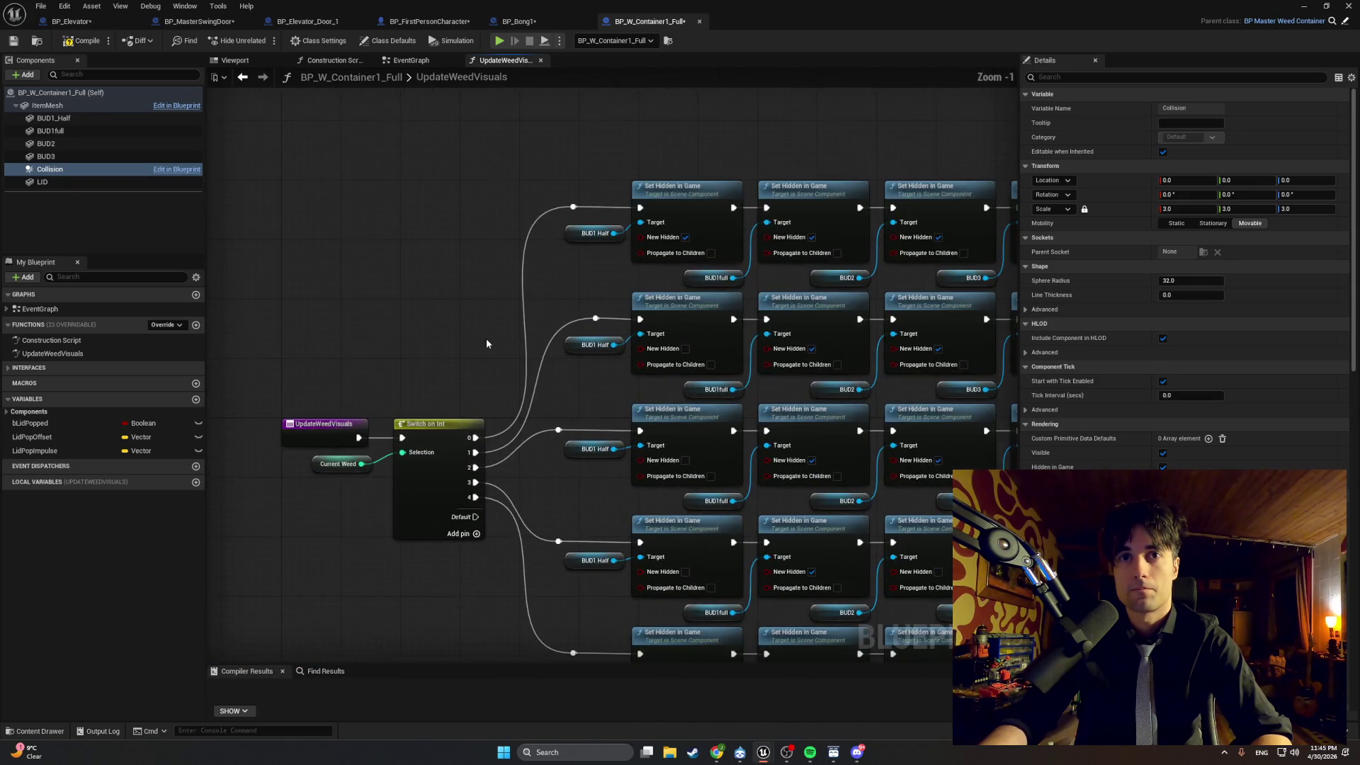
{"action": "mouse_move", "coordinate": [485, 338]}
{"action": "left_mouse_down"}
{"action": "mouse_move", "coordinate": [413, 225]}
{"action": "mouse_move", "coordinate": [378, 205]}
{"action": "left_mouse_up"}
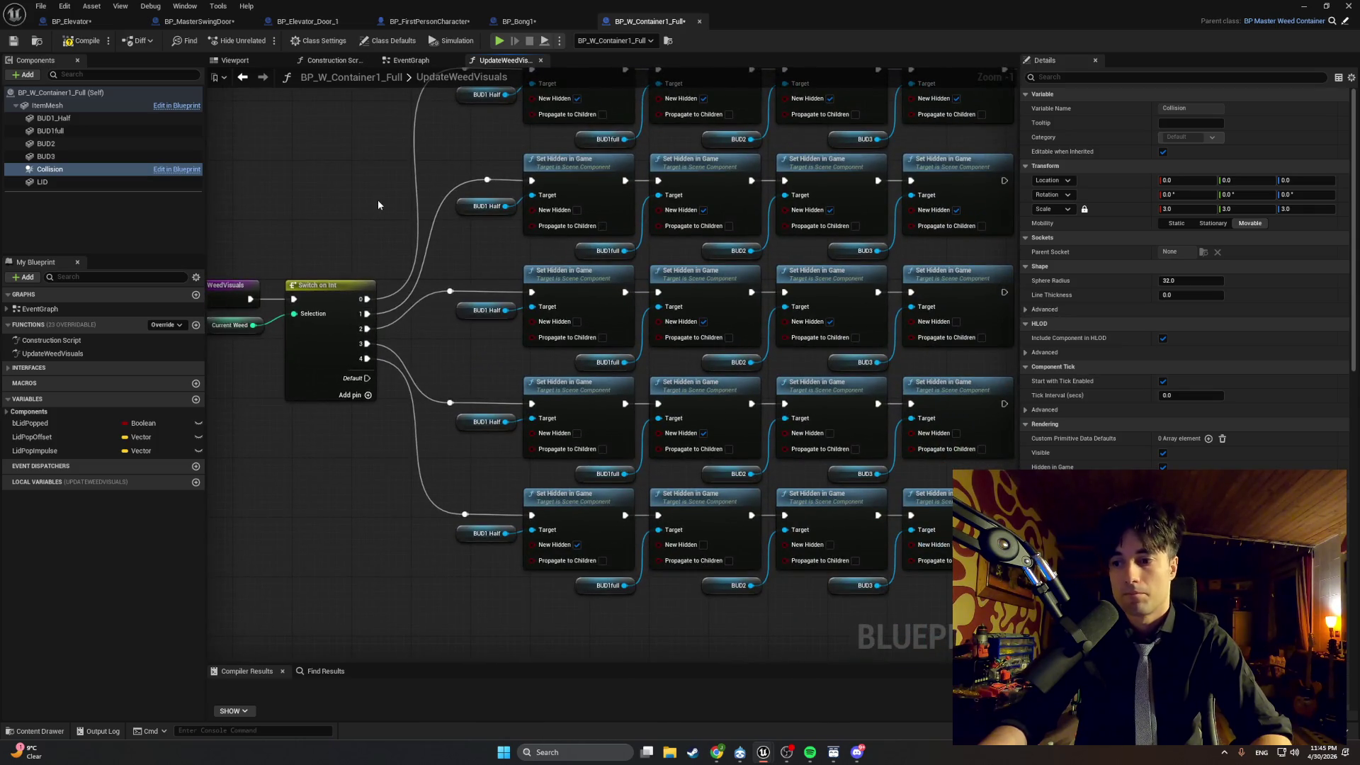
Scale the Collision sphere to X 1.07, compile, and launch a play test.
{"action": "left_click", "coordinate": [248, 62]}
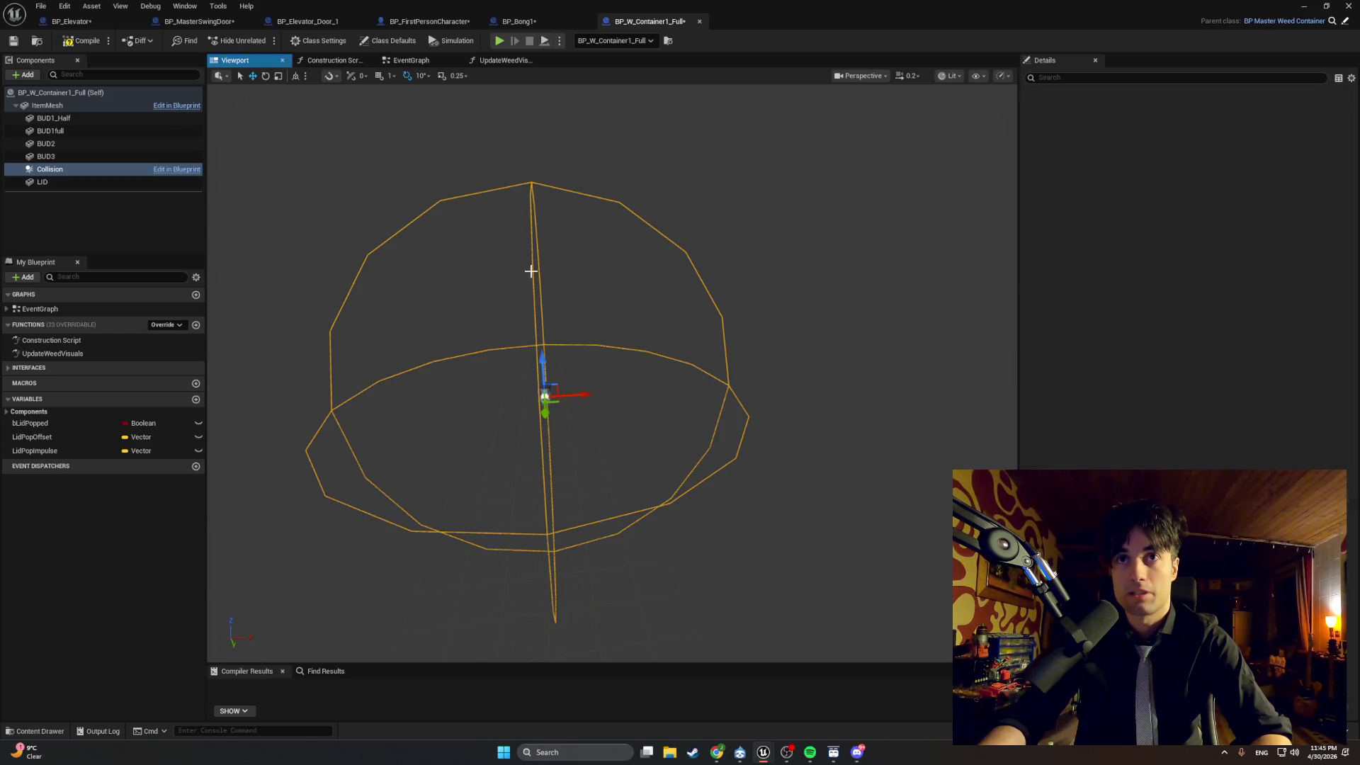
{"action": "left_click_drag", "start_coordinate": [531, 271], "coordinate": [544, 271]}
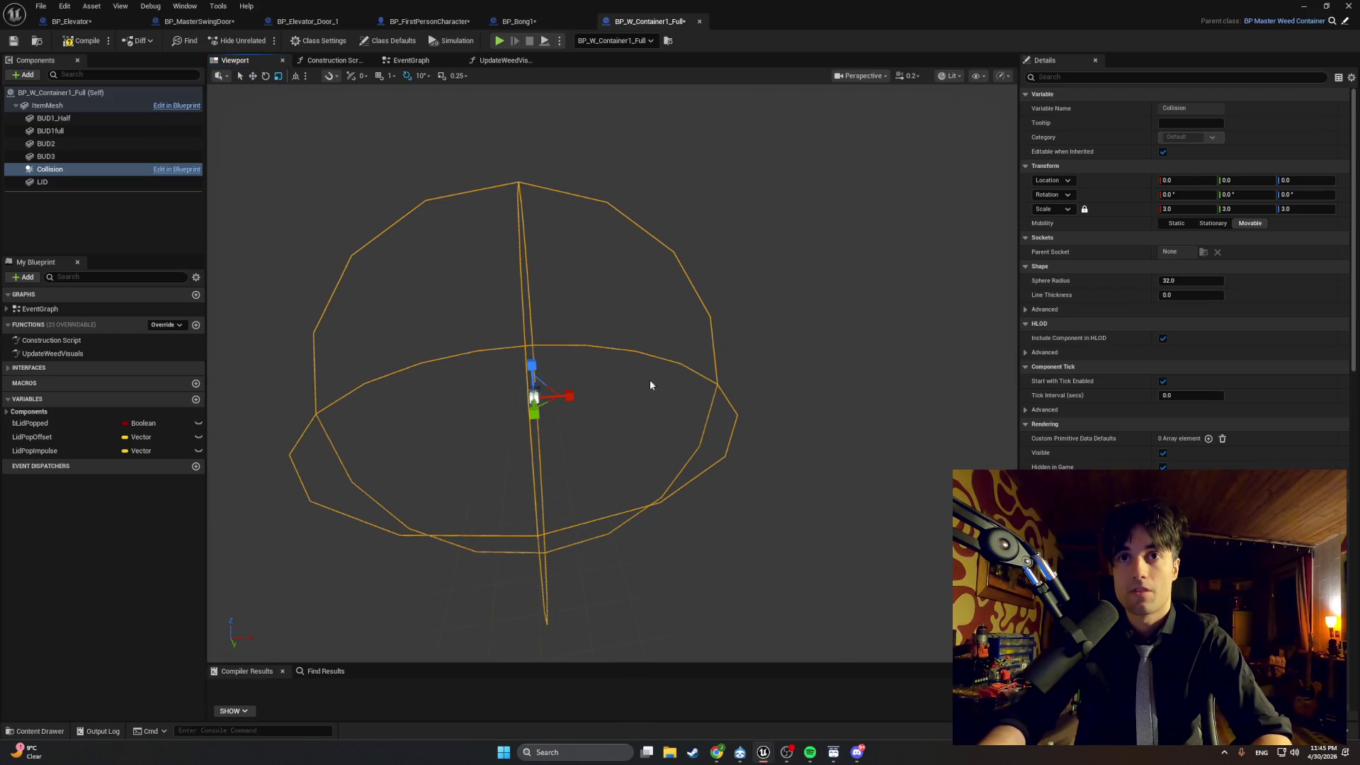
{"action": "left_click_drag", "start_coordinate": [553, 395], "coordinate": [498, 395]}
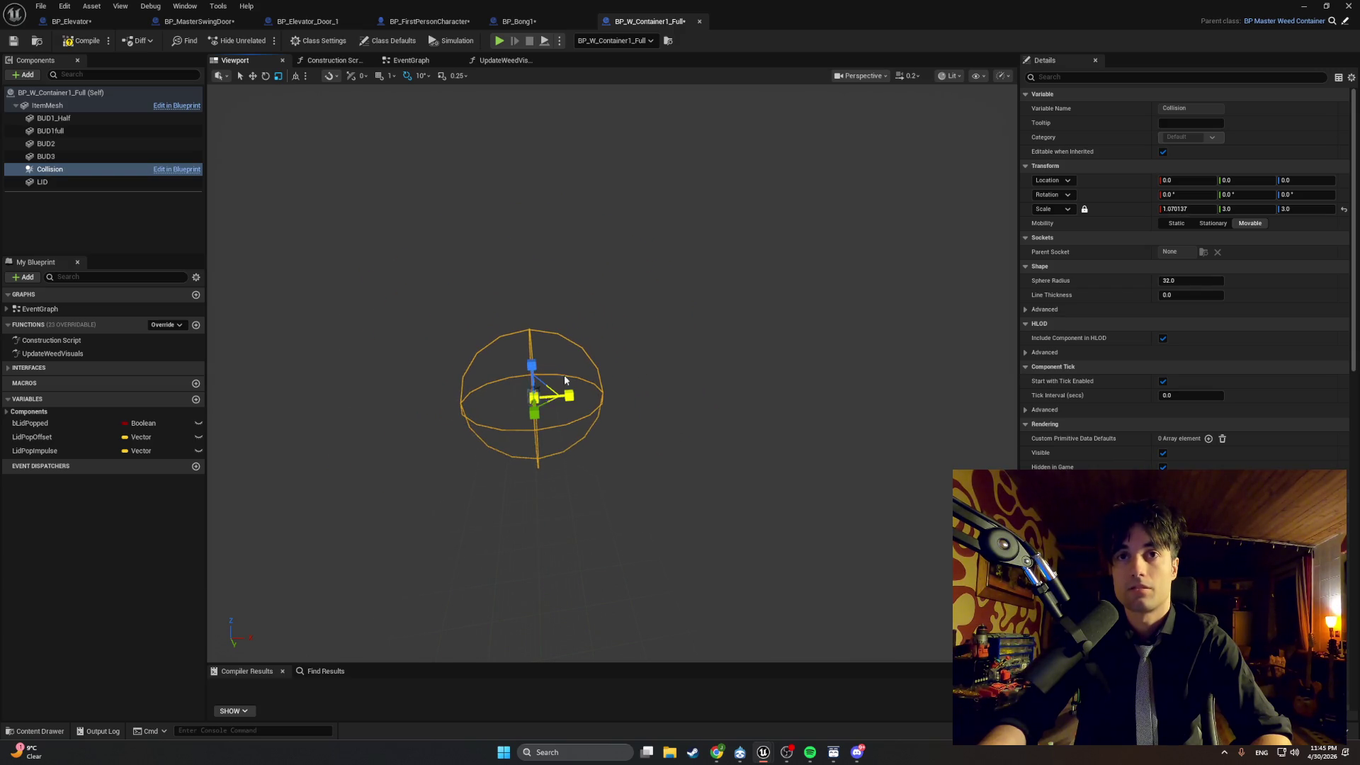
{"action": "left_click", "coordinate": [76, 41]}
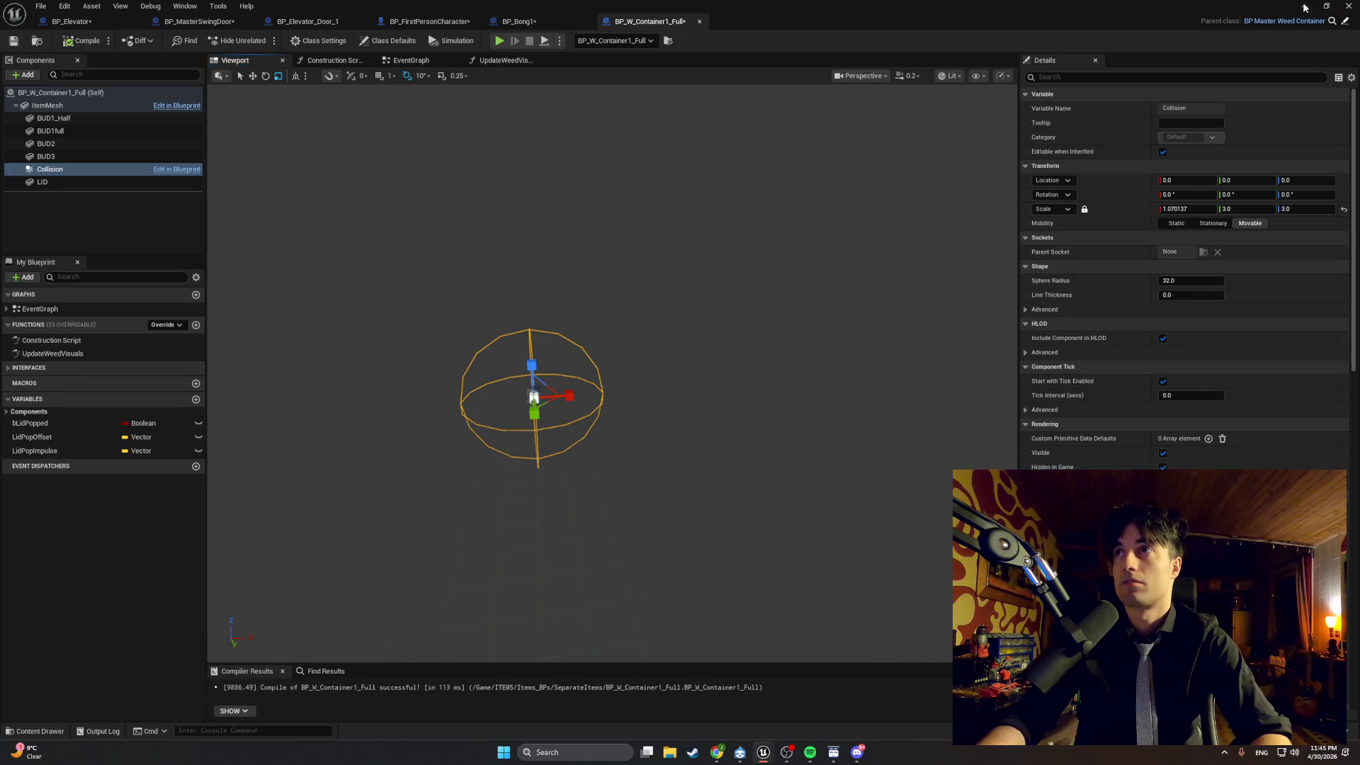
{"action": "left_click", "coordinate": [1306, 7]}
{"action": "left_click", "coordinate": [264, 41]}
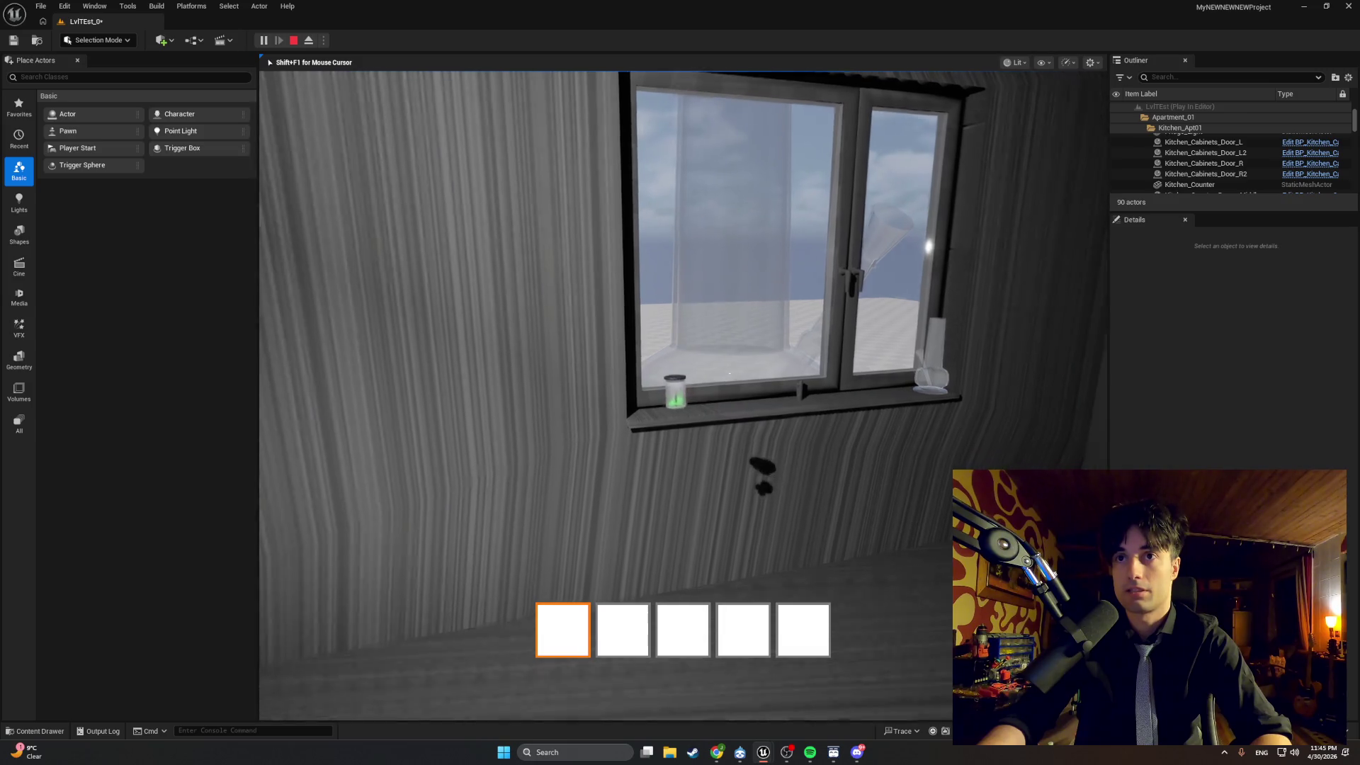
Walk to the windowsill jar, trigger the smoke interaction, stop, and relaunch Play.
{"action": "key", "text": "w"}
{"action": "key", "text": "w"}
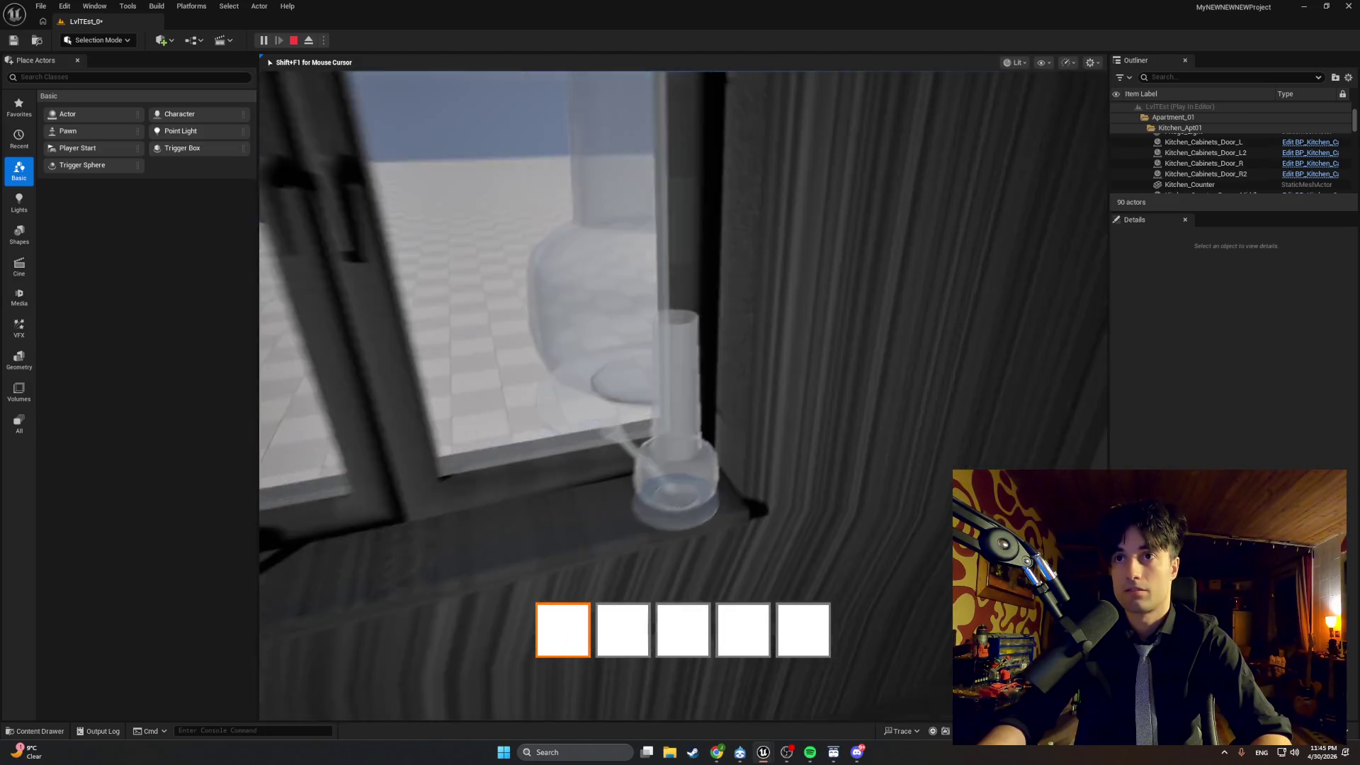
{"action": "key", "text": "w"}
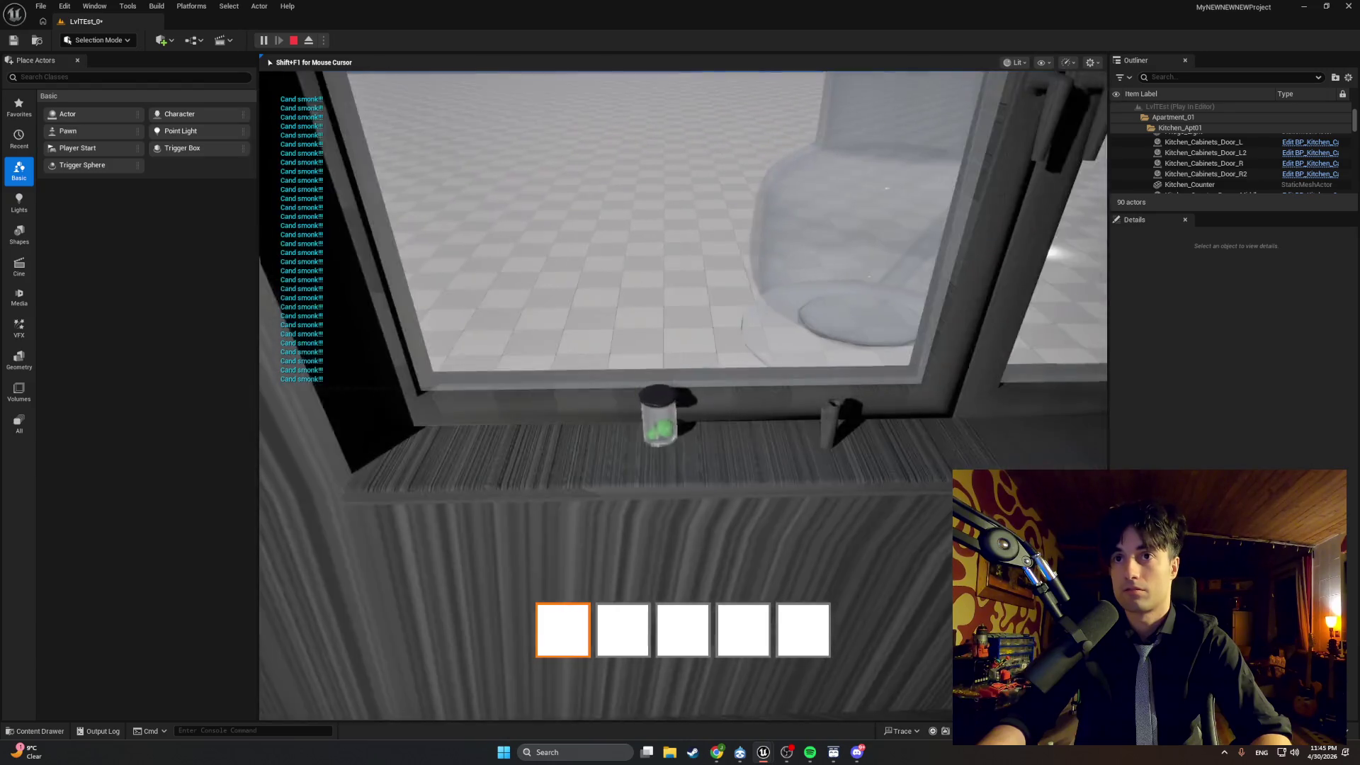
{"action": "key", "text": "s"}
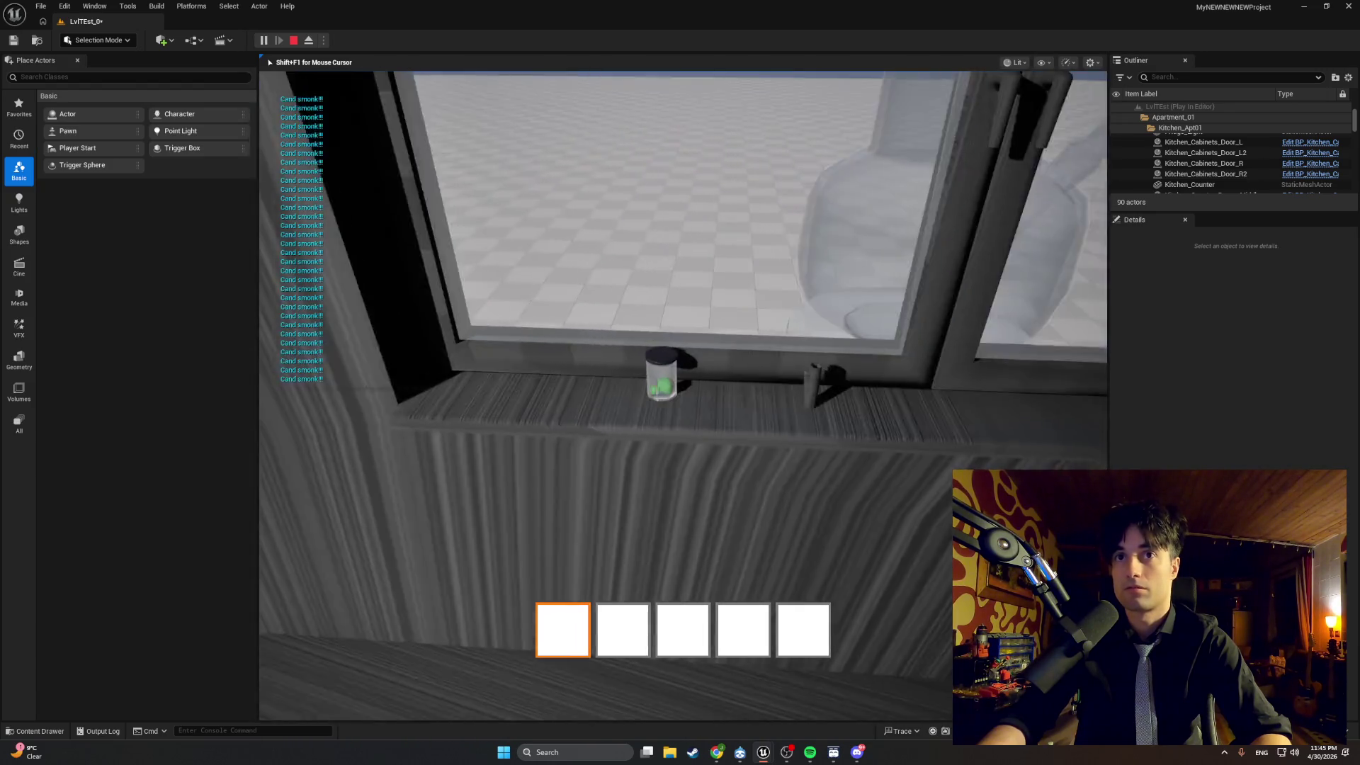
{"action": "key", "text": "e"}
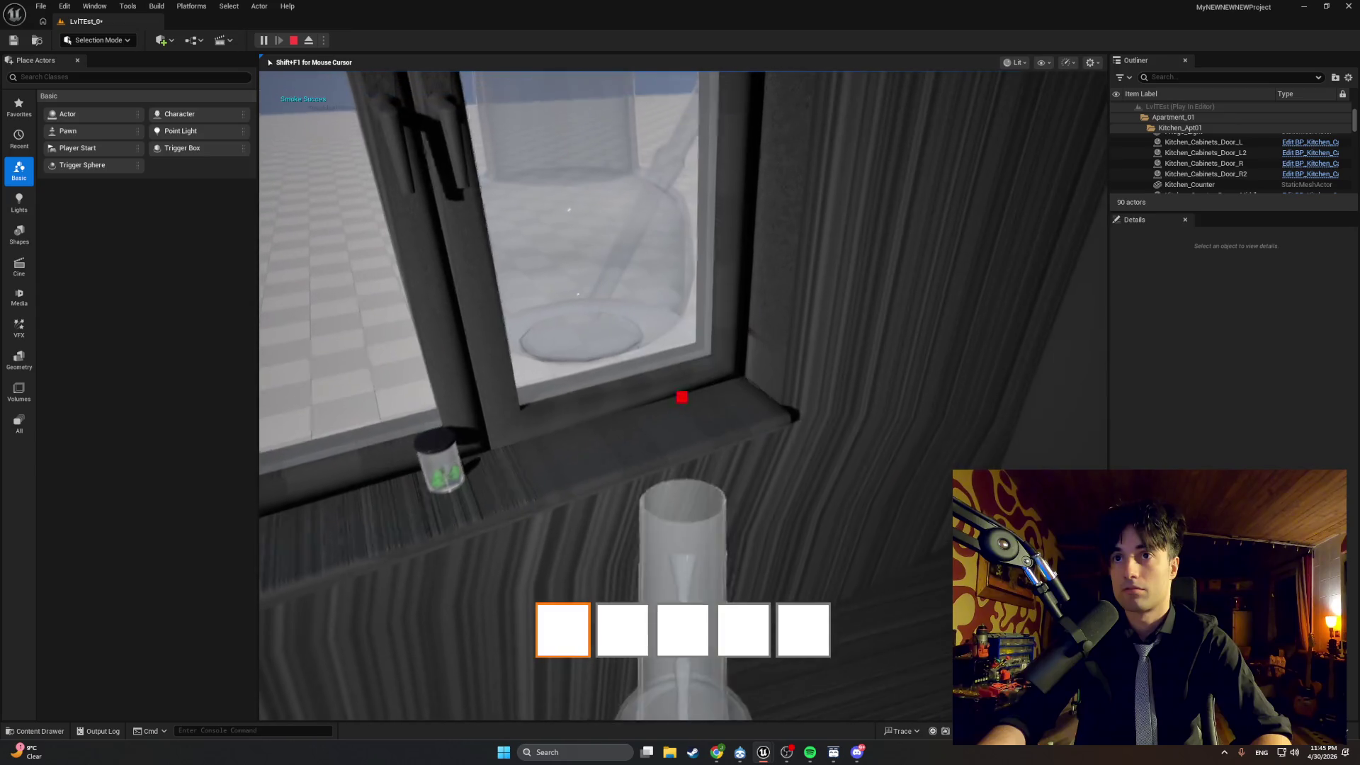
{"action": "key", "text": "Escape"}
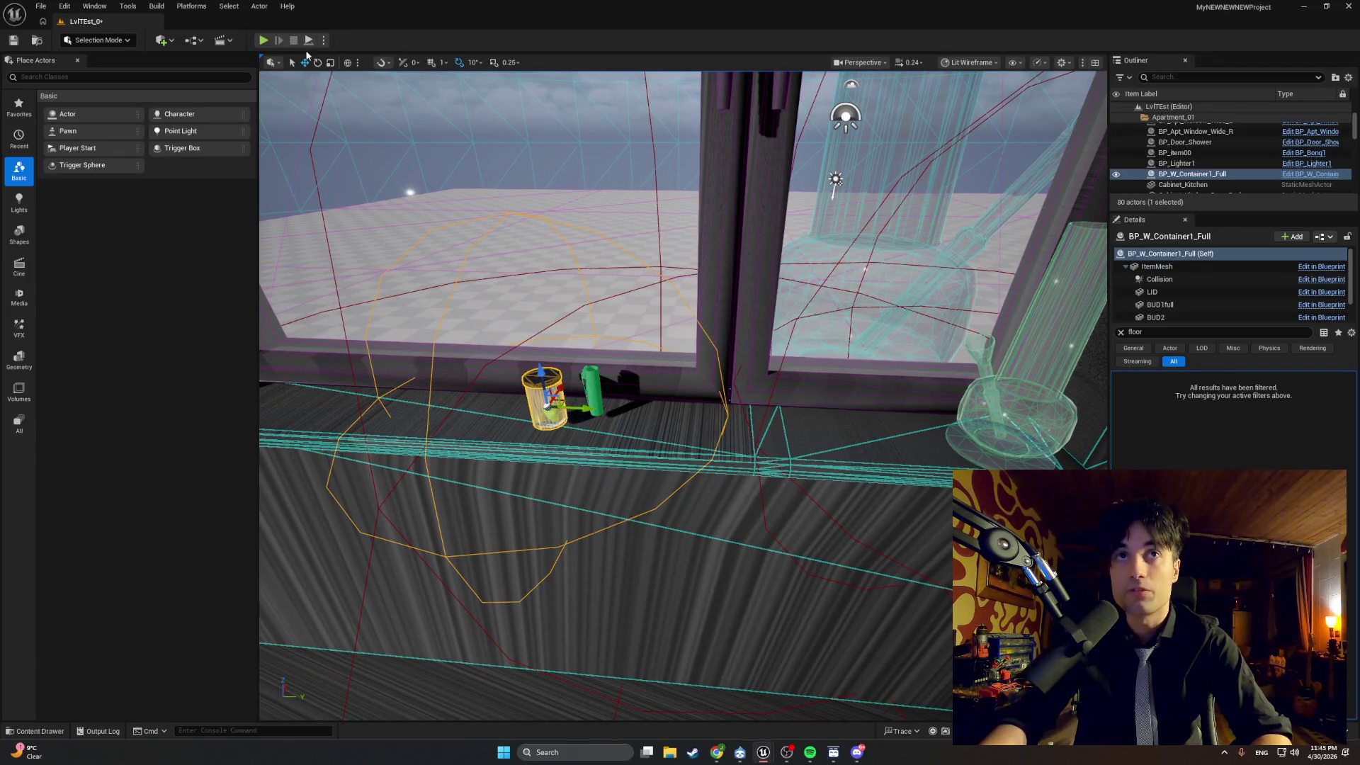
{"action": "left_click", "coordinate": [264, 40]}
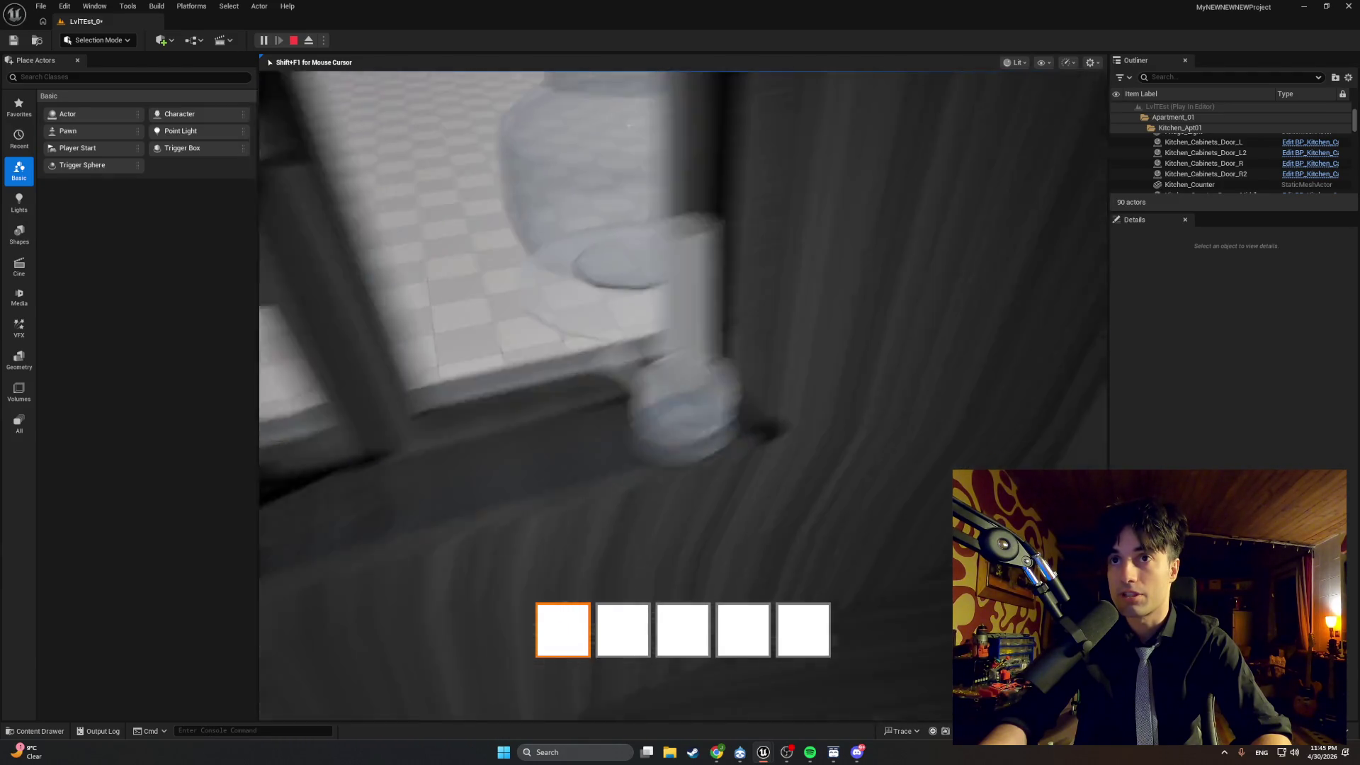
Trigger smoking at the jar, stop play, then browse to the container's asset in SeparateItems.
{"action": "key", "text": "e"}
{"action": "key", "text": "Escape"}
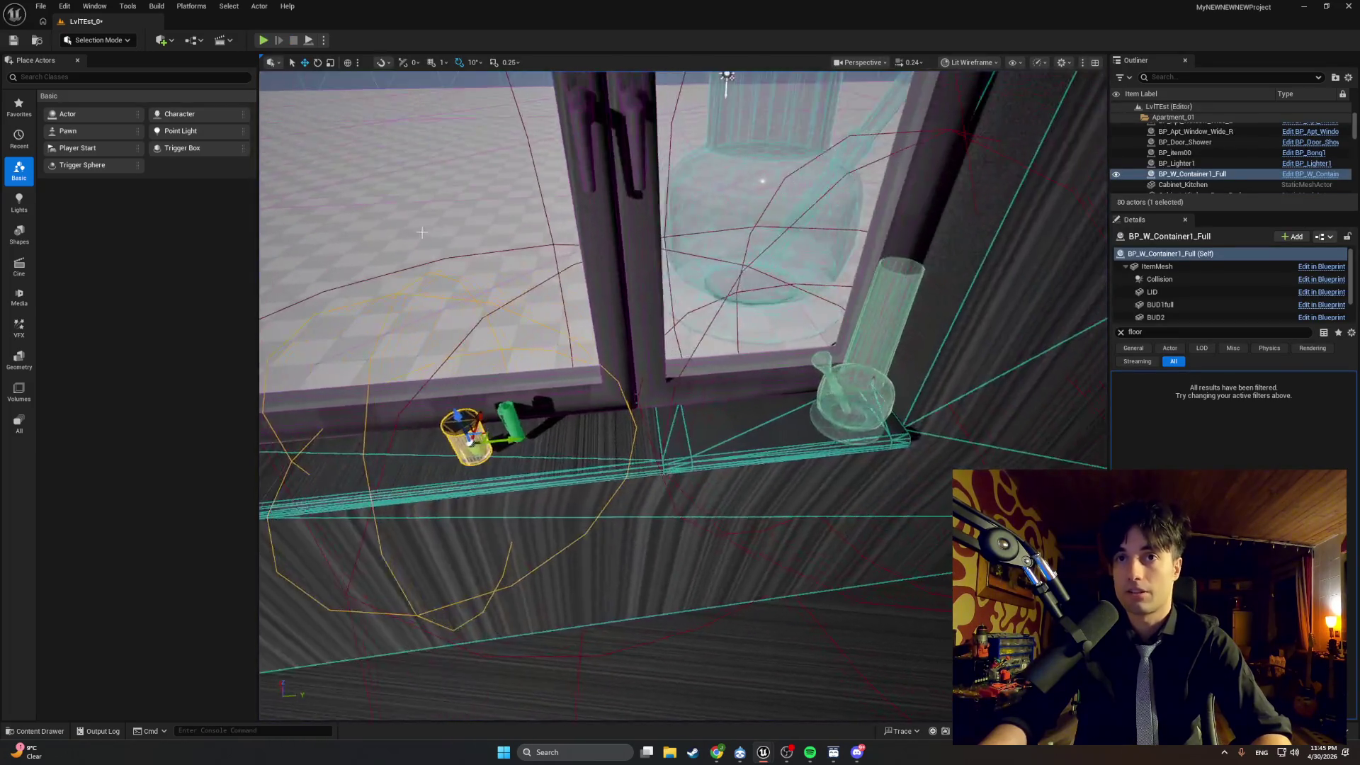
{"action": "left_click_drag", "start_coordinate": [476, 235], "coordinate": [471, 276]}
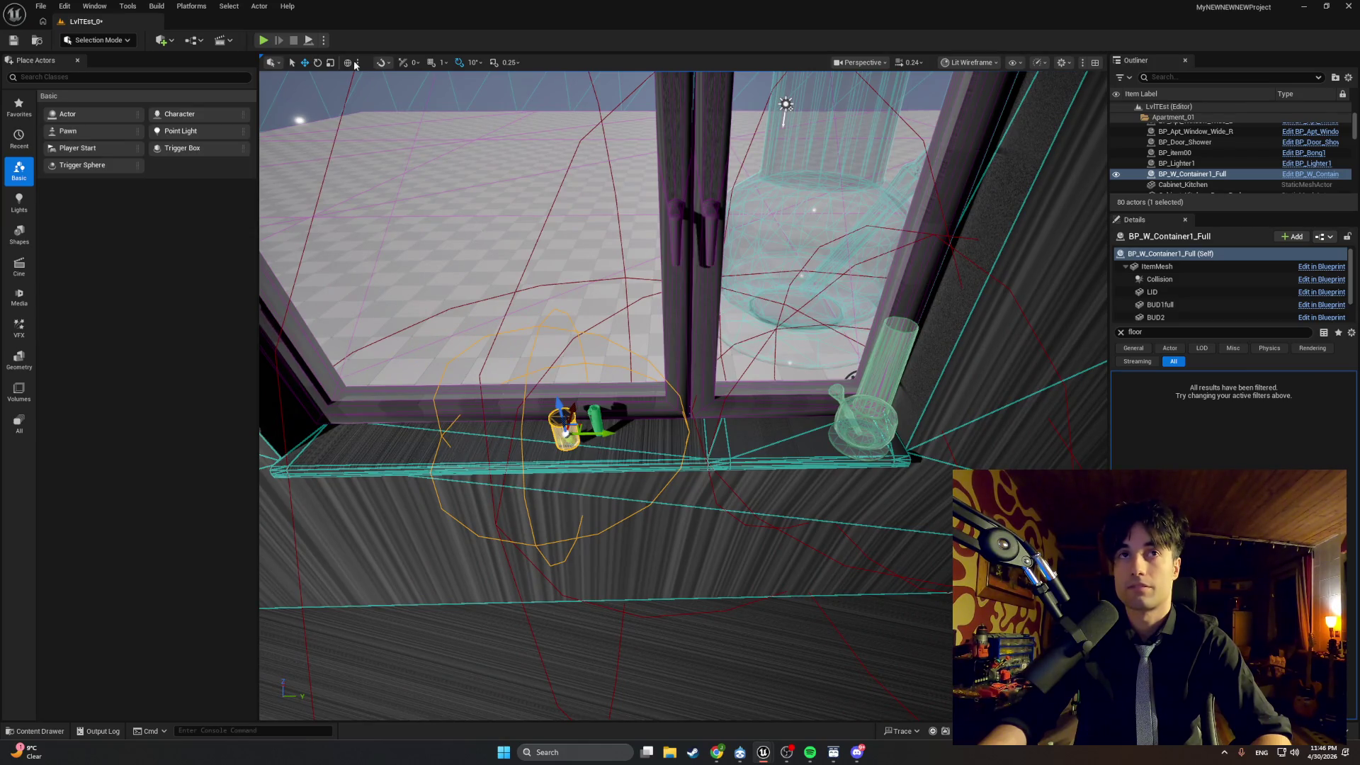
{"action": "left_click", "coordinate": [596, 413]}
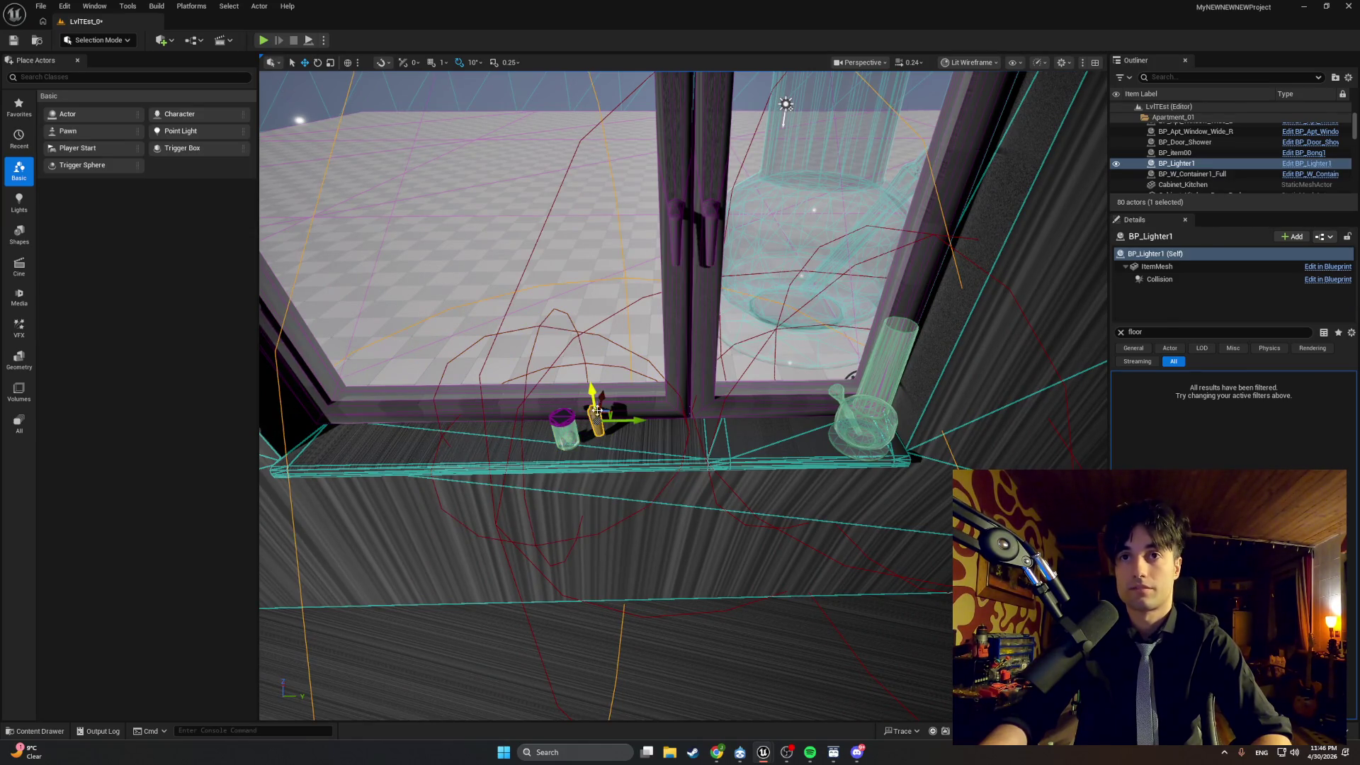
{"action": "left_click", "coordinate": [564, 429]}
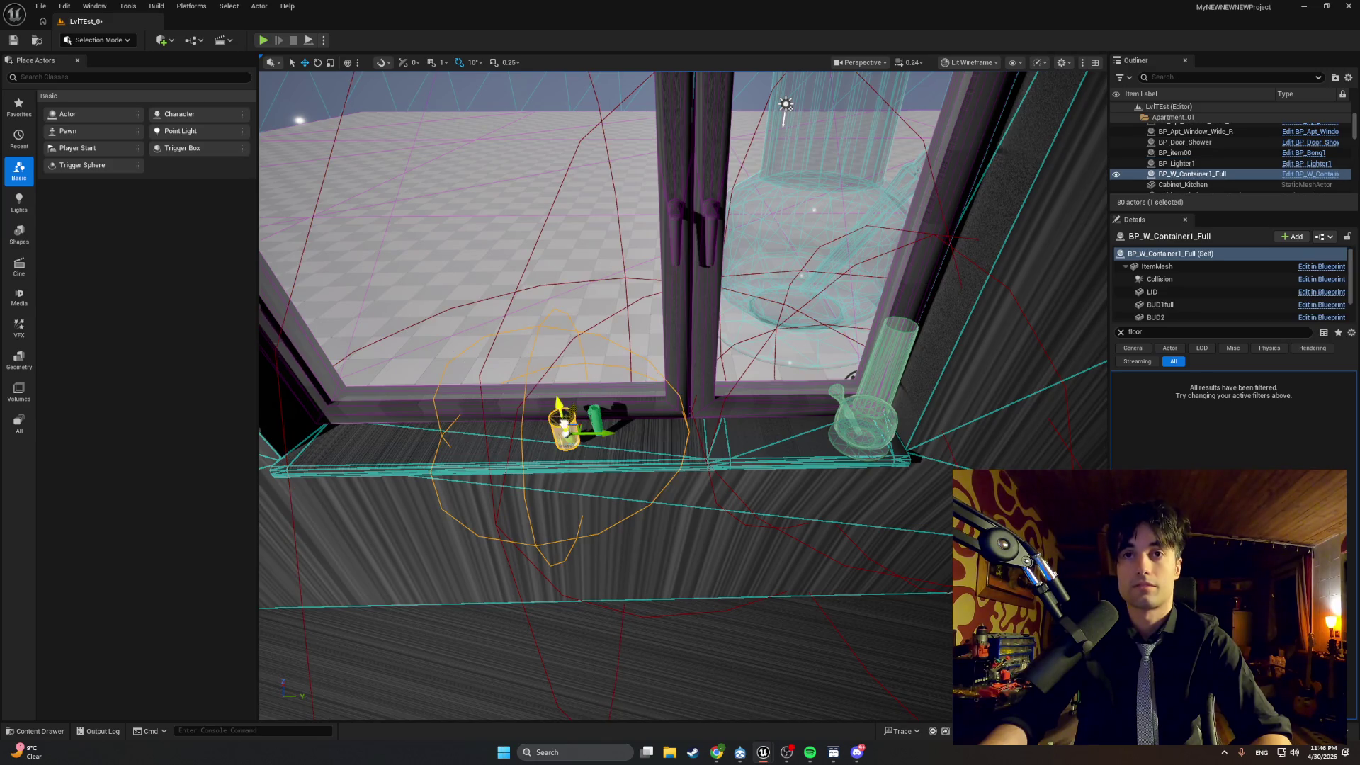
{"action": "right_click", "coordinate": [563, 425]}
{"action": "left_click", "coordinate": [623, 92]}
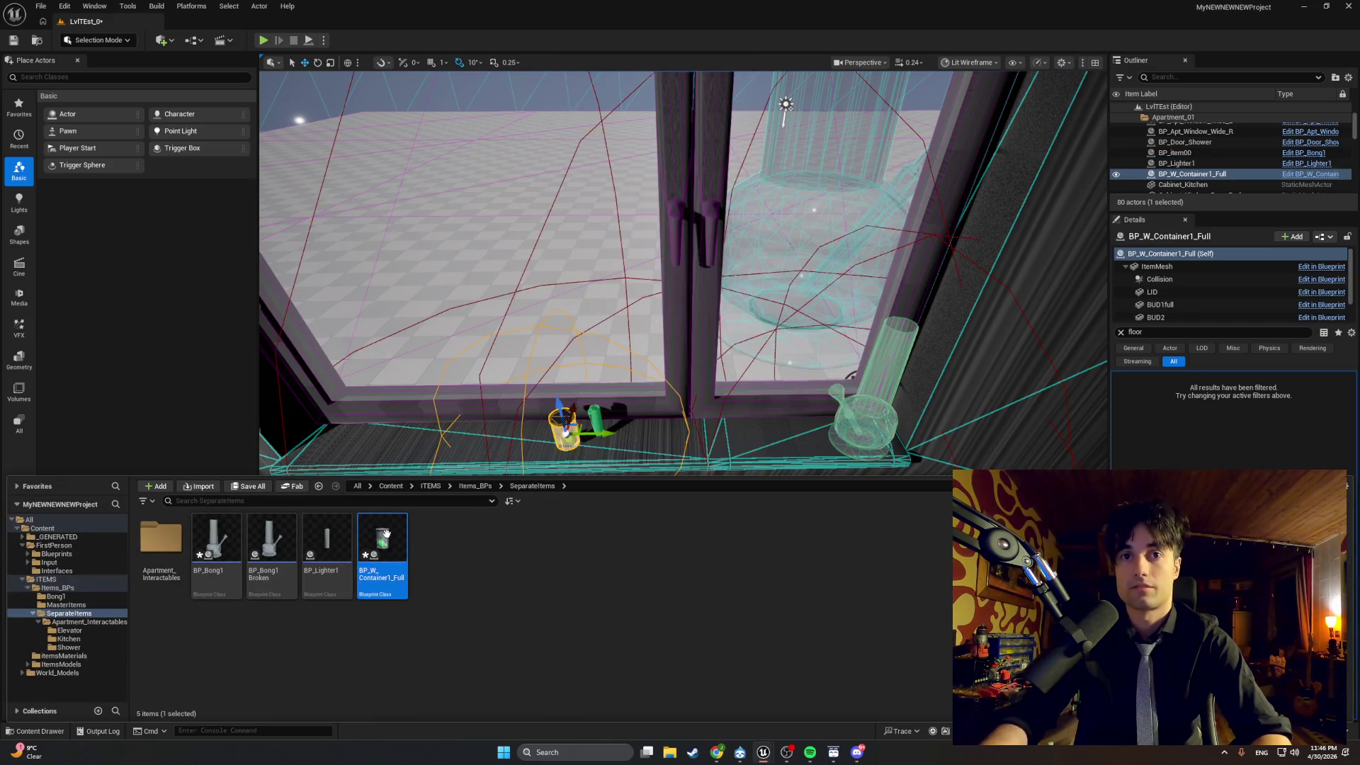
In BP_W_Container1_Full, undo the scaling and set the Collision sphere scale to 1.
{"action": "double_click", "coordinate": [387, 534]}
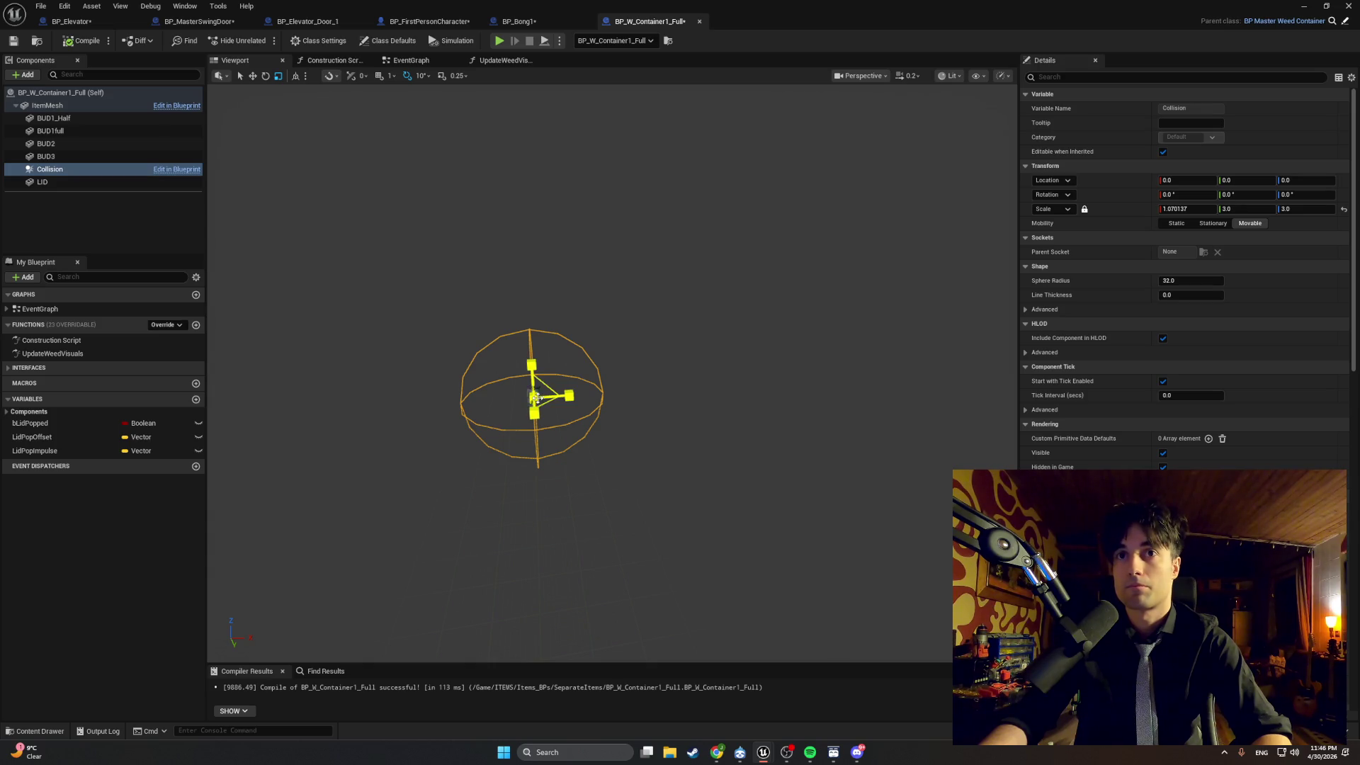
{"action": "mouse_move", "coordinate": [538, 402]}
{"action": "left_mouse_down"}
{"action": "mouse_move", "coordinate": [639, 445]}
{"action": "mouse_move", "coordinate": [525, 426]}
{"action": "left_mouse_up"}
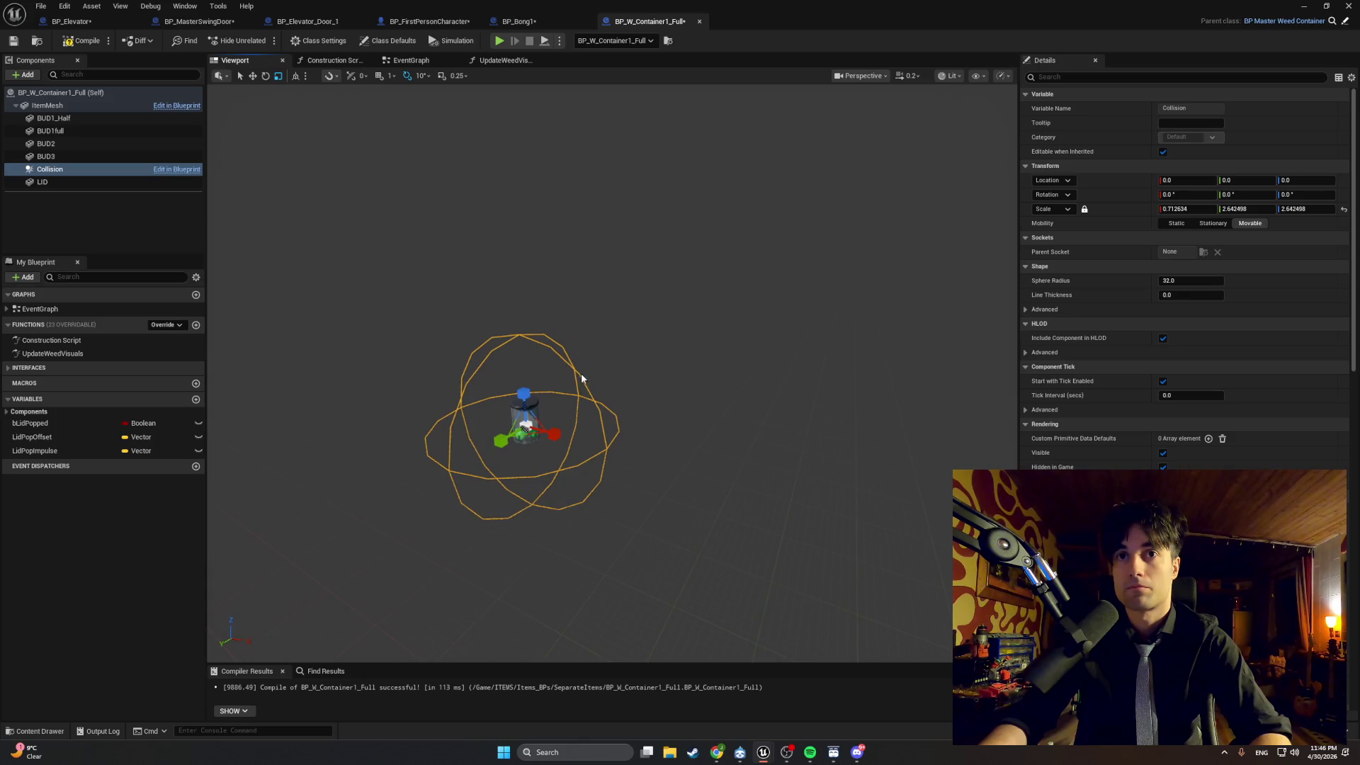
{"action": "key", "text": "ctrl+z"}
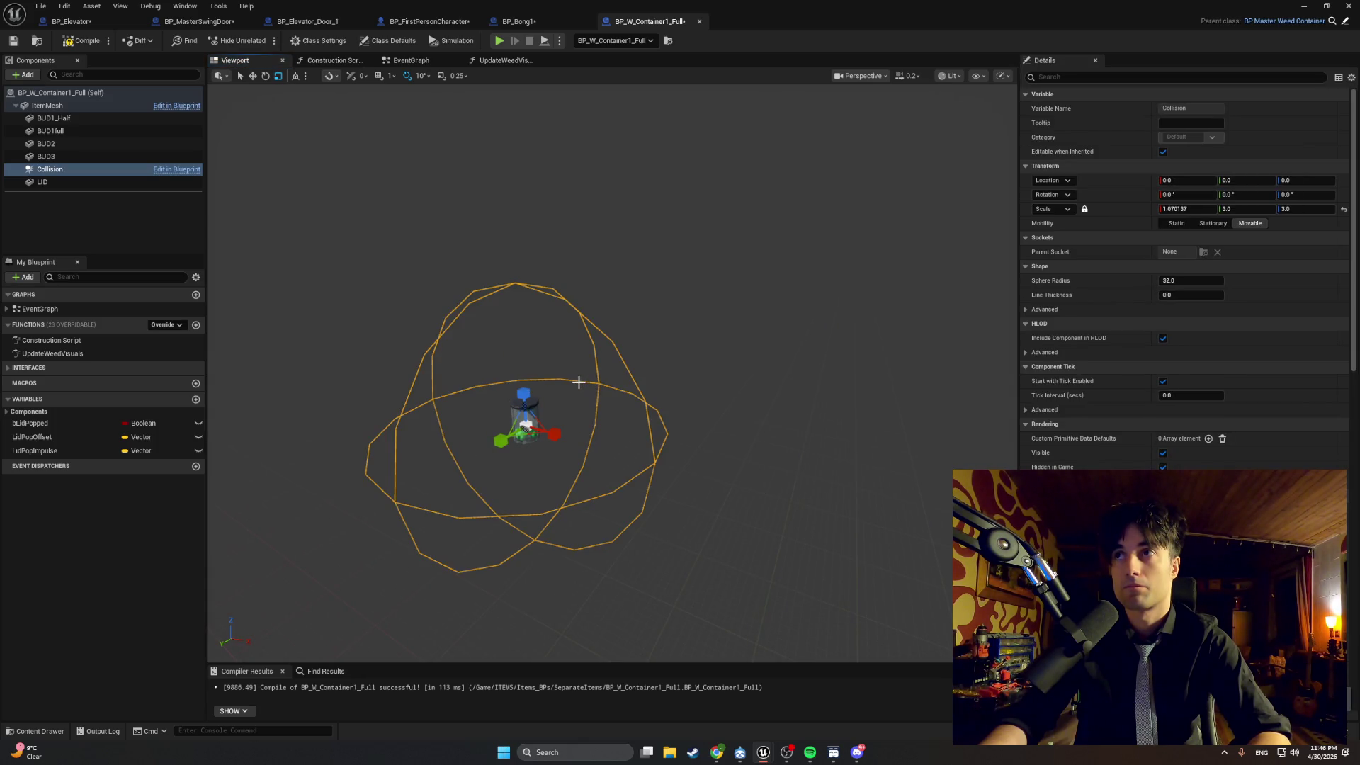
{"action": "key", "text": "ctrl+z"}
{"action": "mouse_move", "coordinate": [580, 386]}
{"action": "left_mouse_down"}
{"action": "mouse_move", "coordinate": [573, 407]}
{"action": "mouse_move", "coordinate": [601, 385]}
{"action": "left_mouse_up"}
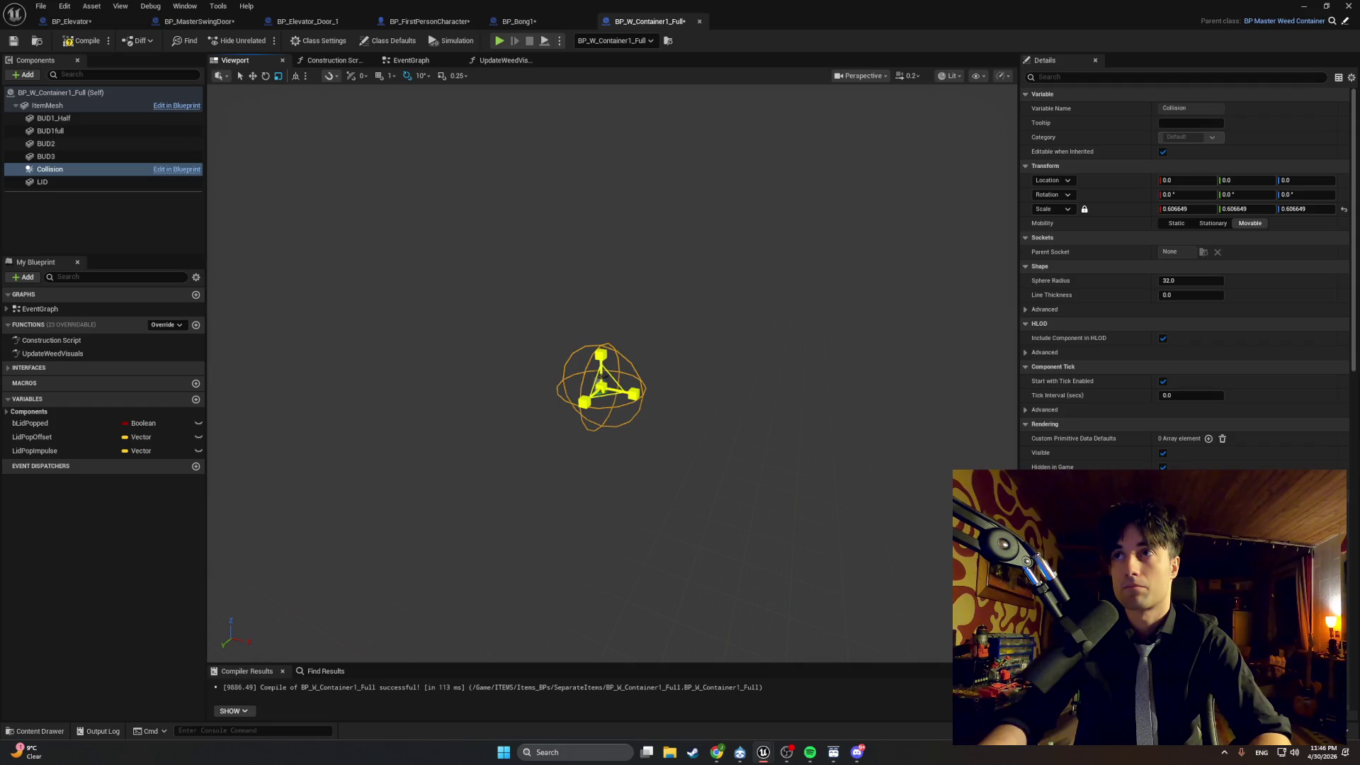
{"action": "key", "text": "Return"}
{"action": "left_click", "coordinate": [852, 215]}
{"action": "left_click_drag", "start_coordinate": [784, 318], "coordinate": [784, 318]}
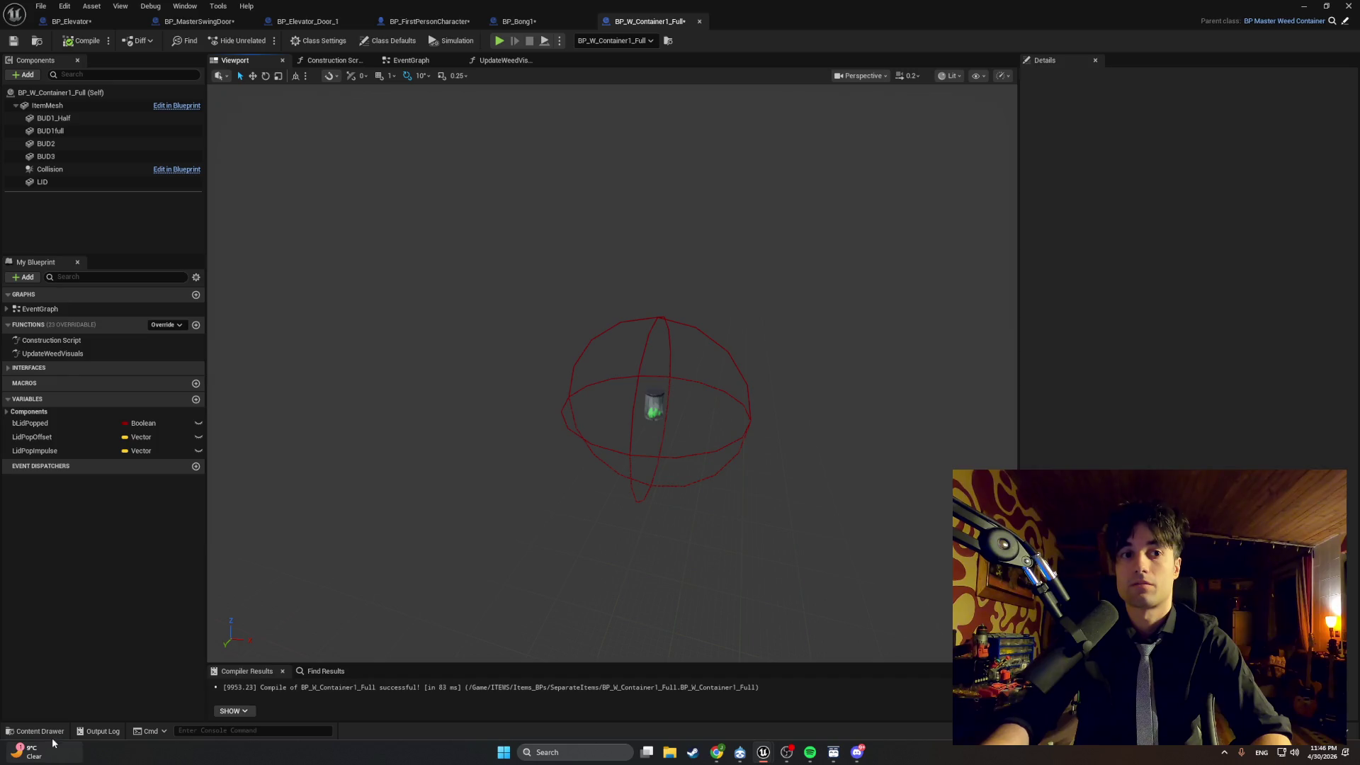
Set BP_Lighter1's collision sphere scale to 1, compile it, and return to the level view.
{"action": "left_click", "coordinate": [34, 731]}
{"action": "double_click", "coordinate": [324, 533]}
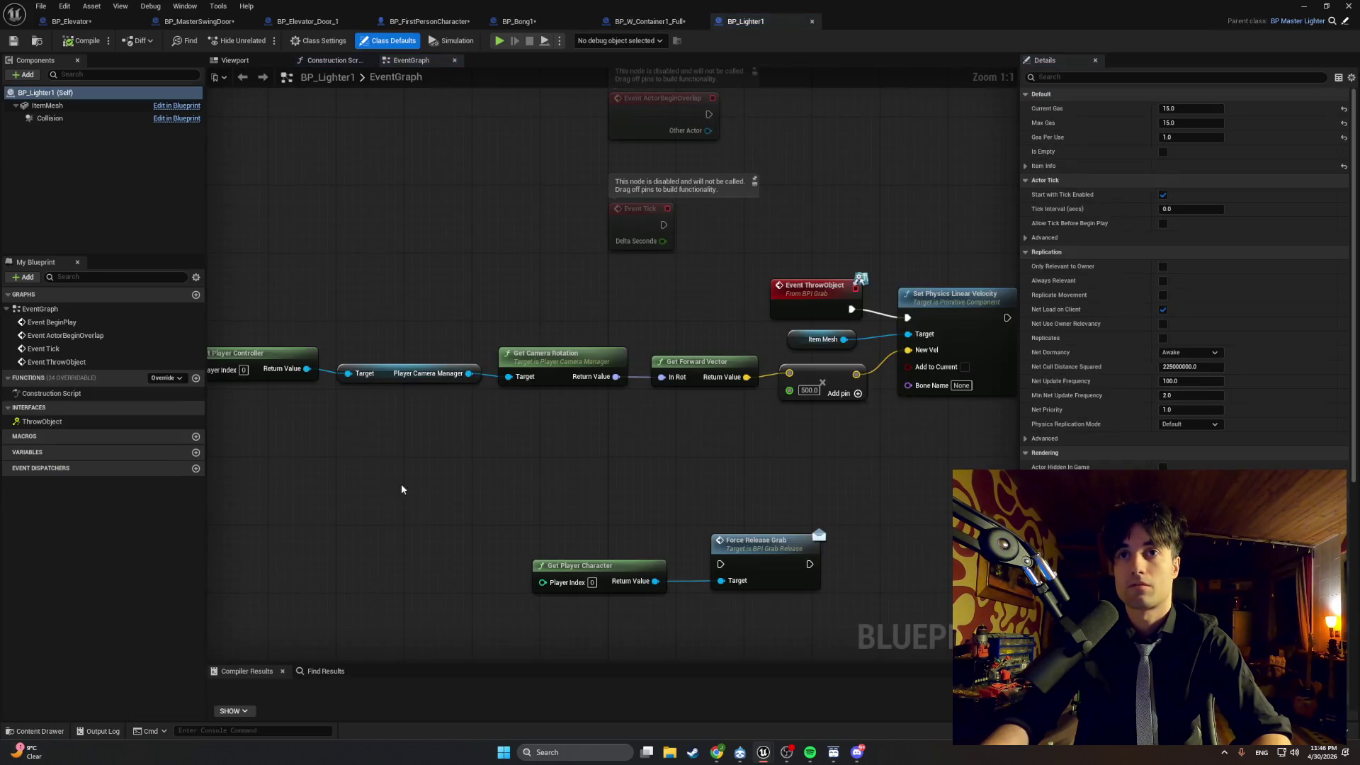
{"action": "left_click", "coordinate": [263, 61]}
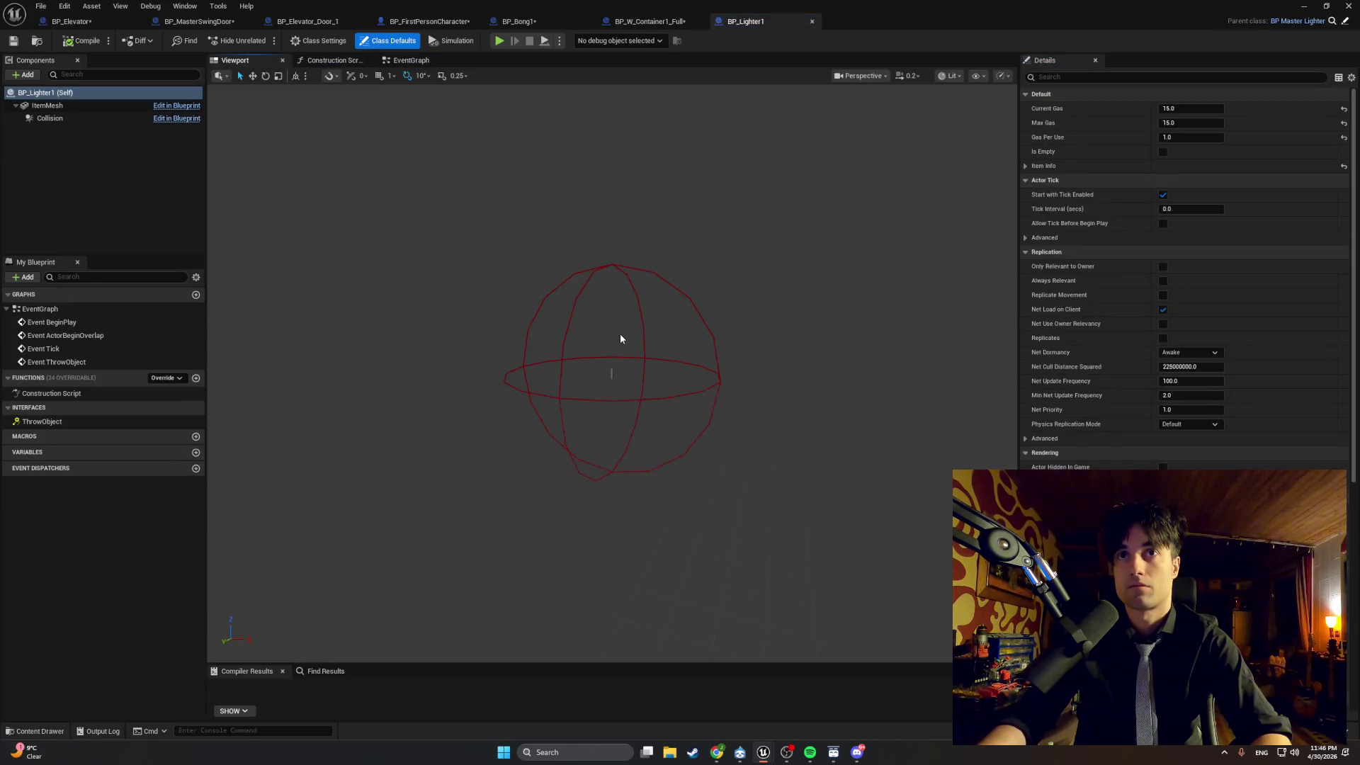
{"action": "left_click", "coordinate": [570, 333]}
{"action": "left_click", "coordinate": [862, 276]}
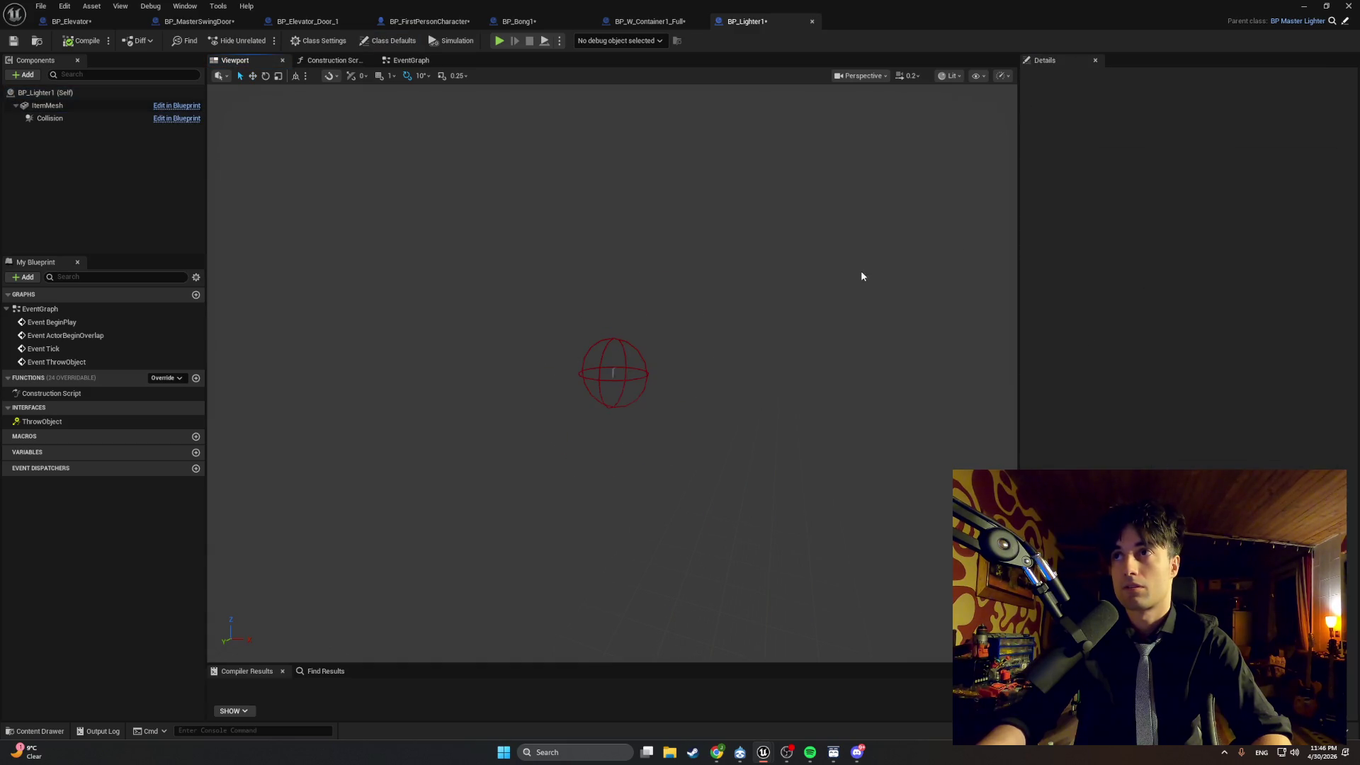
{"action": "left_click", "coordinate": [82, 47]}
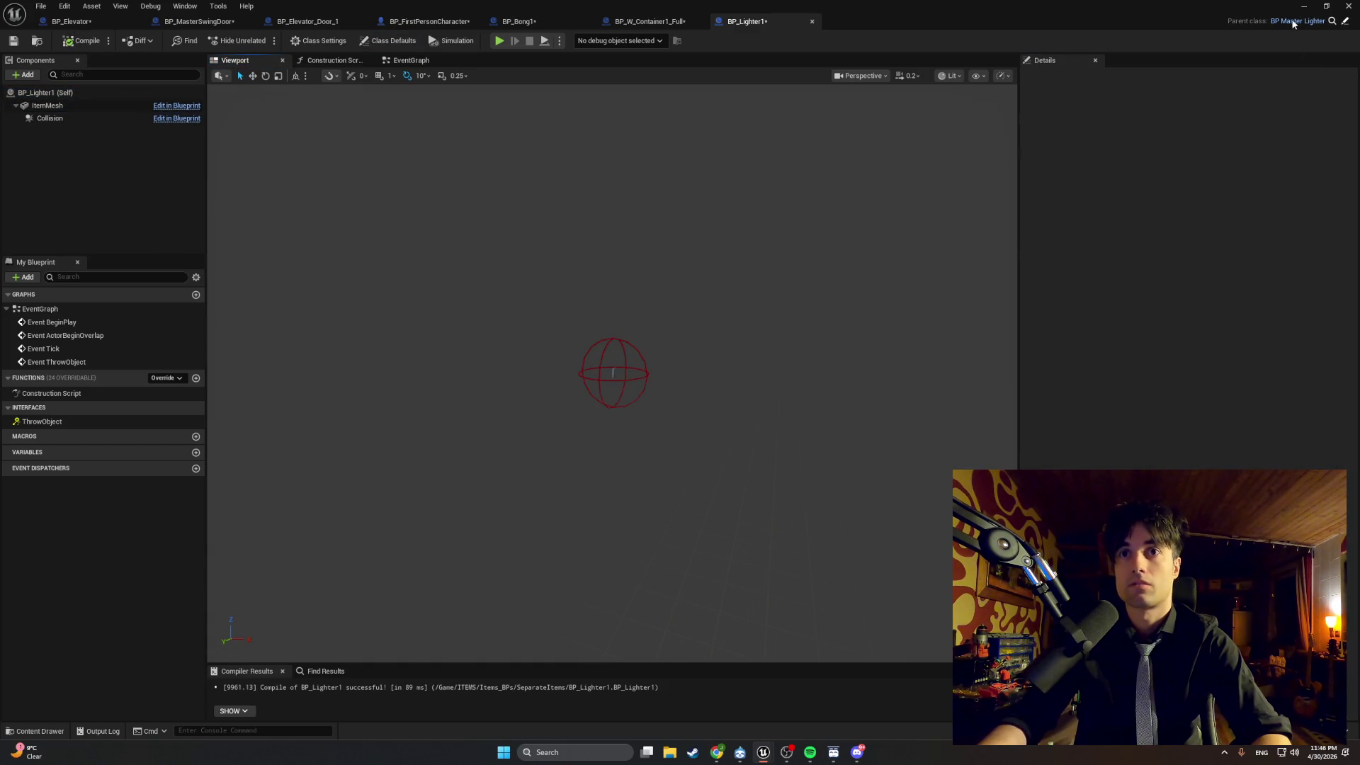
{"action": "mouse_move", "coordinate": [928, 246]}
{"action": "left_mouse_down"}
{"action": "mouse_move", "coordinate": [928, 213]}
{"action": "mouse_move", "coordinate": [928, 269]}
{"action": "mouse_move", "coordinate": [928, 248]}
{"action": "left_mouse_up"}
{"action": "left_click_drag", "start_coordinate": [593, 409], "coordinate": [594, 409]}
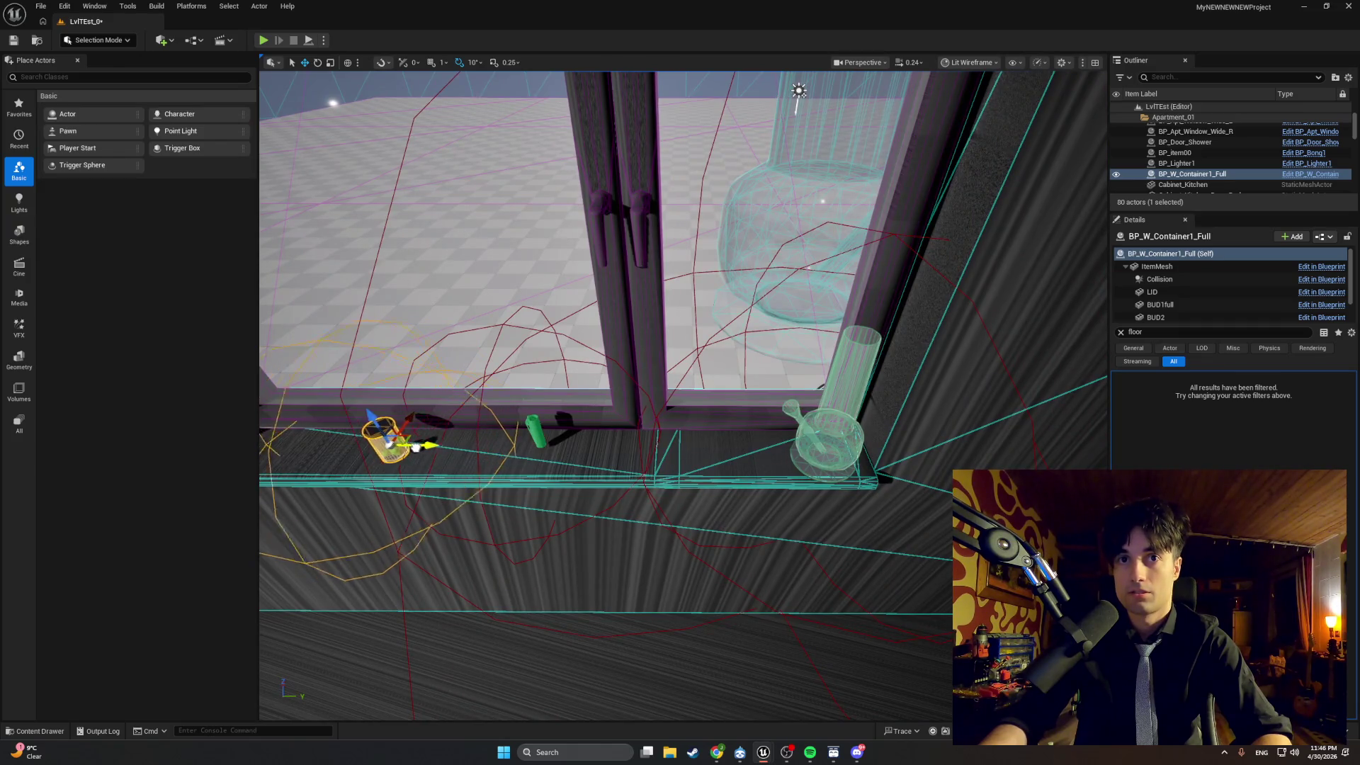
{"action": "left_click_drag", "start_coordinate": [564, 452], "coordinate": [565, 452]}
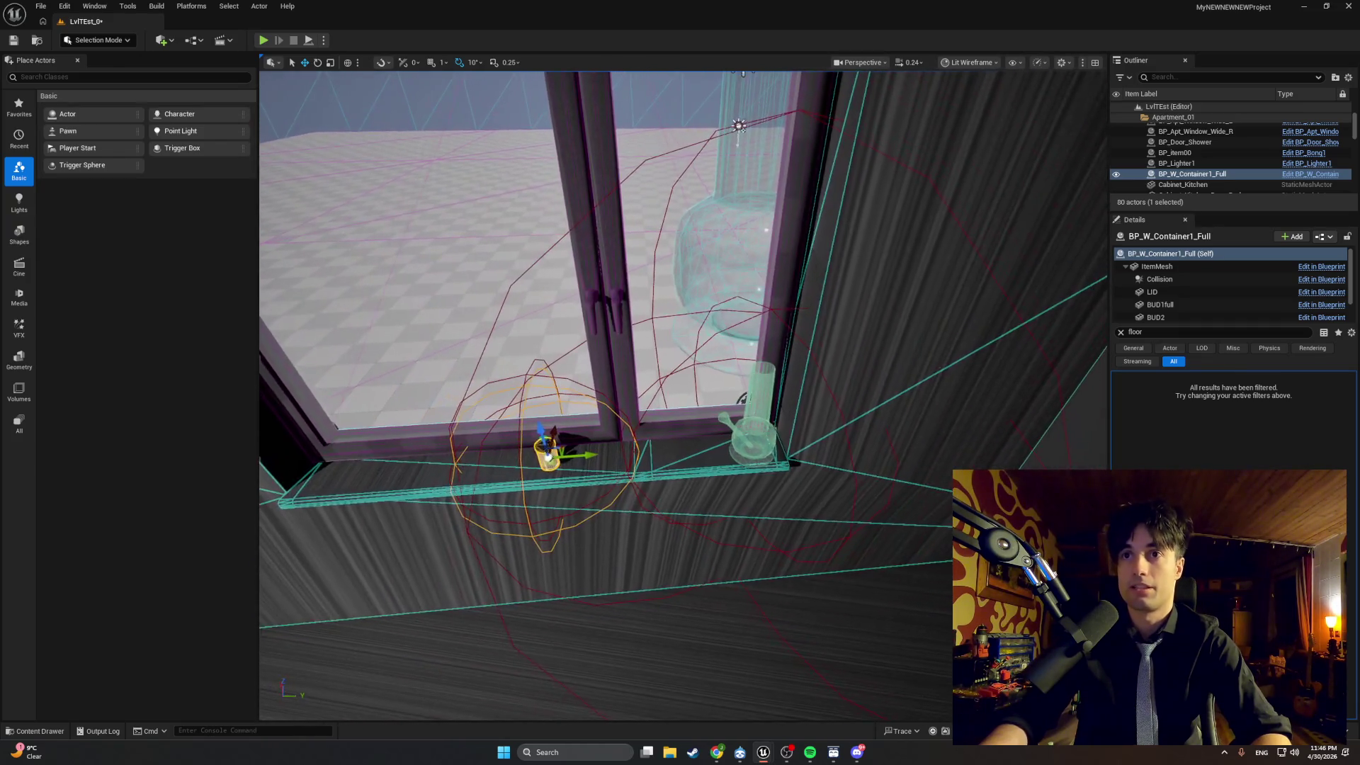
{"action": "left_click_drag", "start_coordinate": [724, 473], "coordinate": [679, 422]}
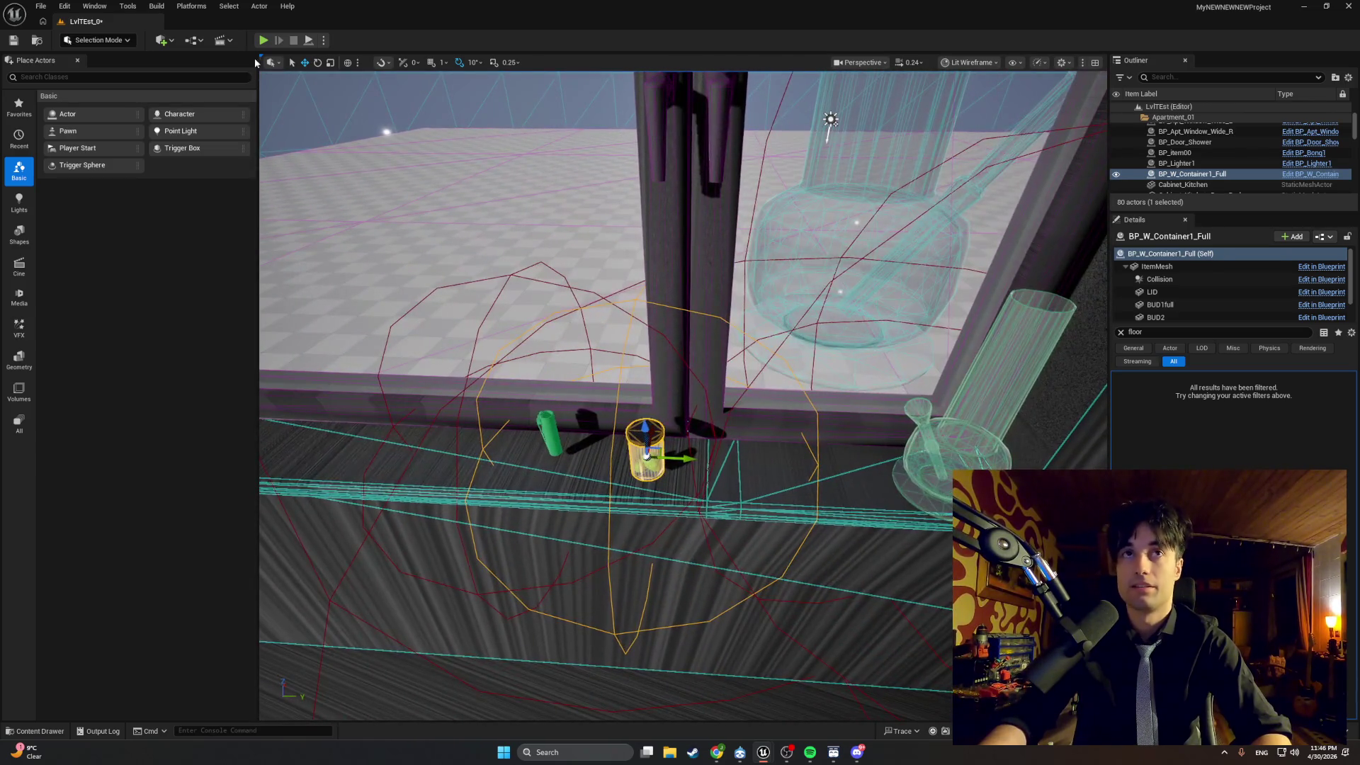
{"action": "key", "text": "alt+p"}
{"action": "left_click", "coordinate": [368, 154]}
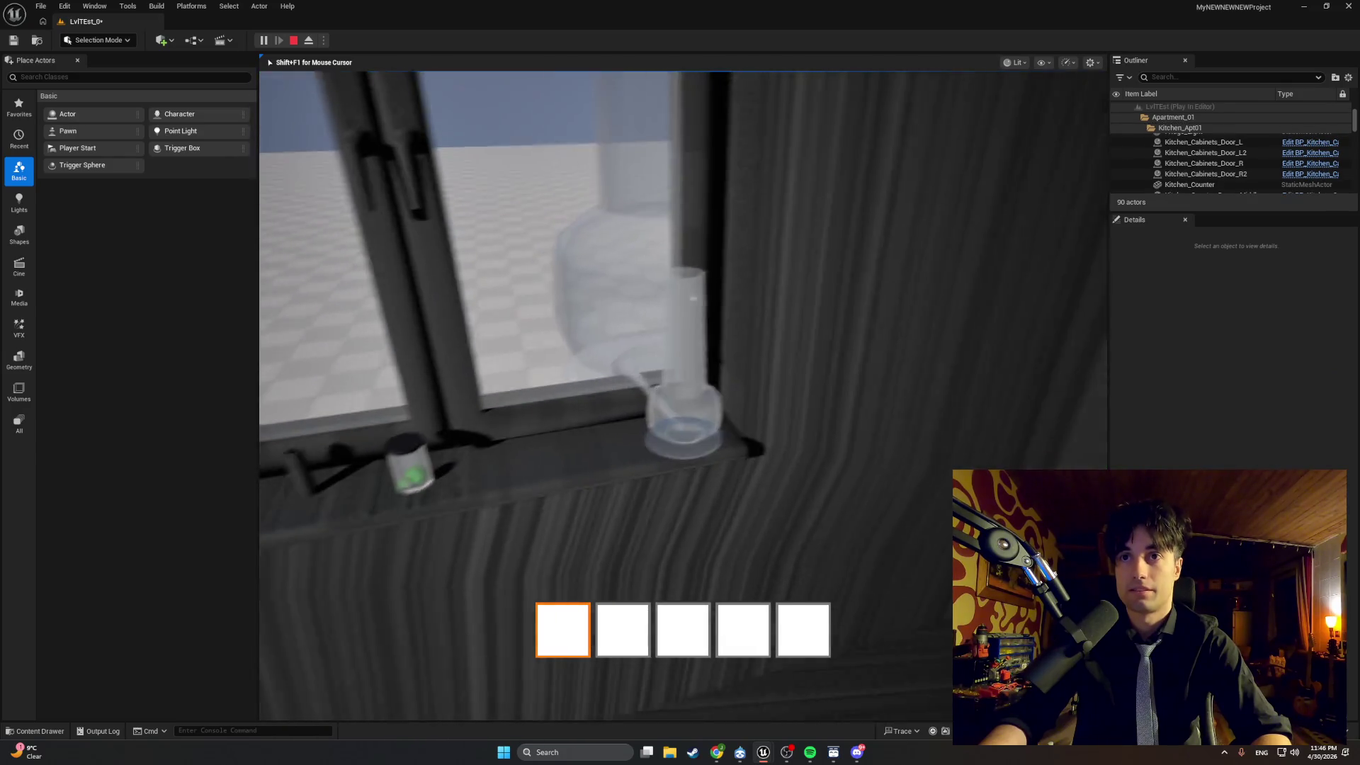
{"action": "key", "text": "e"}
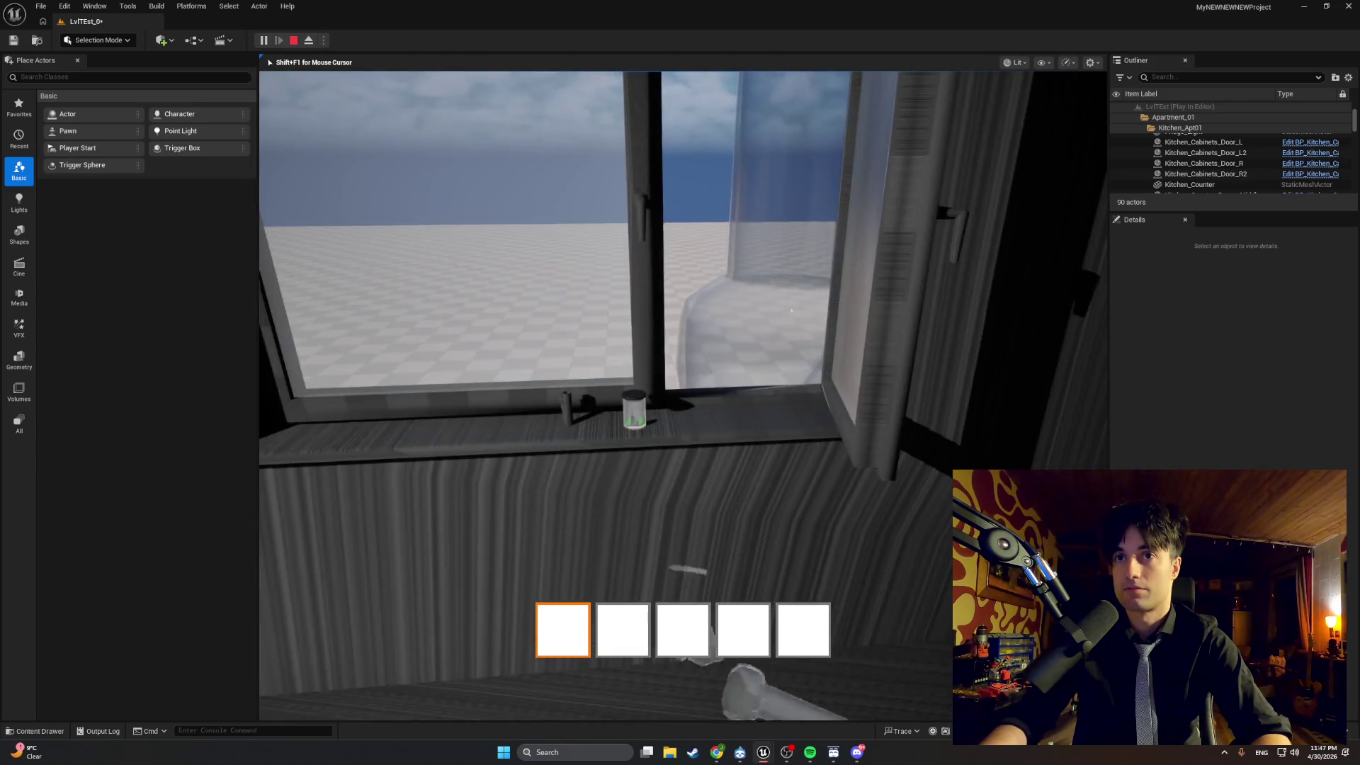
{"action": "key", "text": "Escape"}
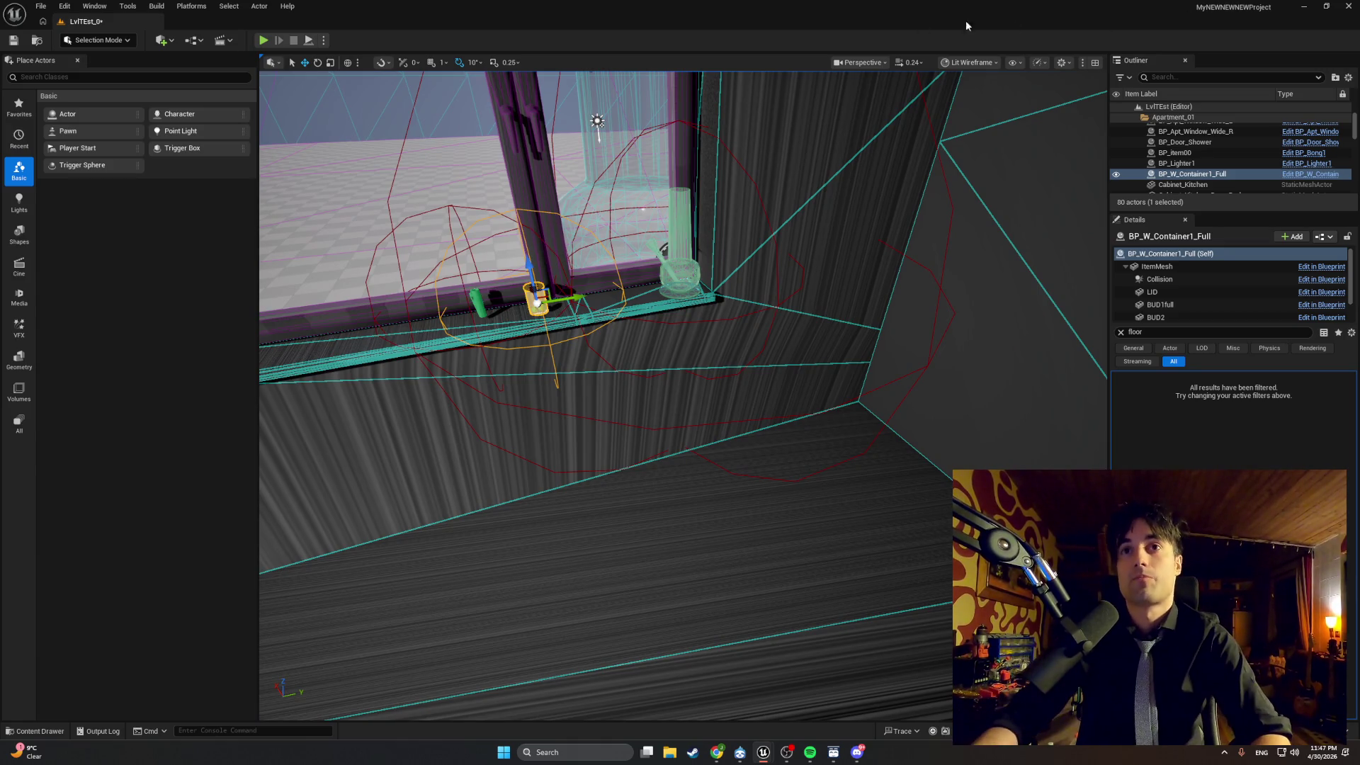
Save the current level and bring the BP_Lighter1 Blueprint editor back to the front.
{"action": "left_click", "coordinate": [41, 6]}
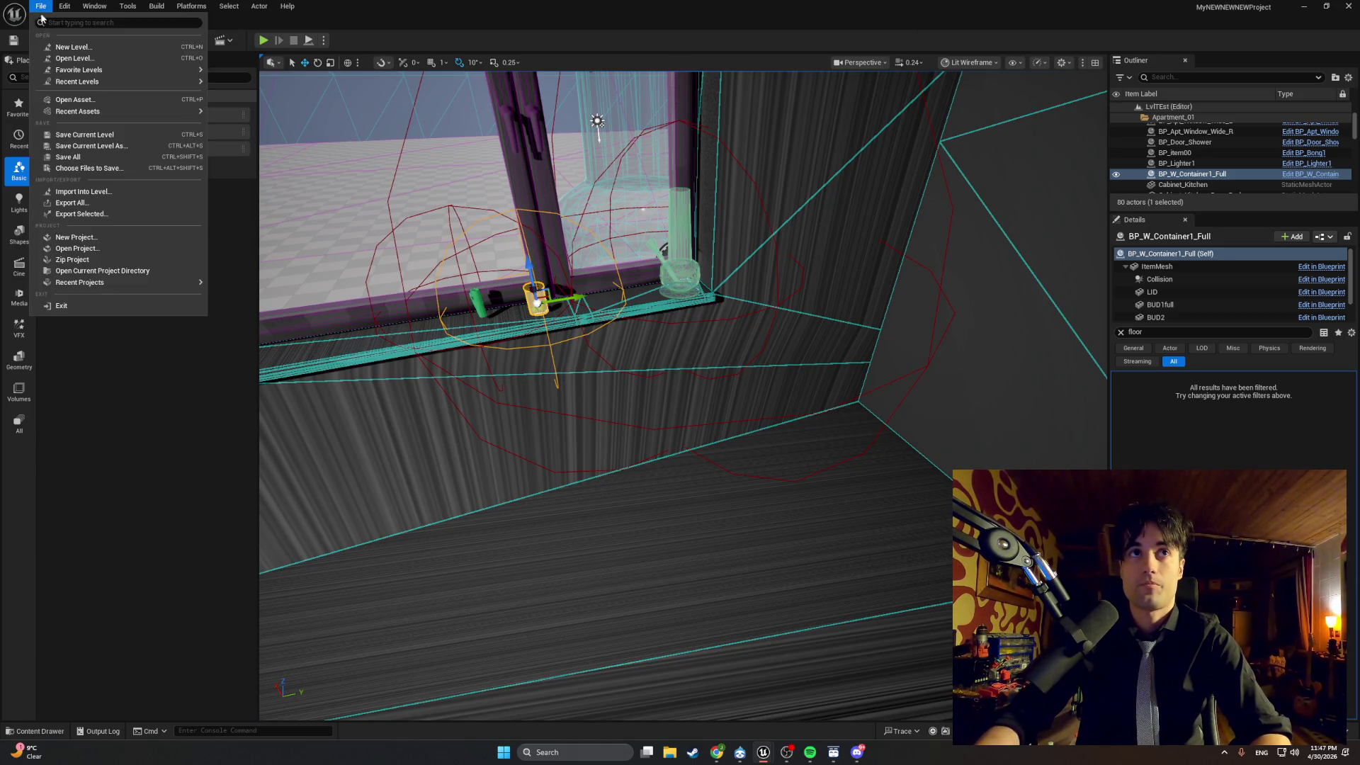
{"action": "left_click", "coordinate": [96, 151]}
{"action": "mouse_move", "coordinate": [683, 395]}
{"action": "left_mouse_down"}
{"action": "mouse_move", "coordinate": [712, 332]}
{"action": "mouse_move", "coordinate": [672, 358]}
{"action": "mouse_move", "coordinate": [688, 333]}
{"action": "mouse_move", "coordinate": [598, 365]}
{"action": "left_mouse_up"}
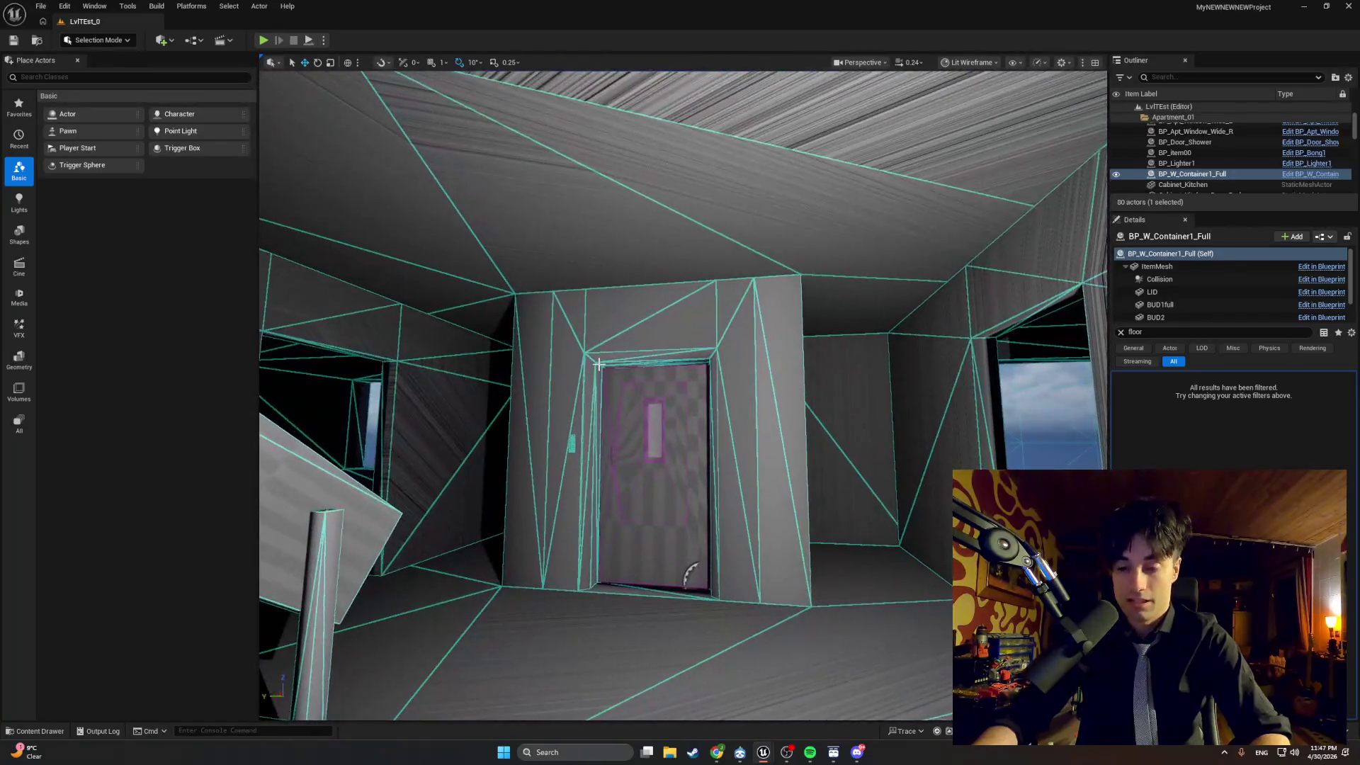
{"action": "left_click", "coordinate": [32, 731]}
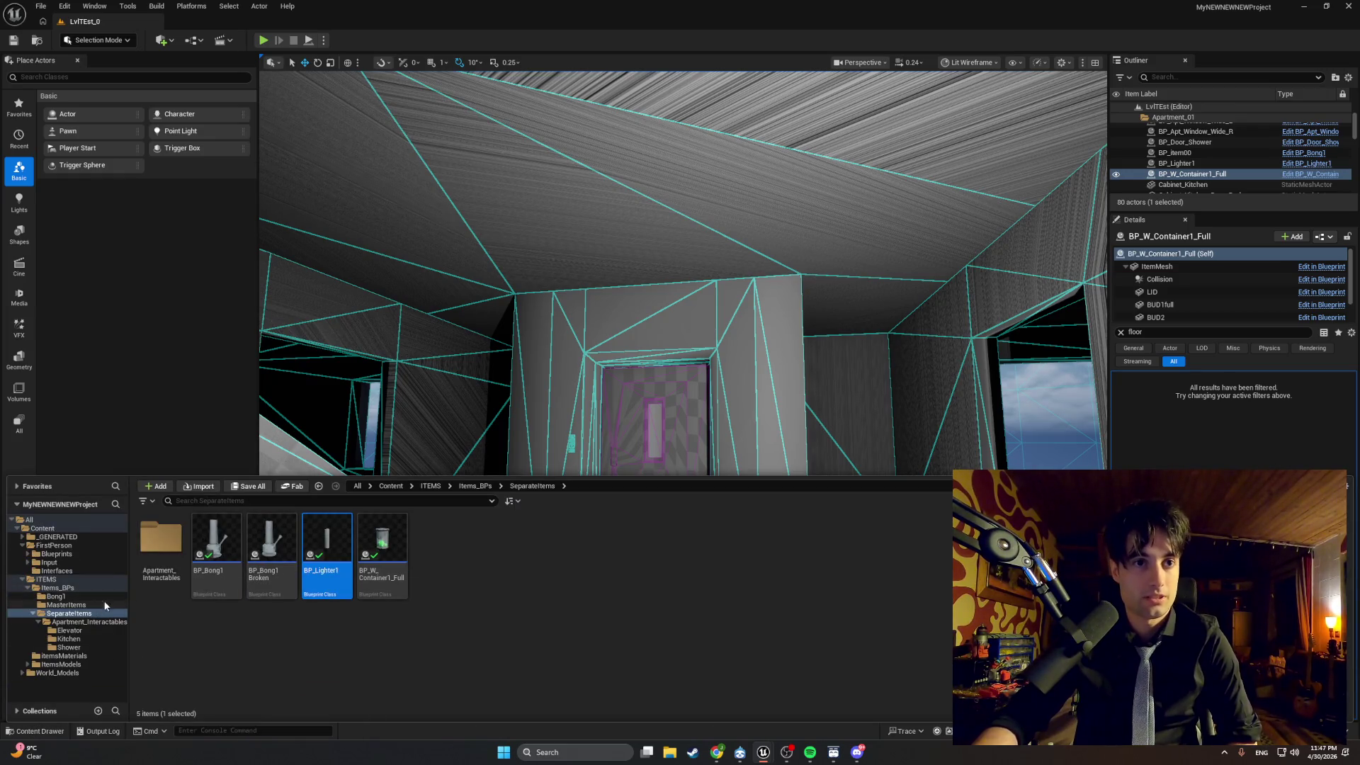
{"action": "mouse_move", "coordinate": [763, 751]}
{"action": "left_click", "coordinate": [786, 699]}
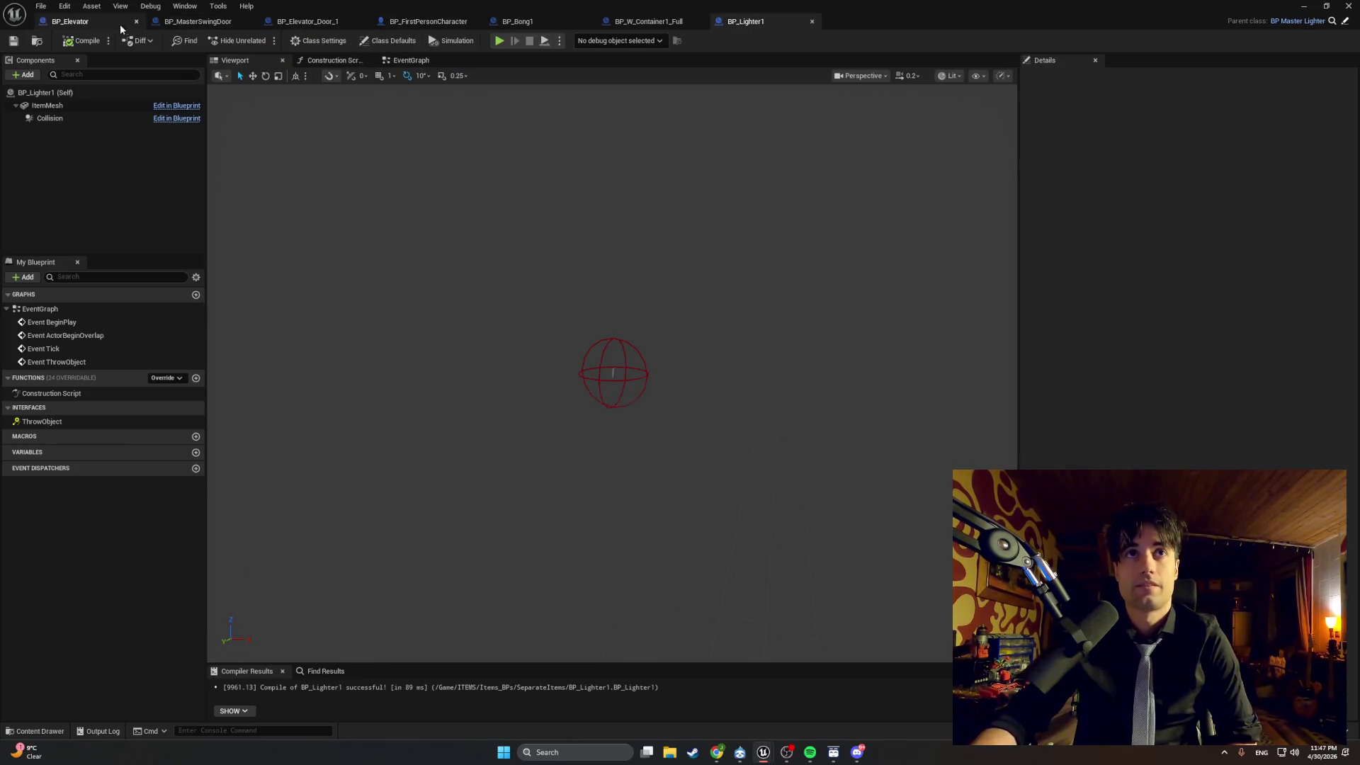
In BP_Elevator, pan the CallElevatorToFloor graph and open the TL_MoveElevator timeline.
{"action": "left_click", "coordinate": [101, 24]}
{"action": "left_click_drag", "start_coordinate": [659, 450], "coordinate": [334, 461]}
{"action": "scroll", "coordinate": [346, 453], "scroll_direction": "down", "scroll_amount": 1}
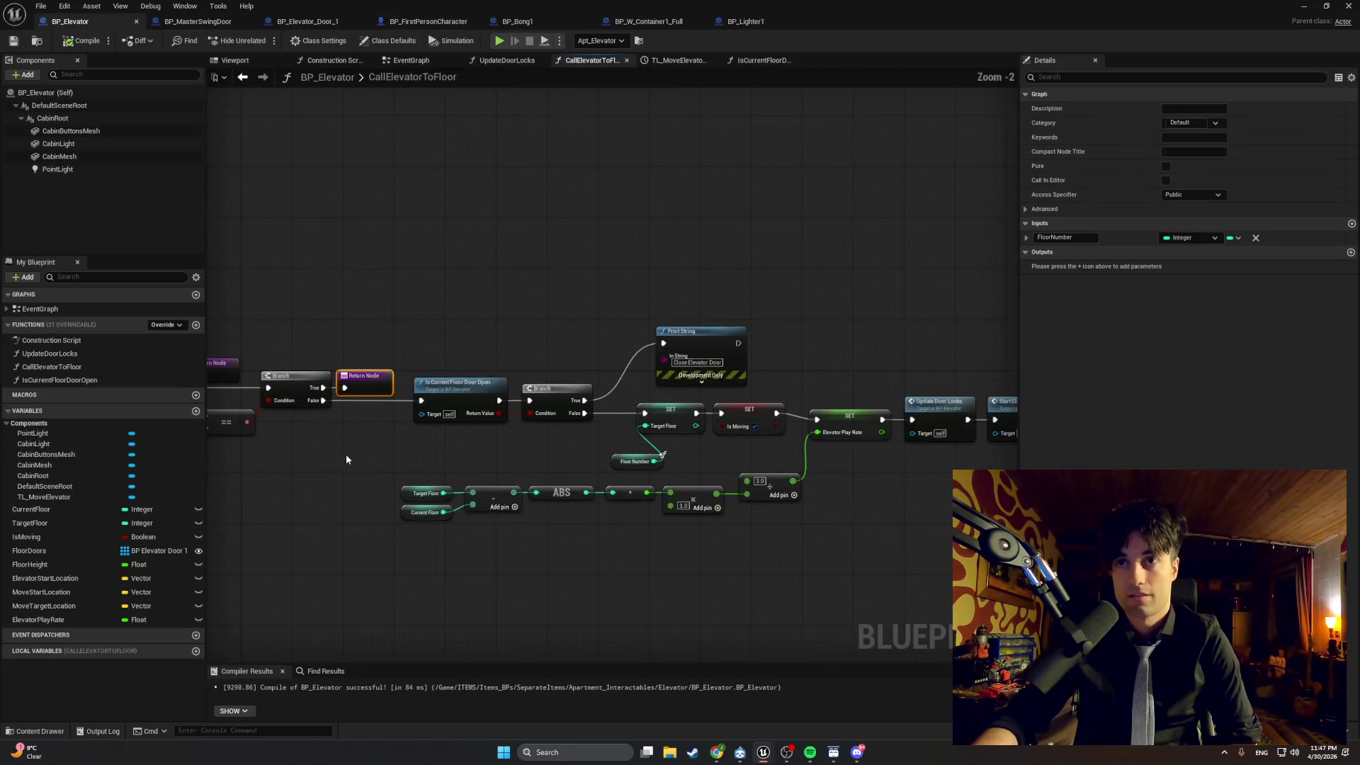
{"action": "key", "text": "alt+Tab"}
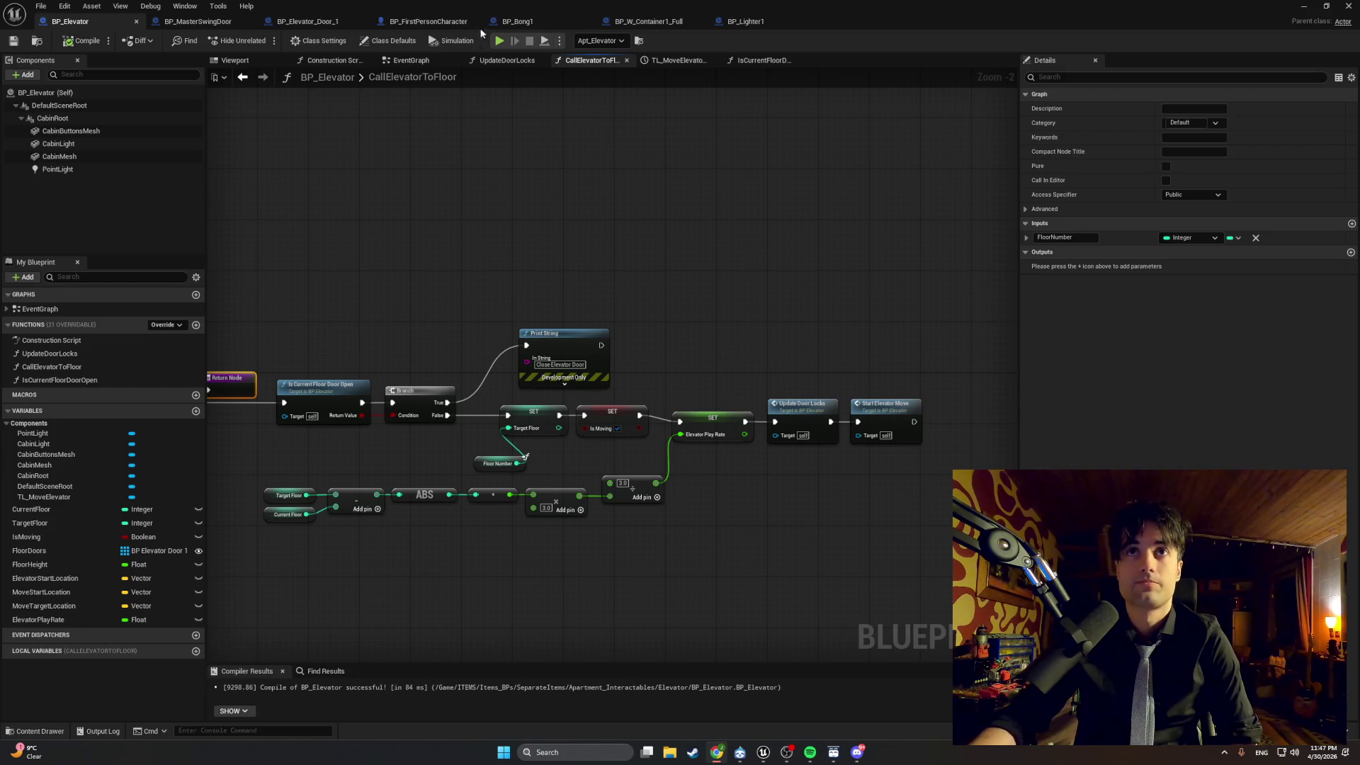
{"action": "left_click", "coordinate": [660, 60]}
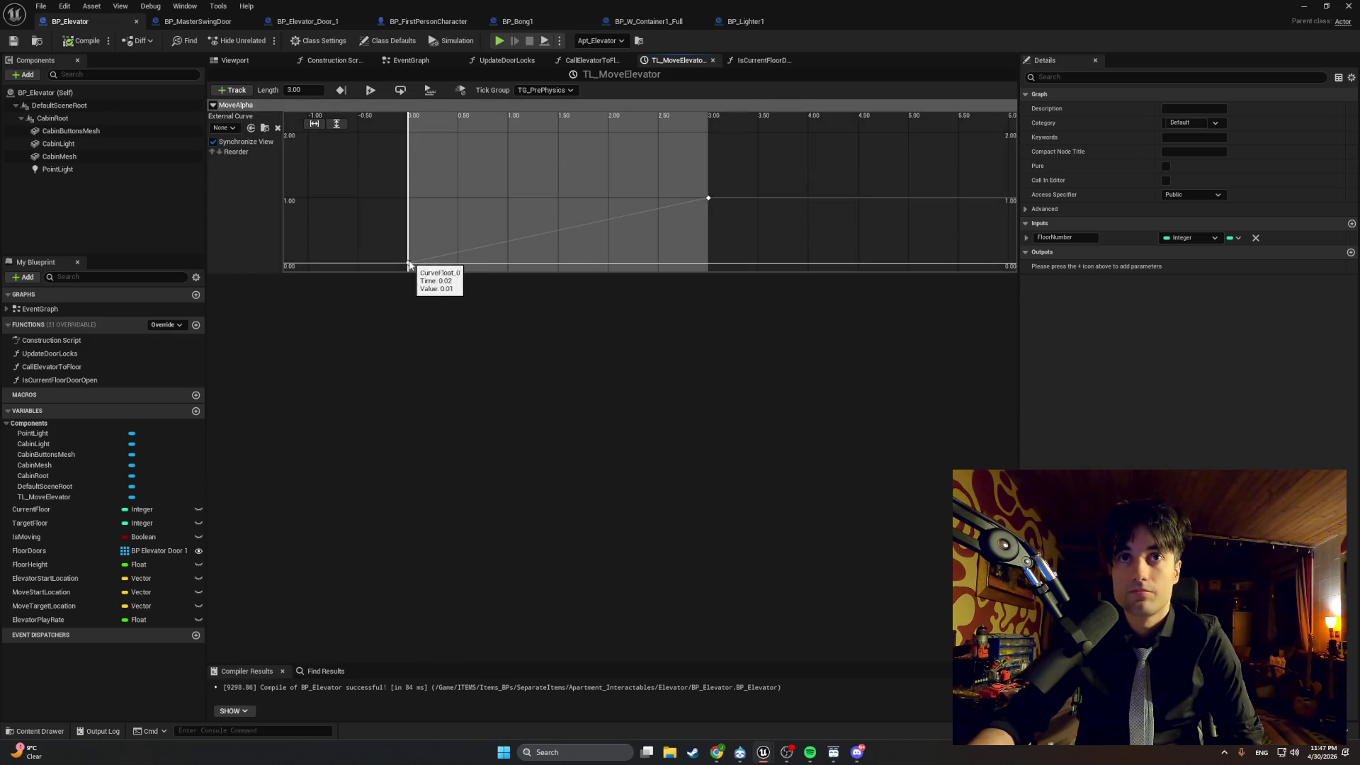
{"action": "right_click", "coordinate": [409, 264]}
{"action": "left_click", "coordinate": [445, 283]}
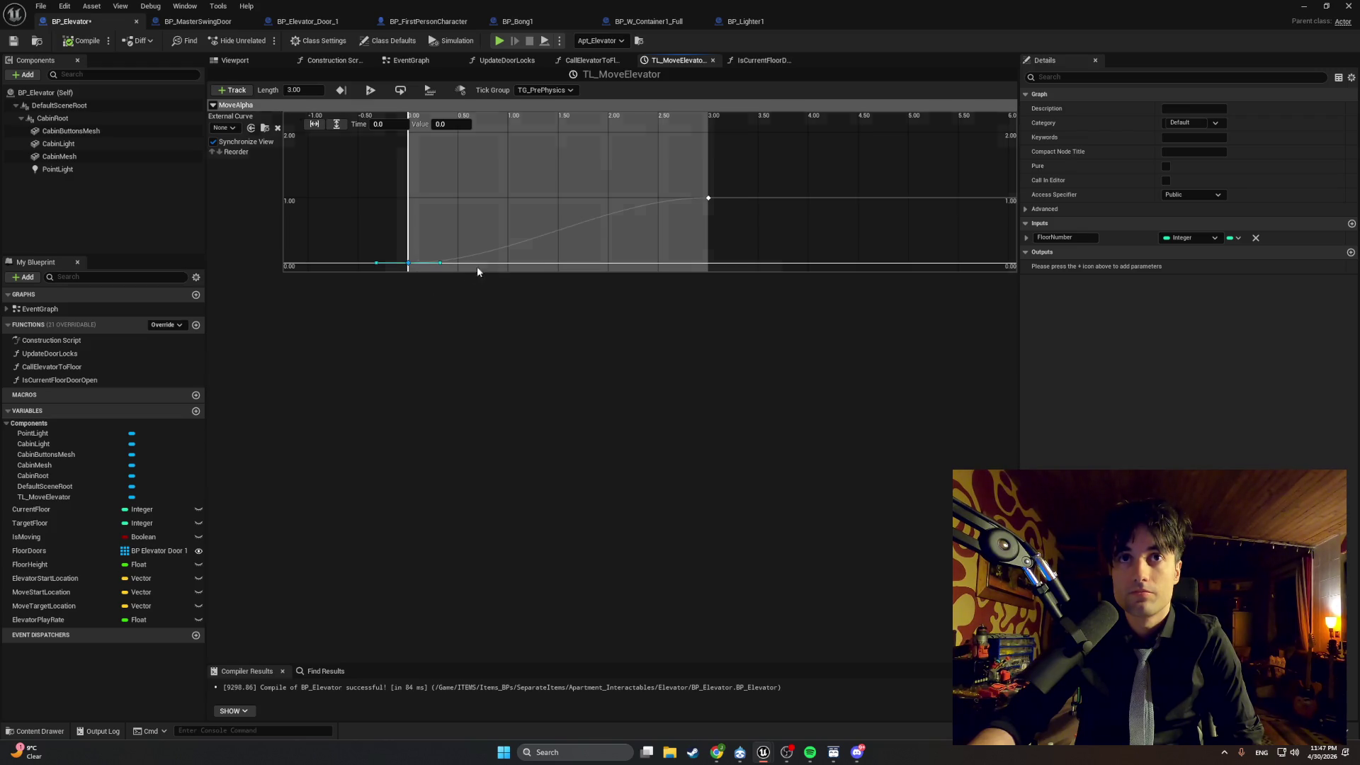
{"action": "mouse_move", "coordinate": [708, 201]}
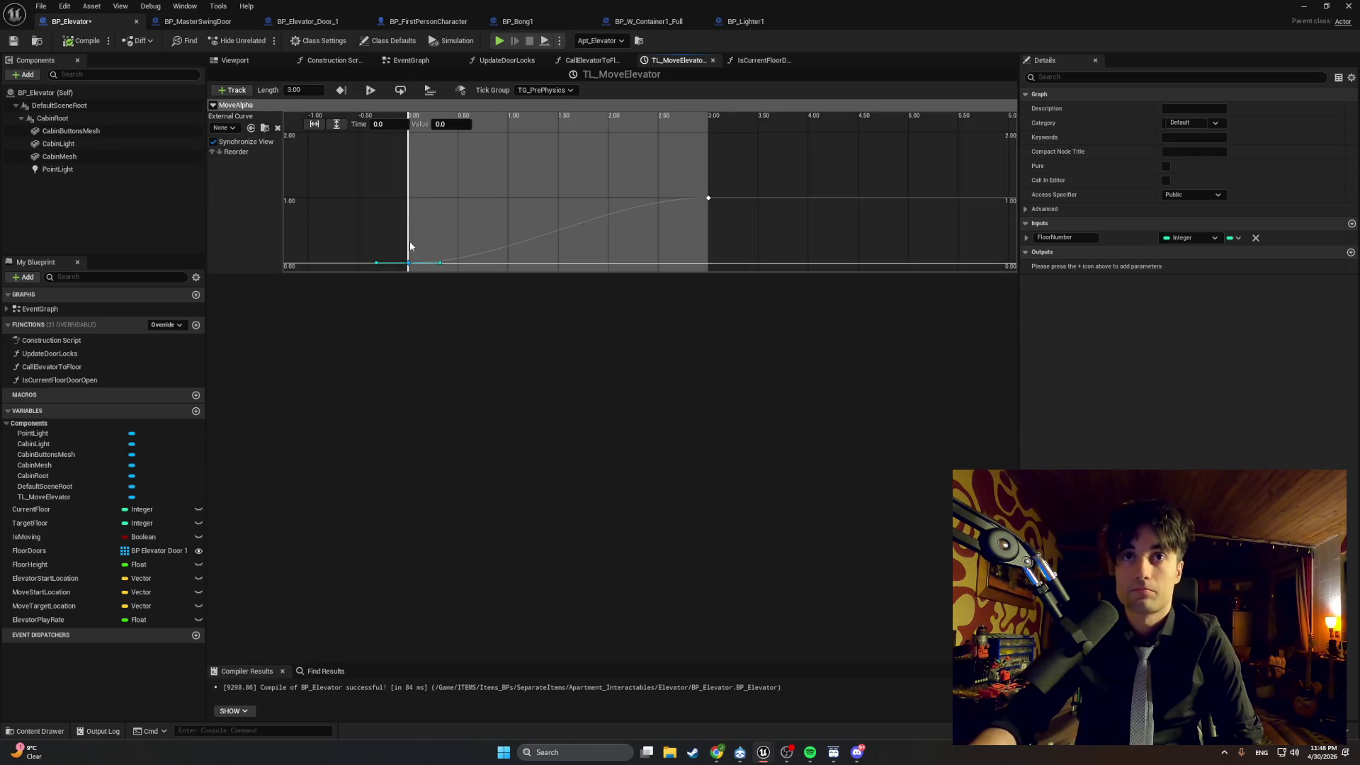
{"action": "scroll", "coordinate": [410, 241], "scroll_direction": "up", "scroll_amount": 2}
{"action": "scroll", "coordinate": [409, 253], "scroll_direction": "down", "scroll_amount": 2}
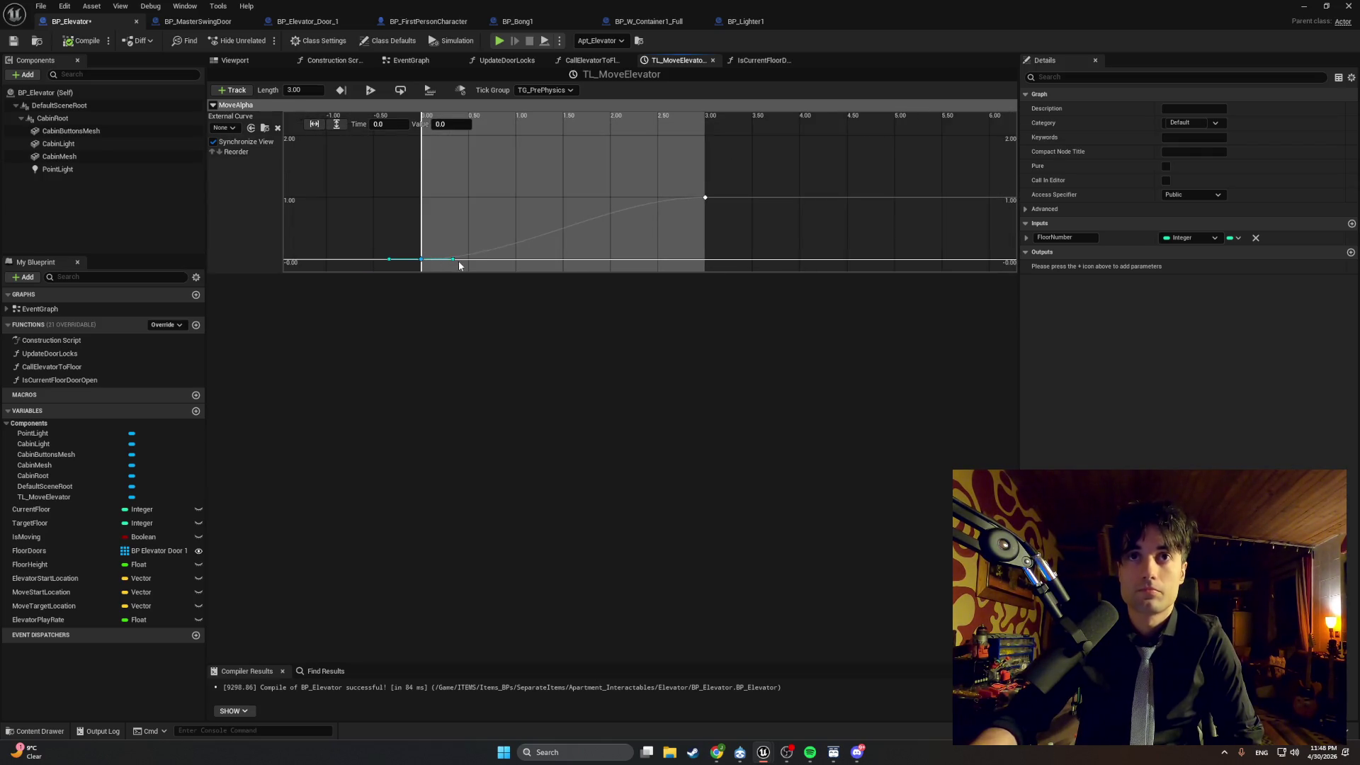
{"action": "mouse_move", "coordinate": [460, 259]}
{"action": "left_mouse_down"}
{"action": "mouse_move", "coordinate": [554, 269]}
{"action": "mouse_move", "coordinate": [434, 211]}
{"action": "mouse_move", "coordinate": [507, 262]}
{"action": "left_mouse_up"}
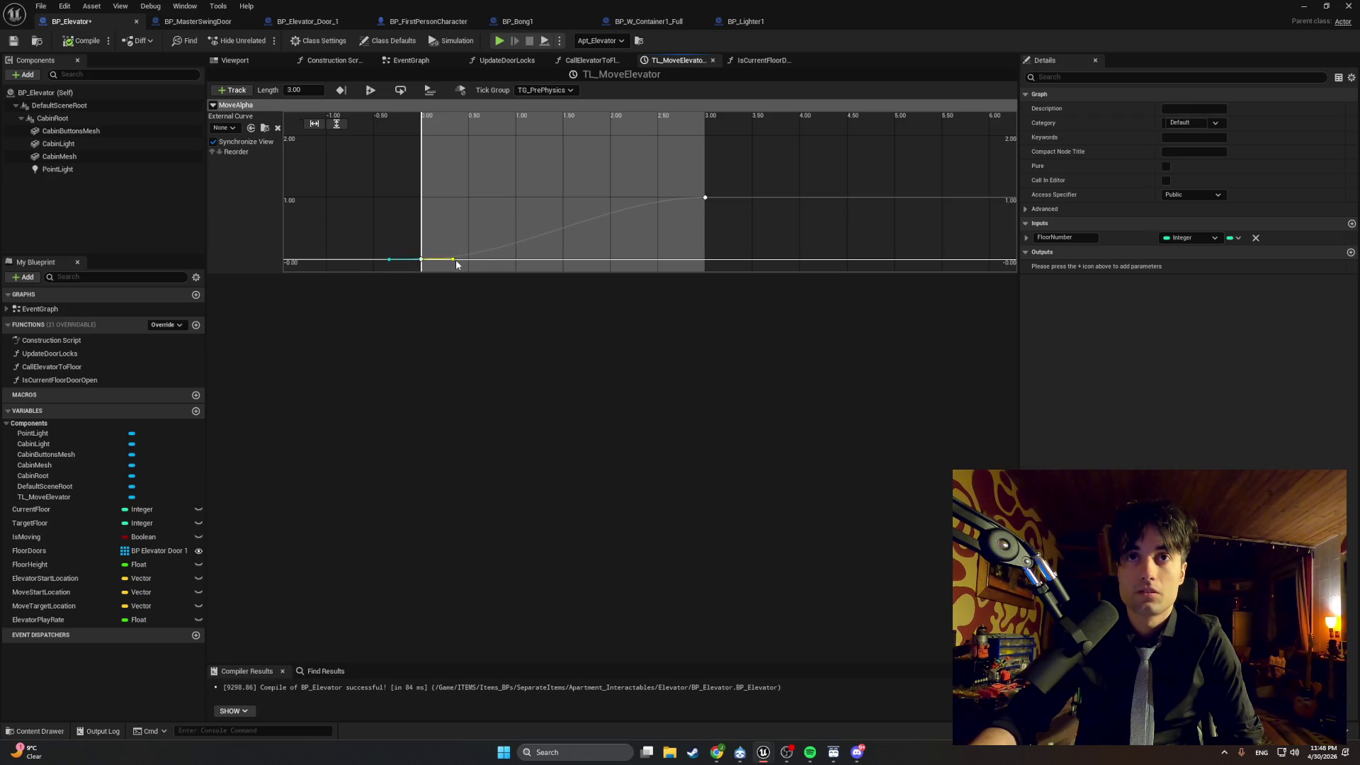
{"action": "left_click_drag", "start_coordinate": [441, 264], "coordinate": [446, 262]}
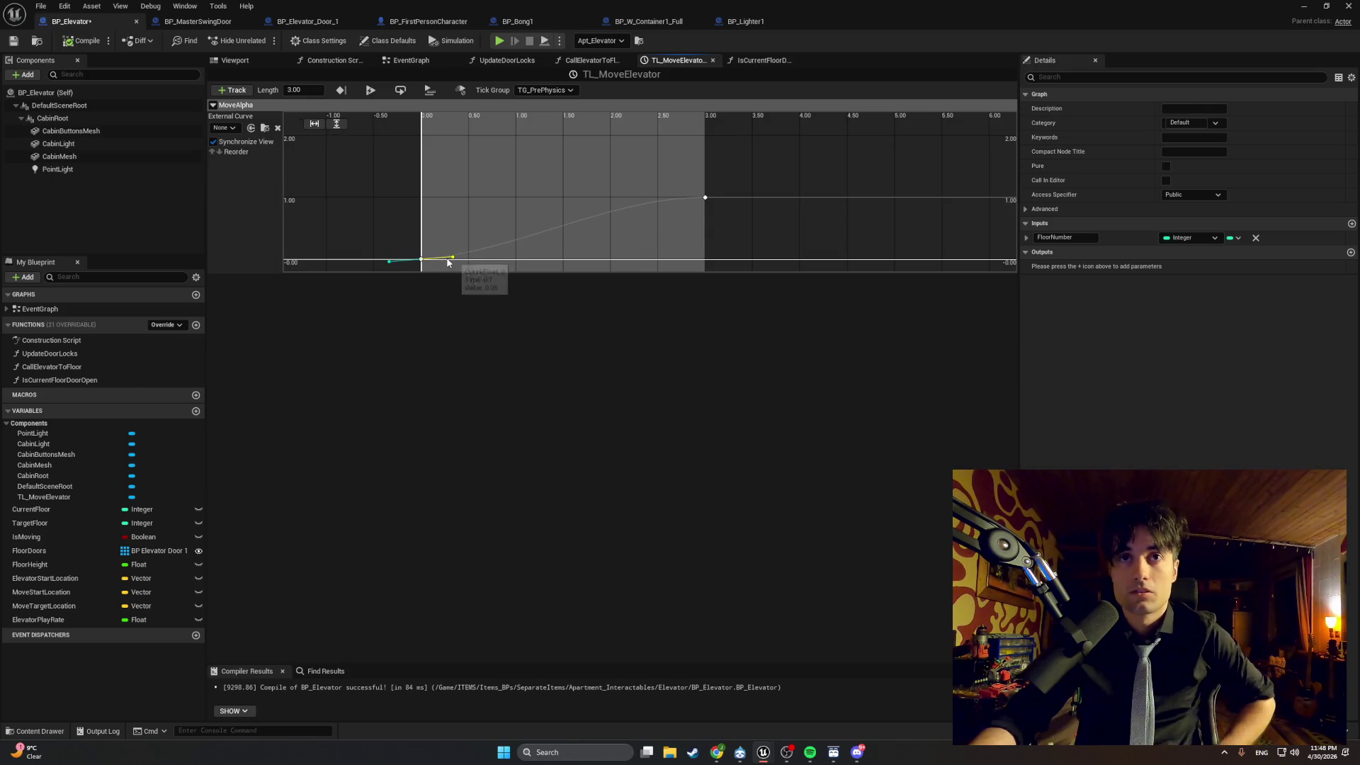
{"action": "scroll", "coordinate": [452, 264], "scroll_direction": "up", "scroll_amount": 1}
{"action": "key", "text": "ctrl+z"}
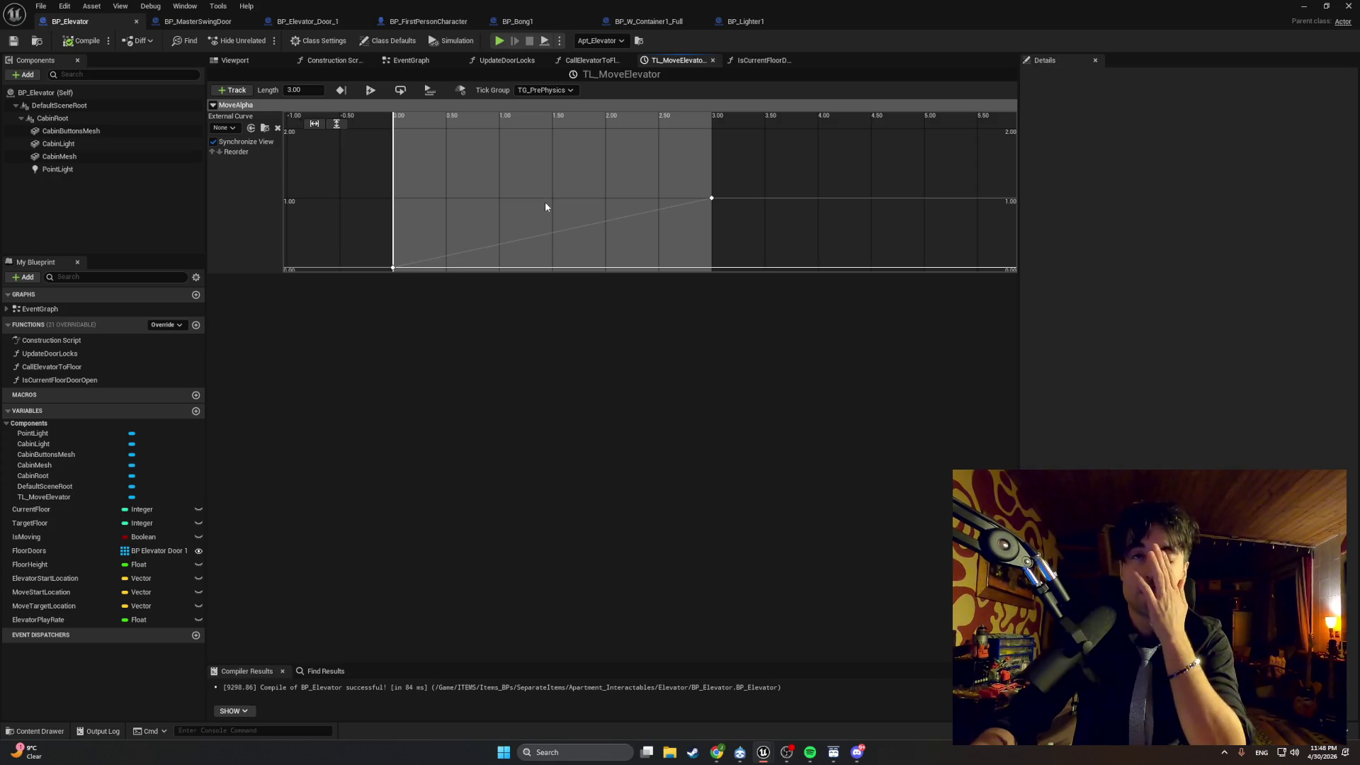
{"action": "left_click", "coordinate": [710, 200]}
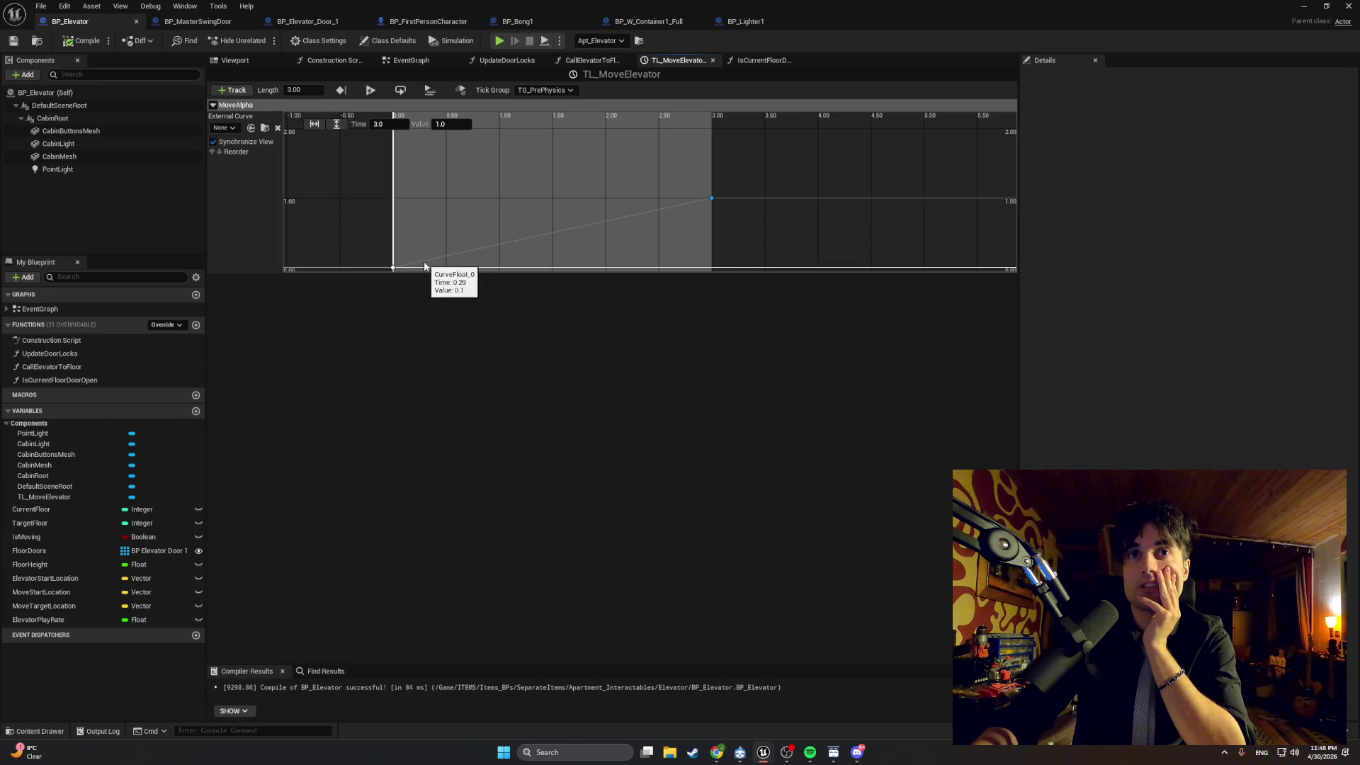
Add a MoveAlpha key at about time 1.82, value 0.70, and smooth the key at time 0.
{"action": "right_click", "coordinate": [425, 268]}
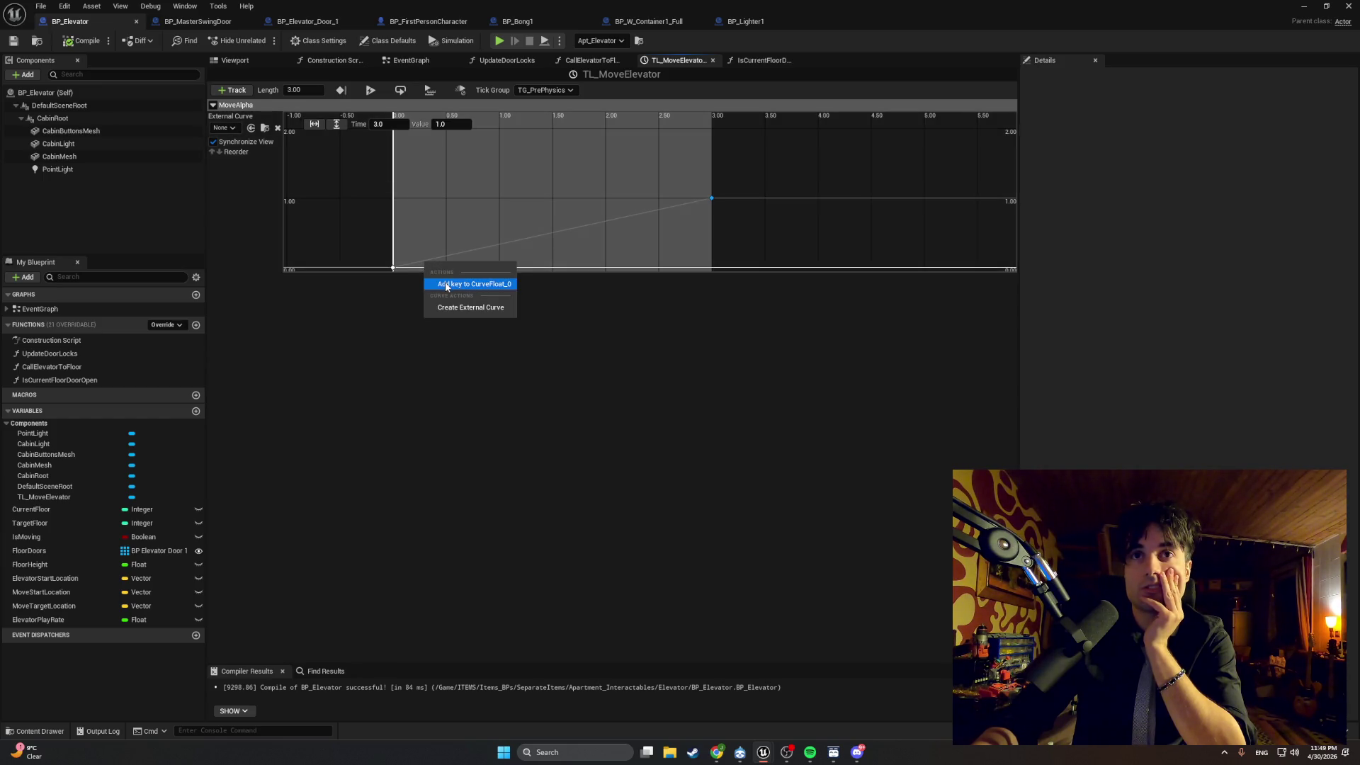
{"action": "left_click", "coordinate": [475, 284]}
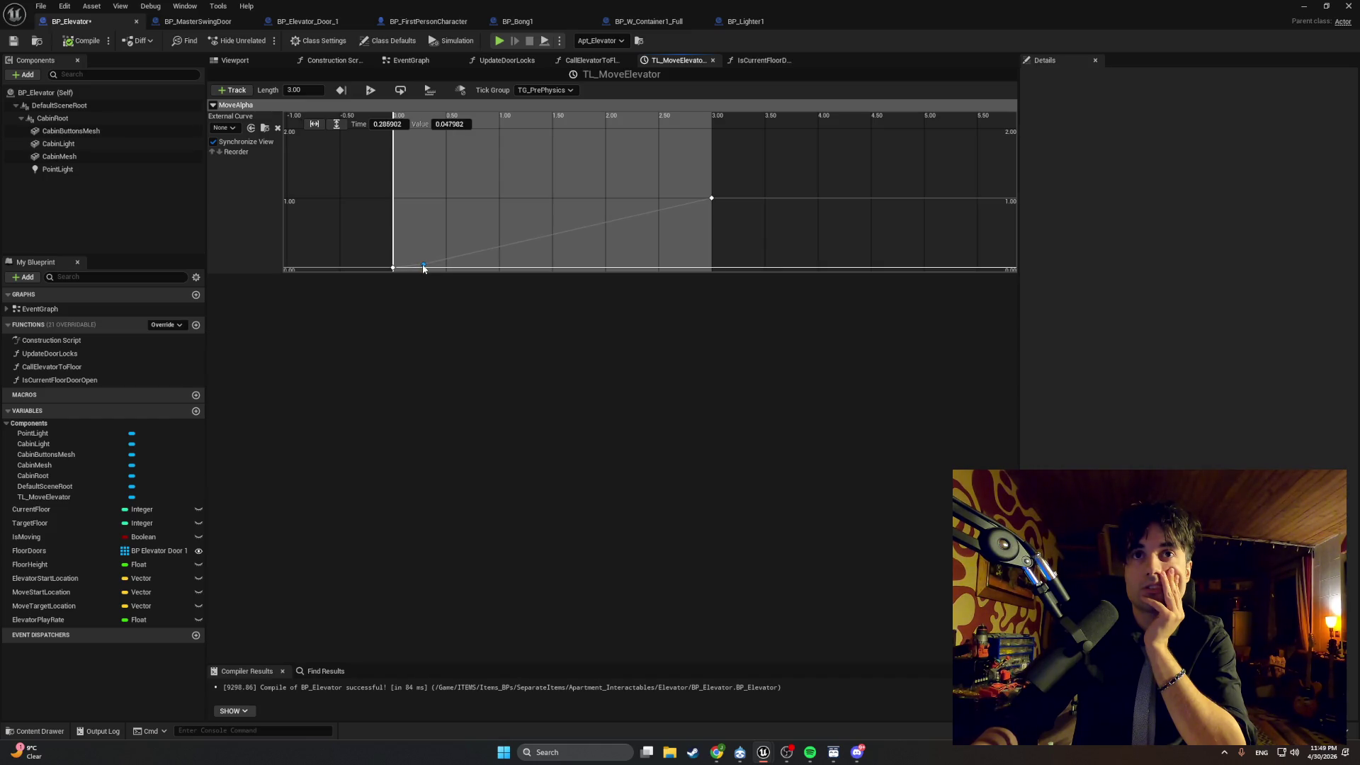
{"action": "left_click_drag", "start_coordinate": [423, 268], "coordinate": [424, 269]}
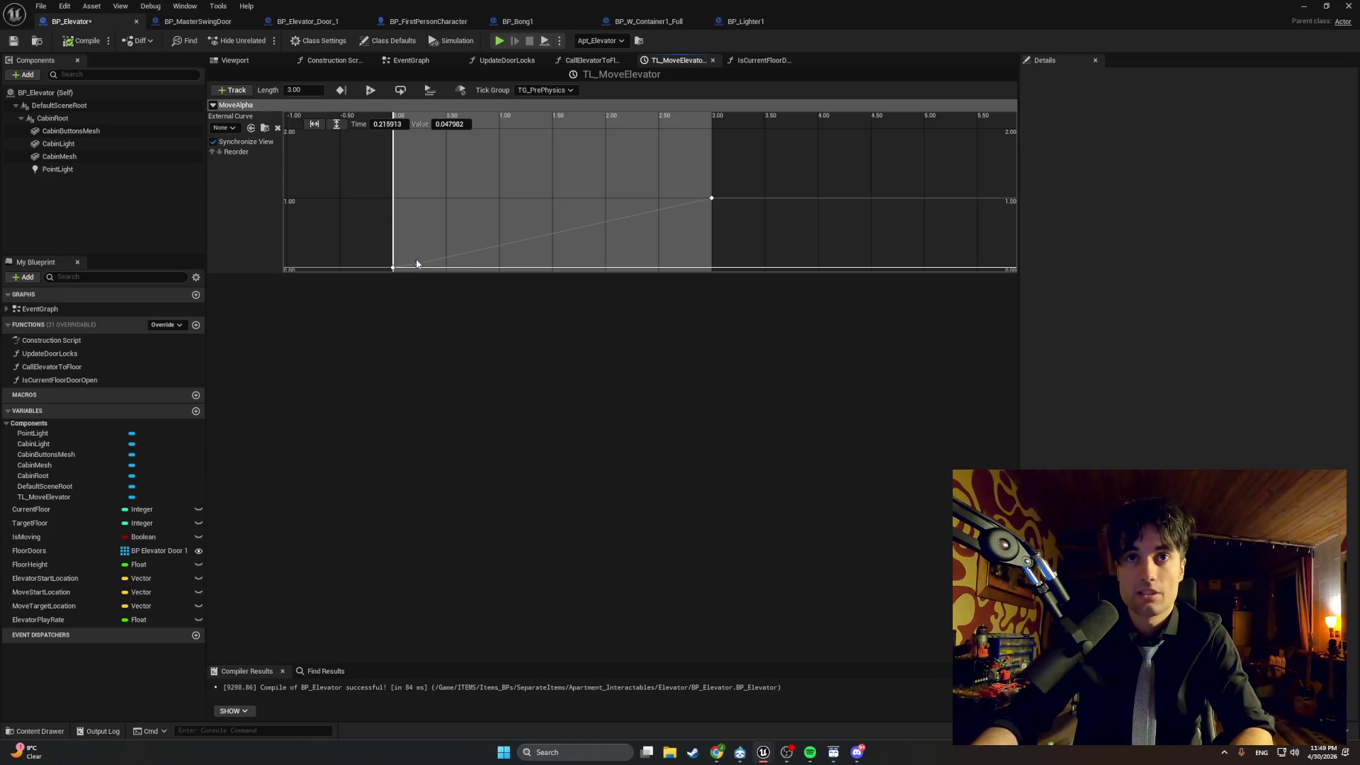
{"action": "mouse_move", "coordinate": [417, 266]}
{"action": "left_mouse_down"}
{"action": "mouse_move", "coordinate": [683, 207]}
{"action": "mouse_move", "coordinate": [635, 207]}
{"action": "mouse_move", "coordinate": [656, 206]}
{"action": "left_mouse_up"}
{"action": "right_click", "coordinate": [393, 268]}
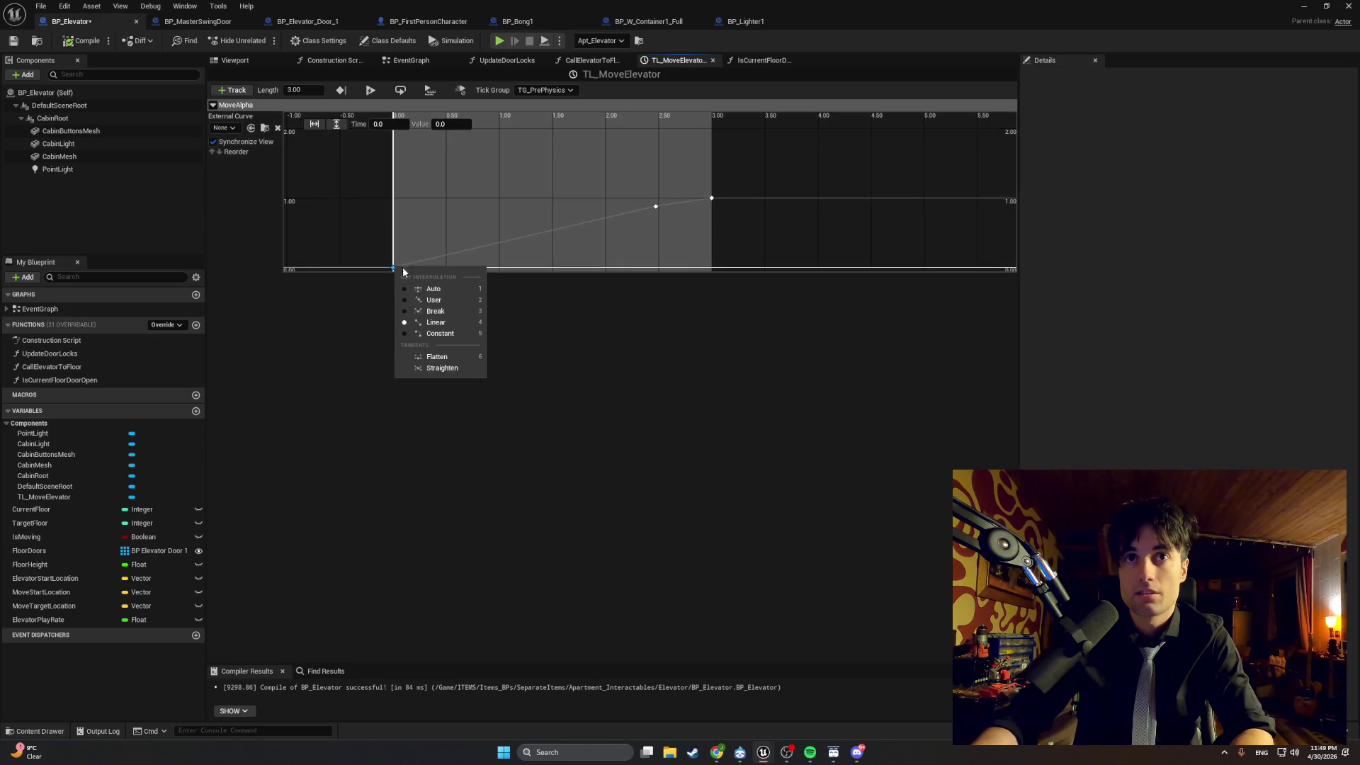
{"action": "left_click", "coordinate": [428, 288]}
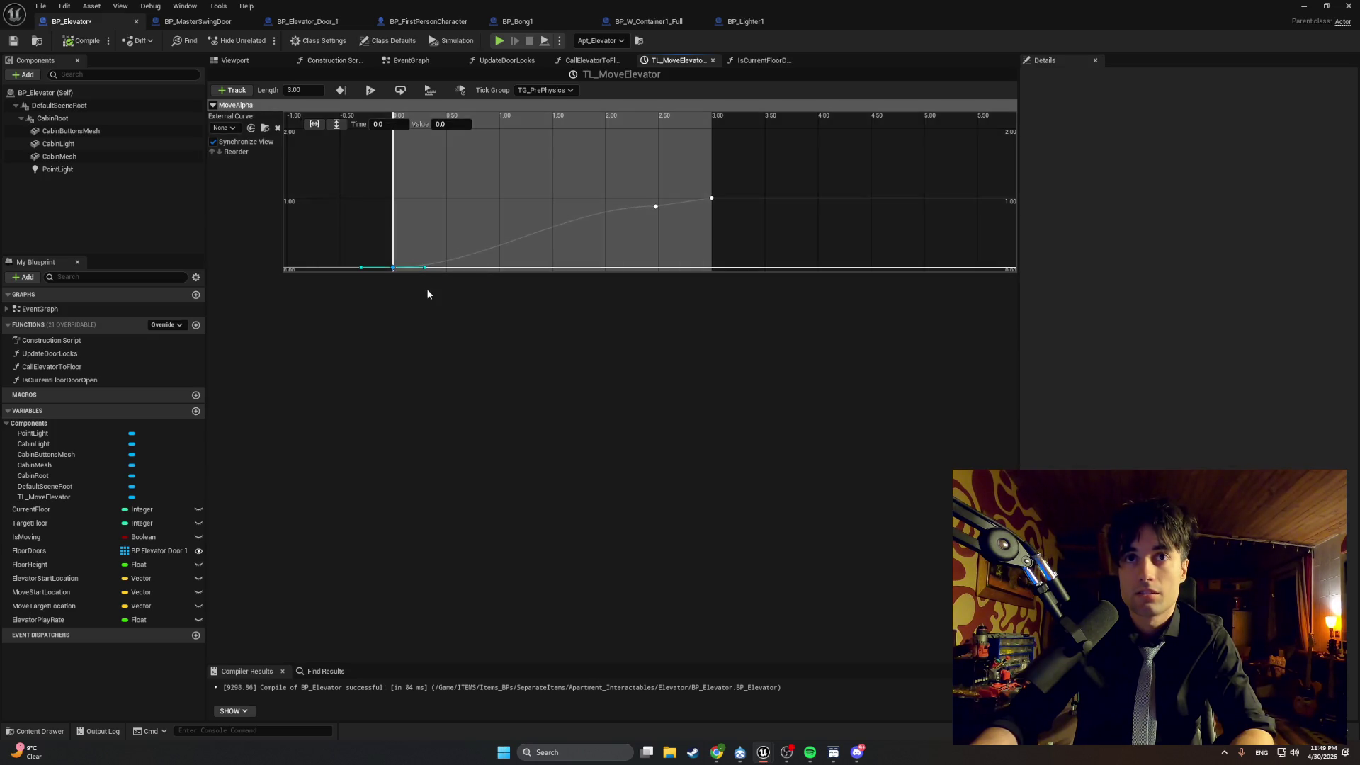
Lower the key near 2.5 seconds to about 0.83, recompile with F7, and start a playtest.
{"action": "left_click", "coordinate": [656, 207]}
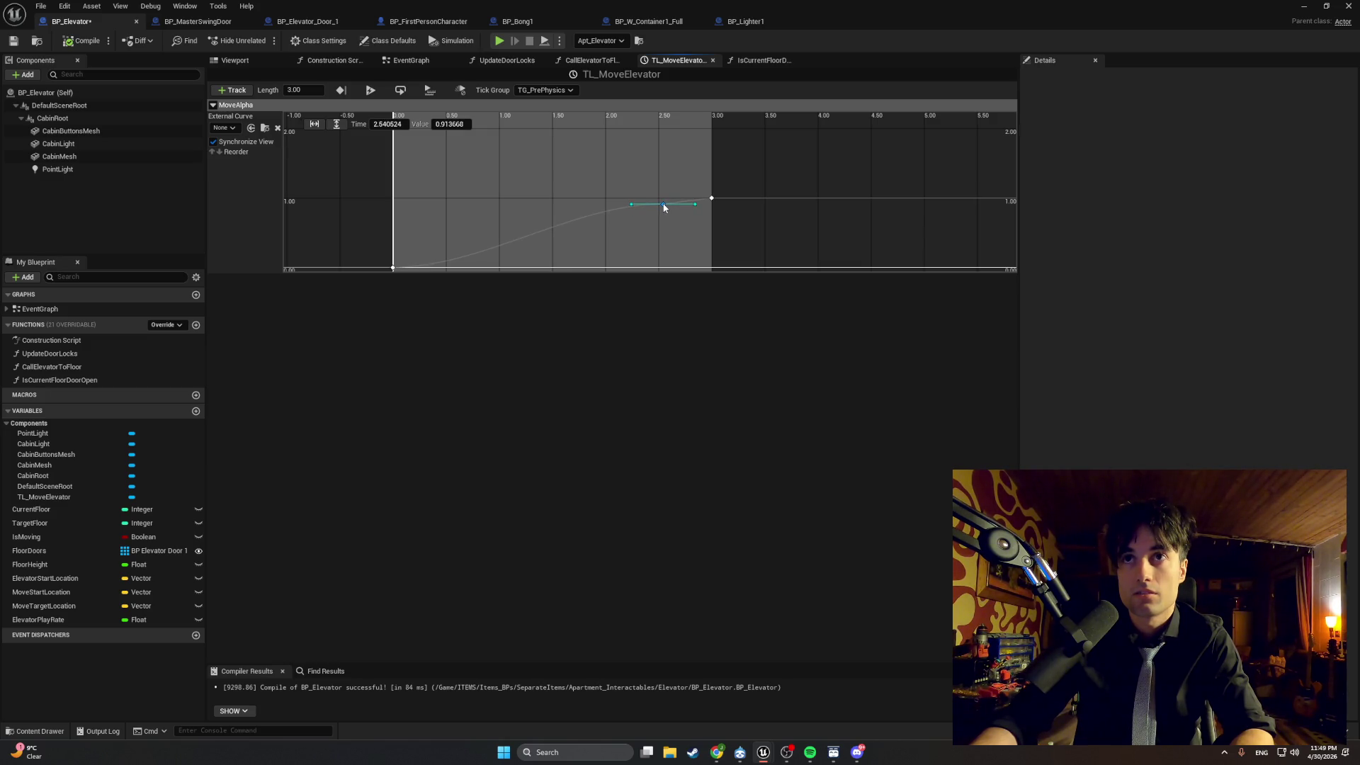
{"action": "mouse_move", "coordinate": [664, 207]}
{"action": "left_mouse_down"}
{"action": "mouse_move", "coordinate": [648, 208]}
{"action": "mouse_move", "coordinate": [673, 217]}
{"action": "left_mouse_up"}
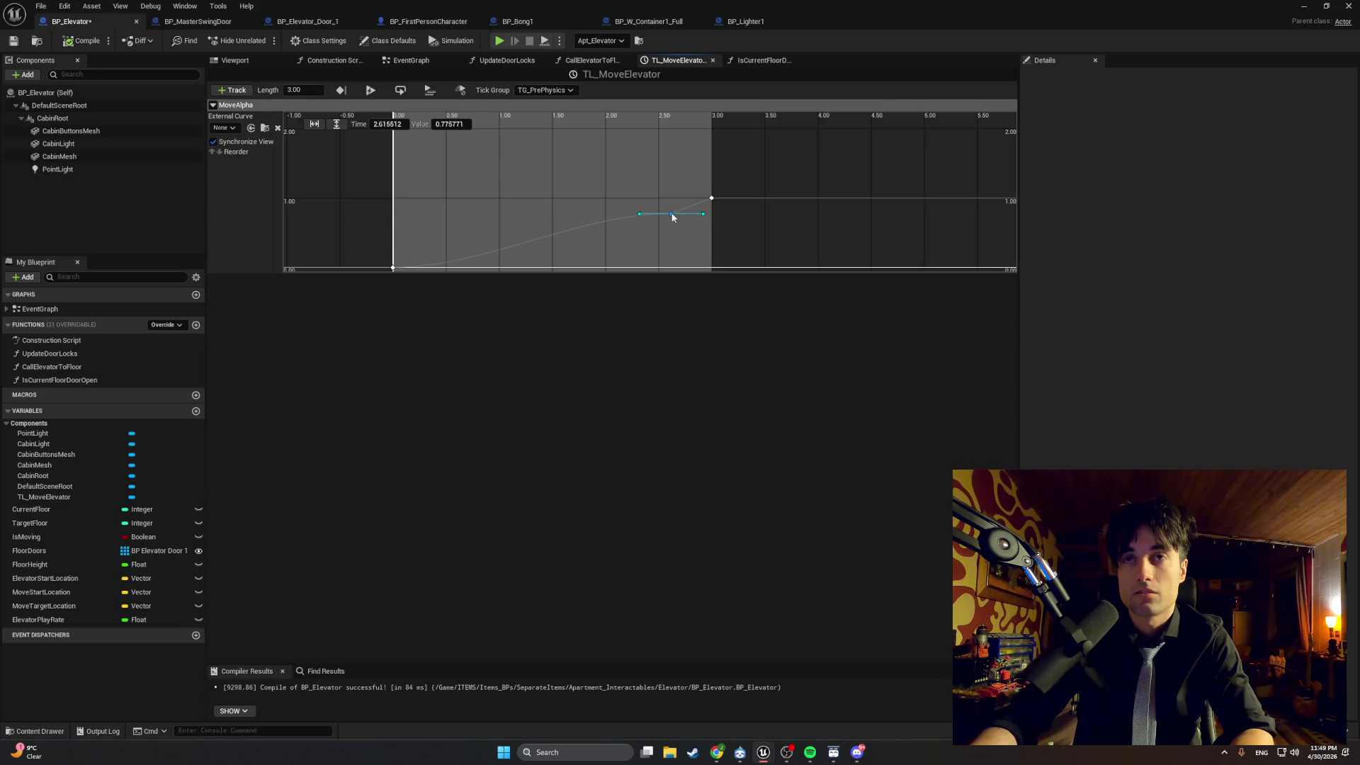
{"action": "key", "text": "F7"}
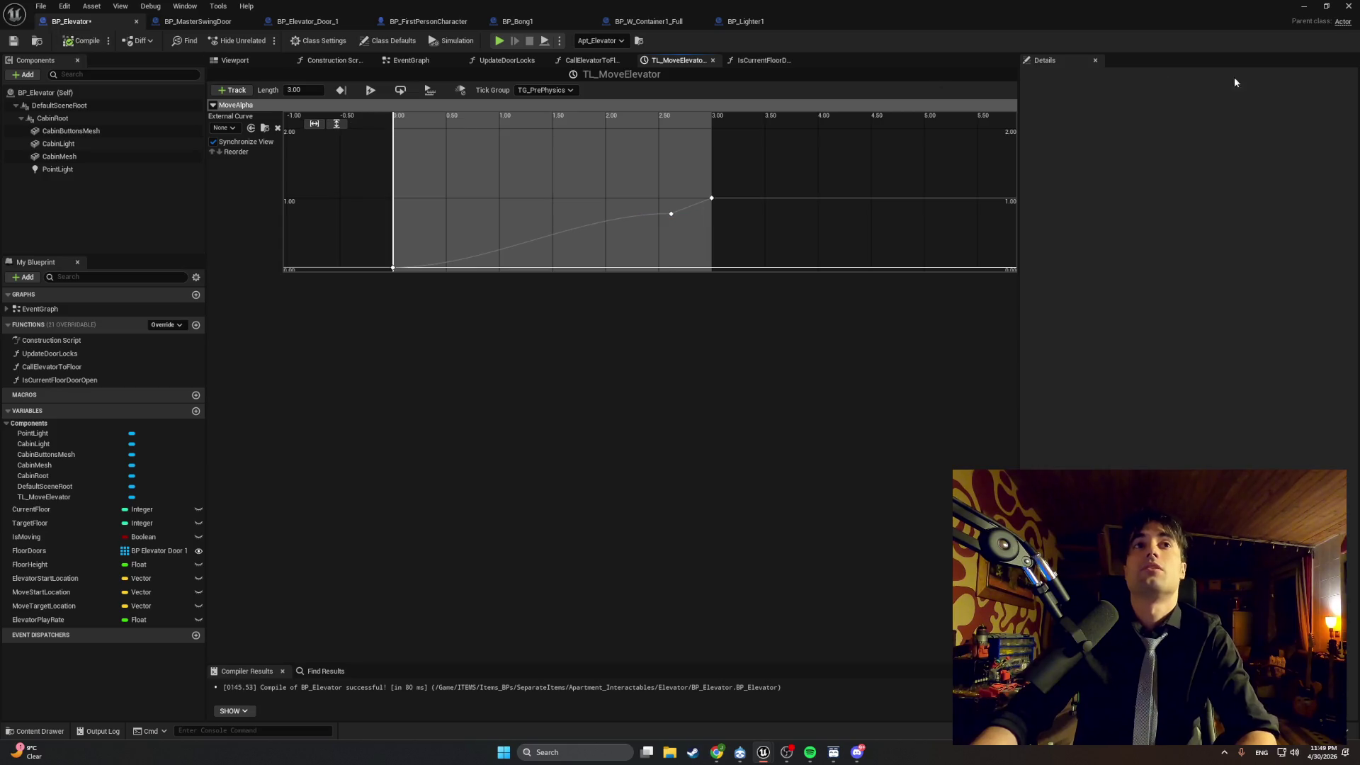
{"action": "left_click", "coordinate": [1305, 6]}
{"action": "key", "text": "alt+p"}
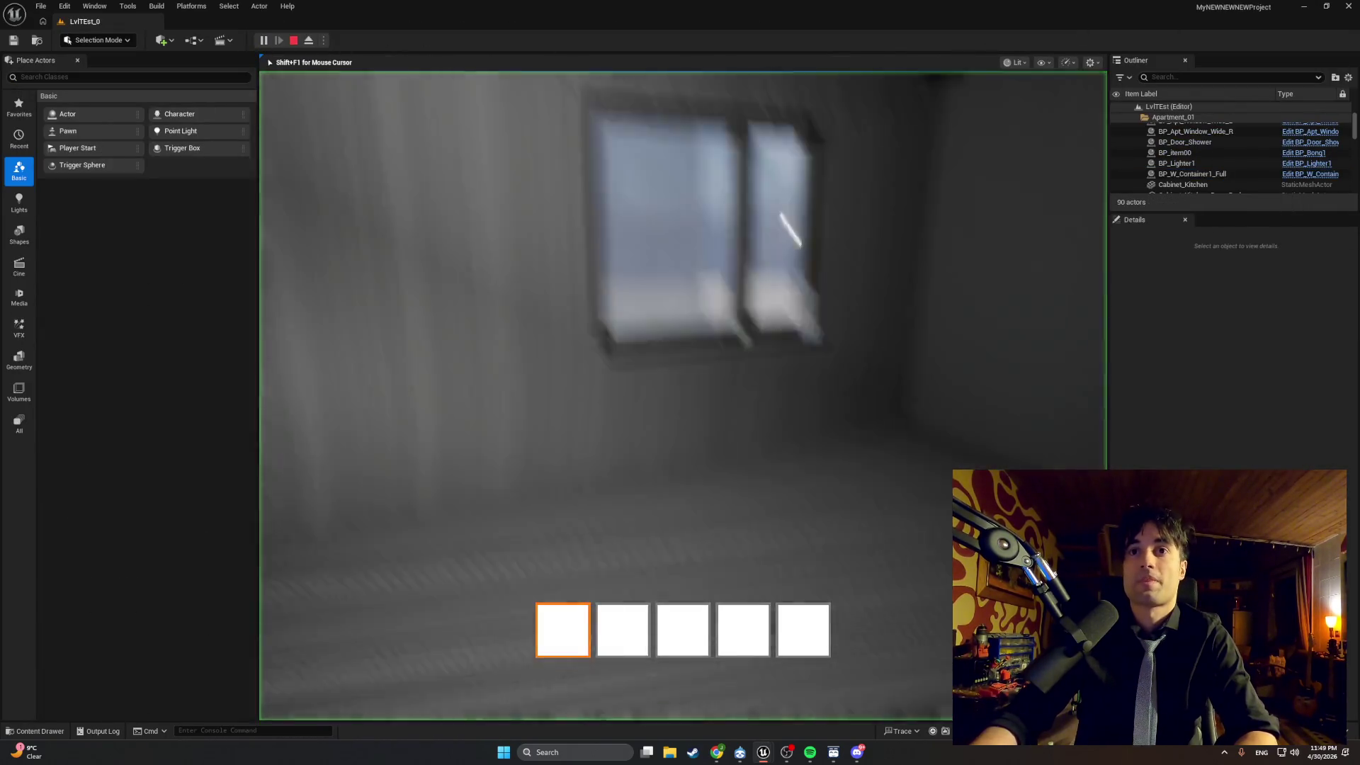
{"action": "key", "text": "w"}
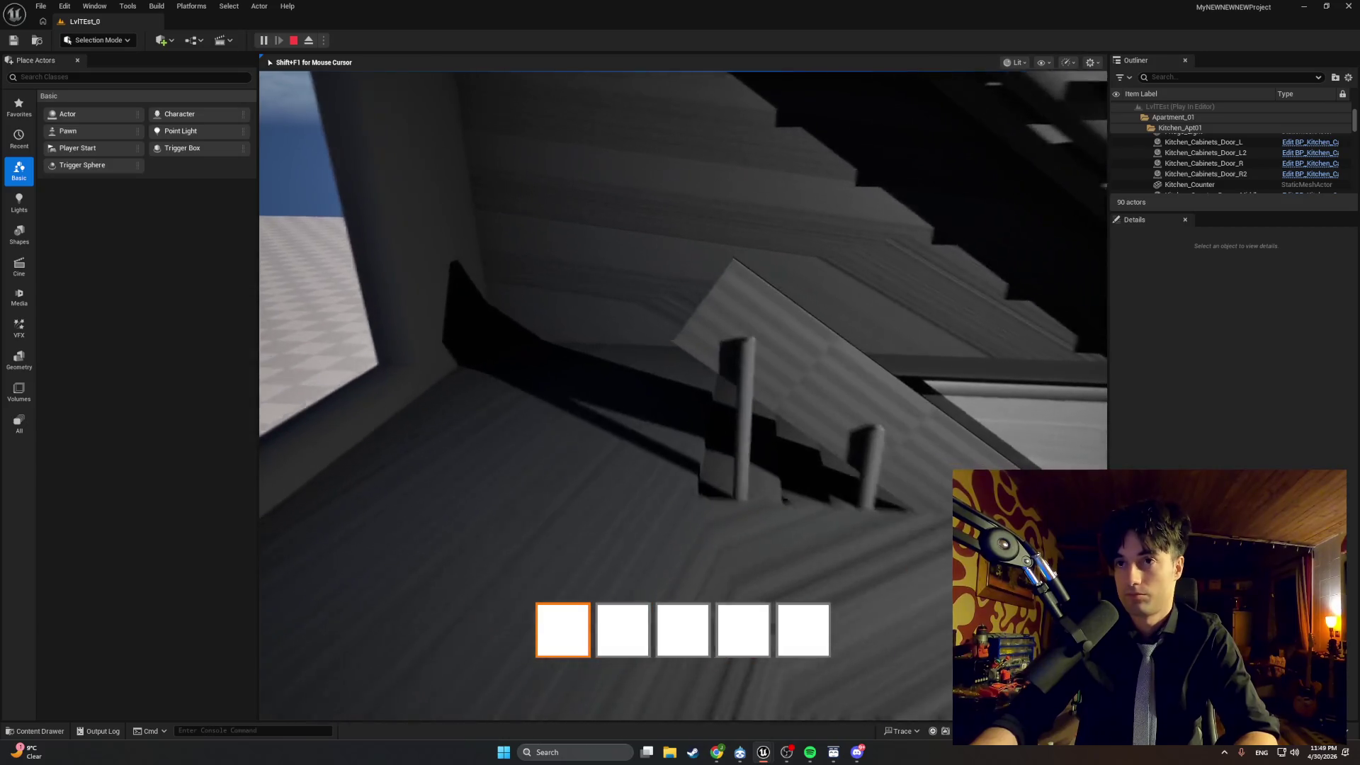
{"action": "key", "text": "w"}
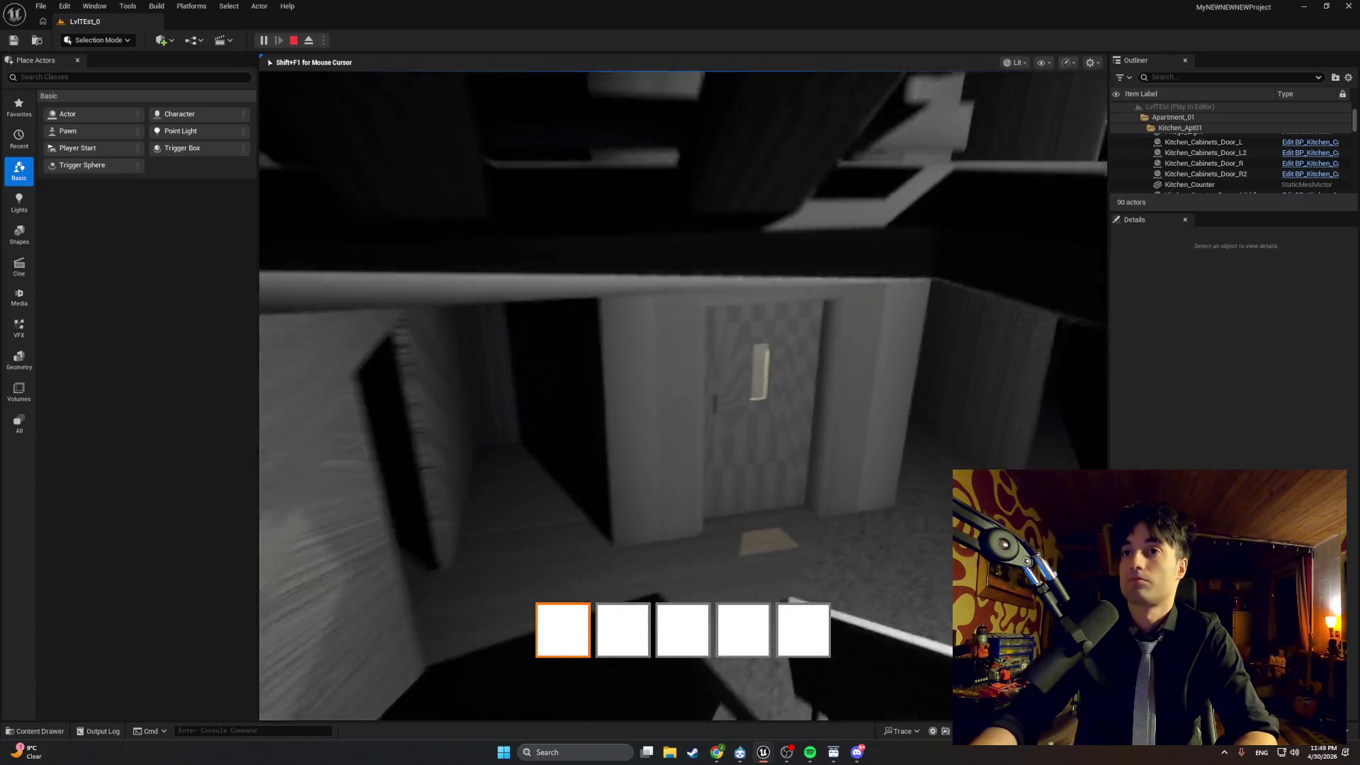
{"action": "key", "text": "w"}
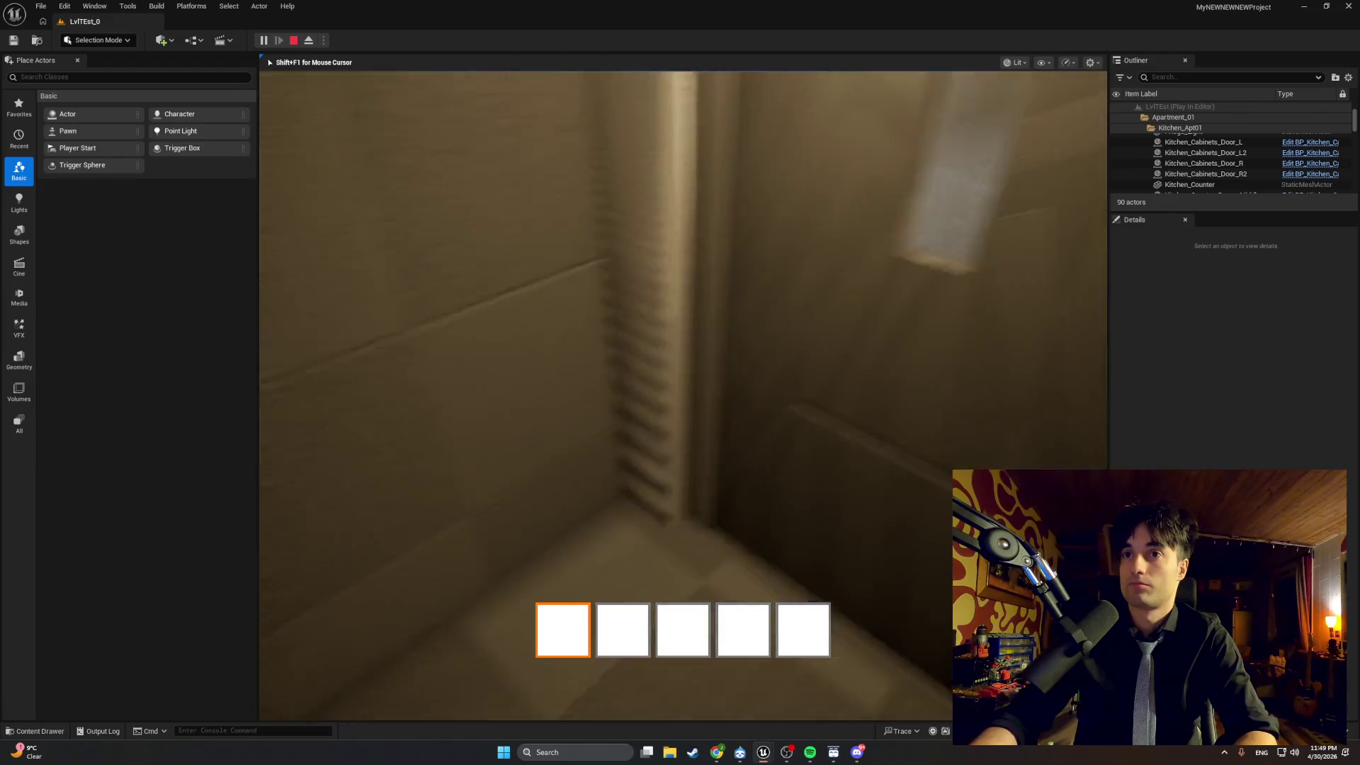
{"action": "key", "text": "w"}
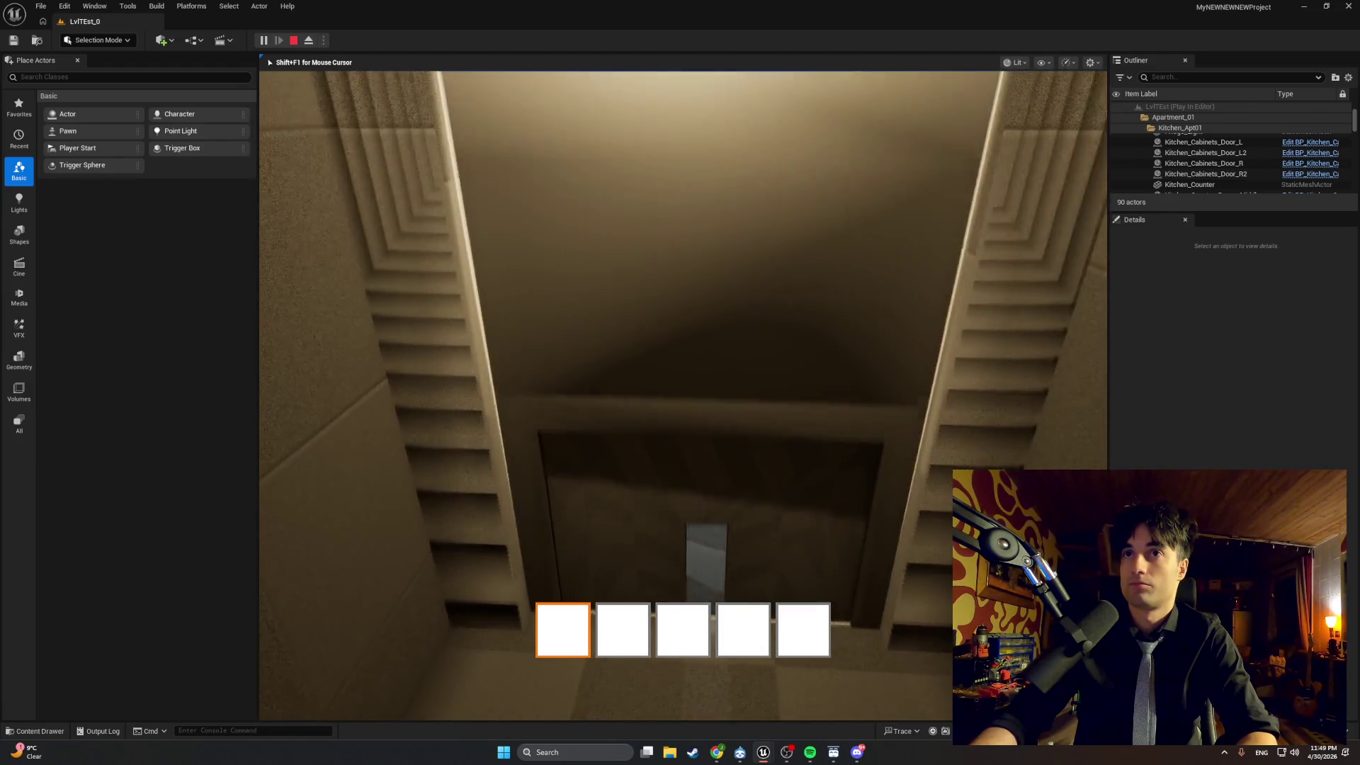
{"action": "key", "text": "w"}
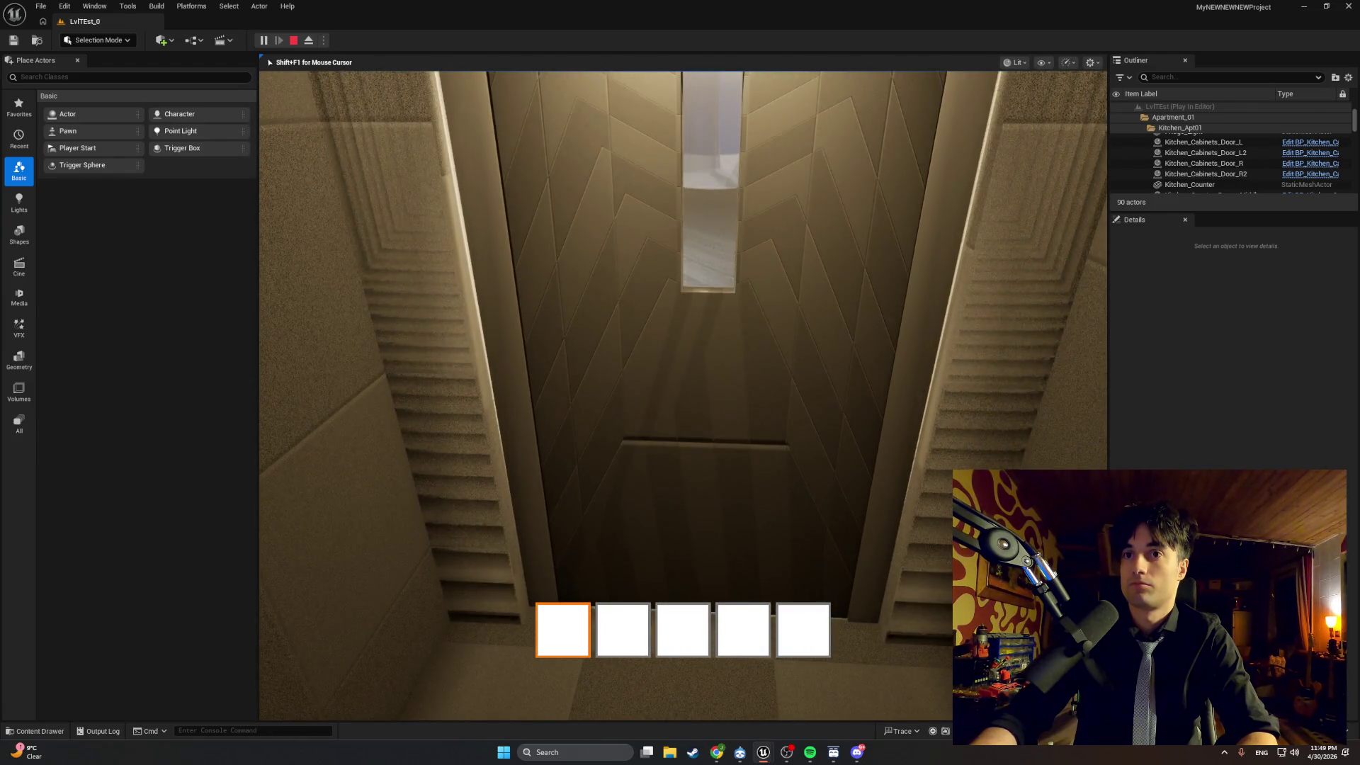
{"action": "key", "text": "w"}
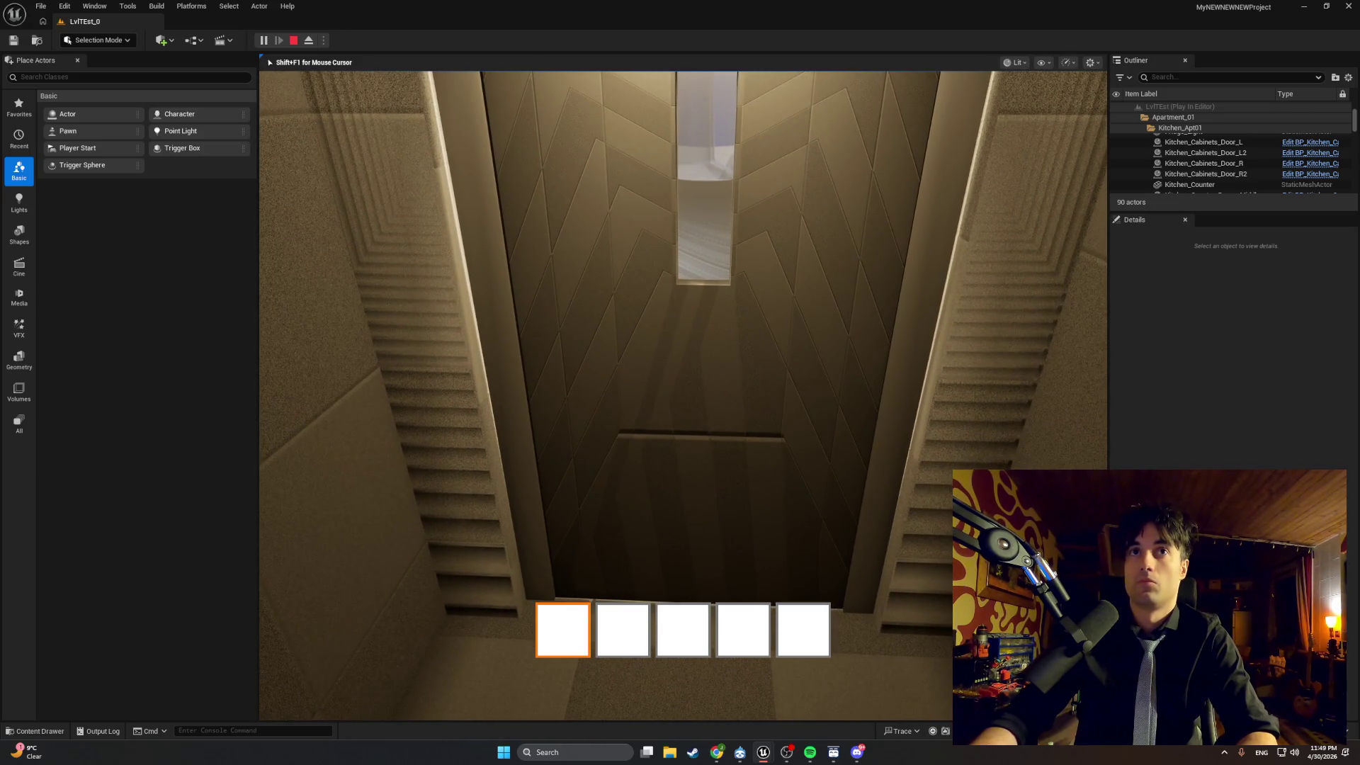
{"action": "key", "text": "Escape"}
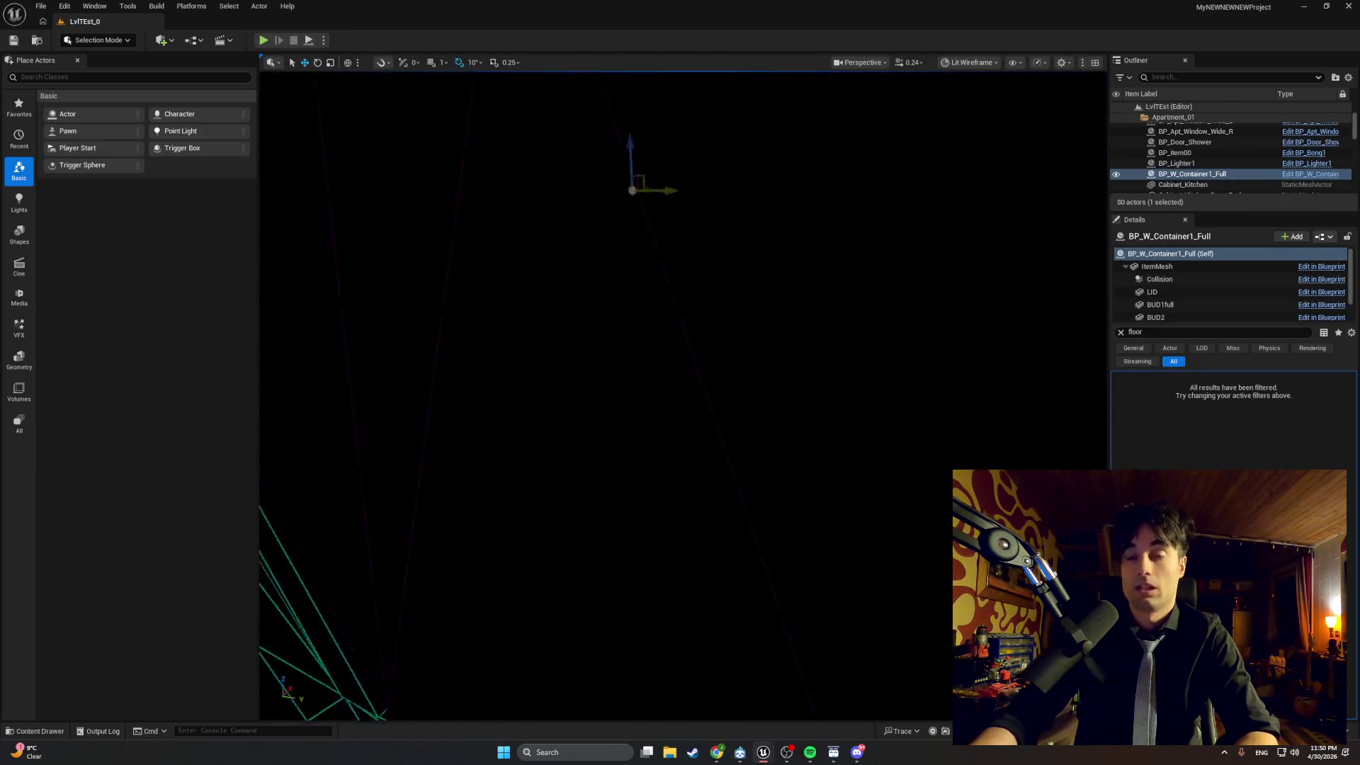
{"action": "key", "text": "f"}
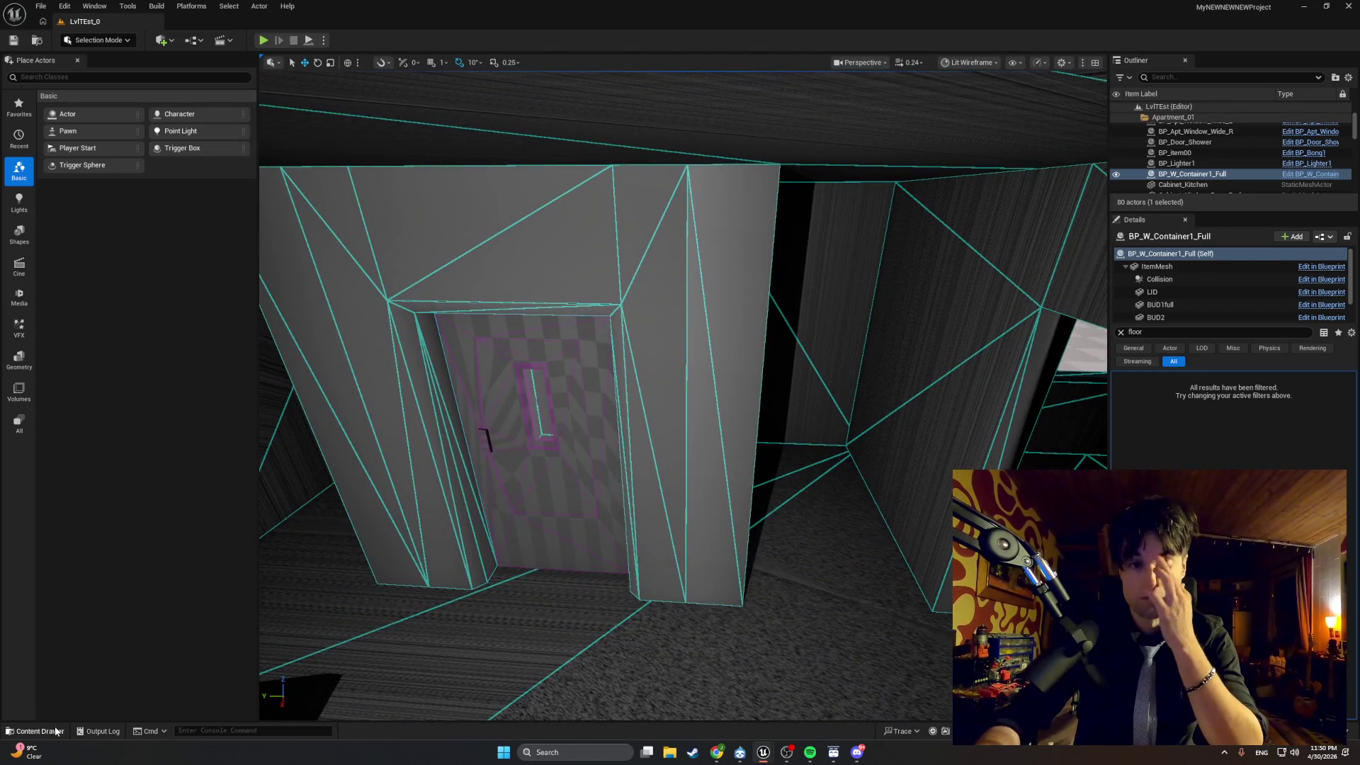
{"action": "mouse_move", "coordinate": [763, 751]}
{"action": "left_click", "coordinate": [814, 708]}
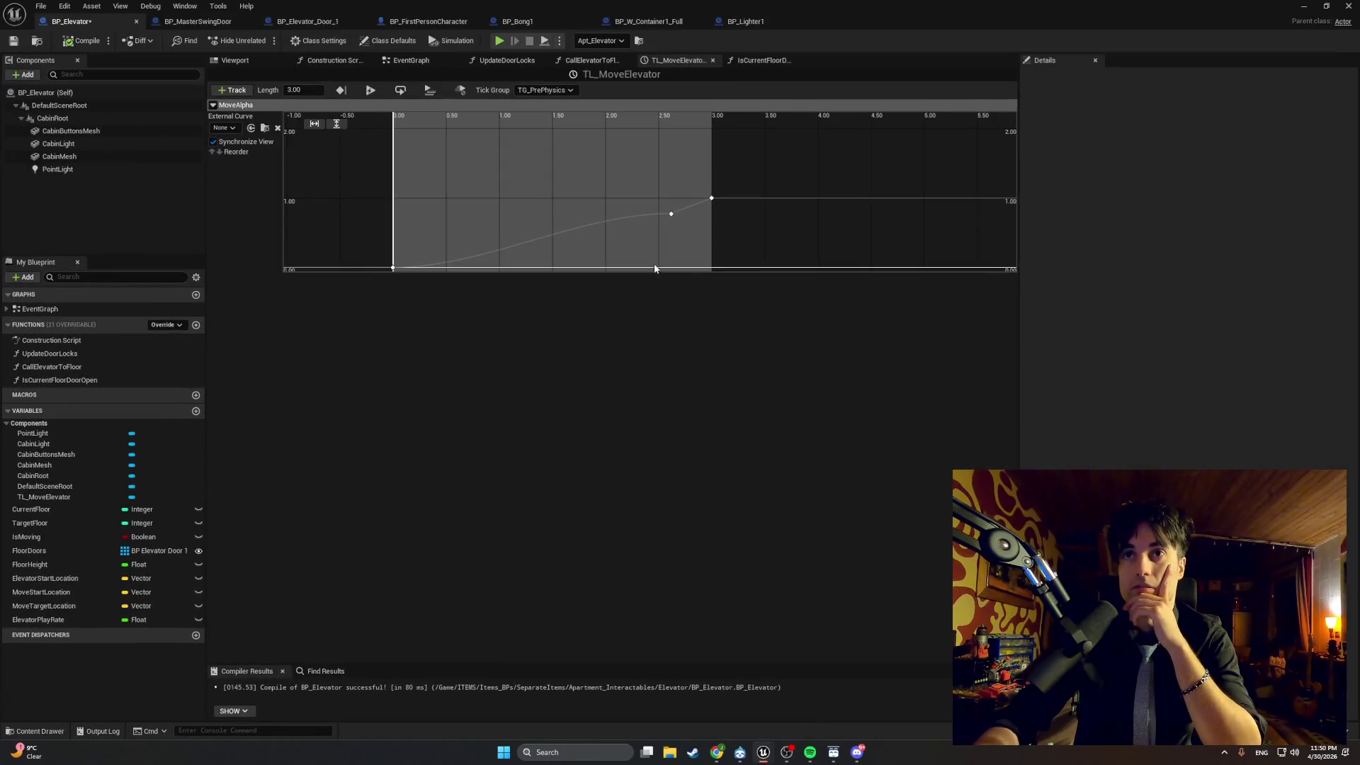
Nudge the key near 2.5 seconds and inspect the end key's interpolation at 3.0 seconds.
{"action": "mouse_move", "coordinate": [636, 223]}
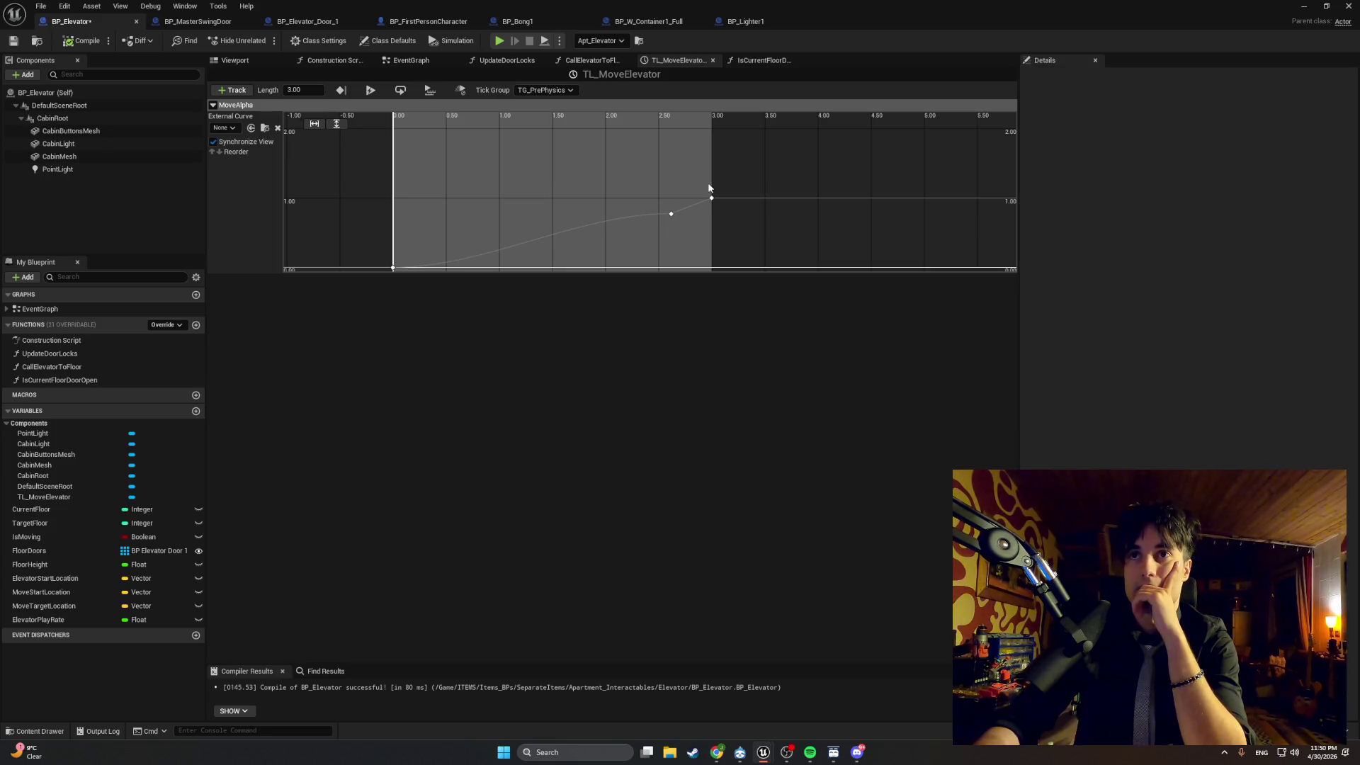
{"action": "left_click_drag", "start_coordinate": [671, 214], "coordinate": [667, 214]}
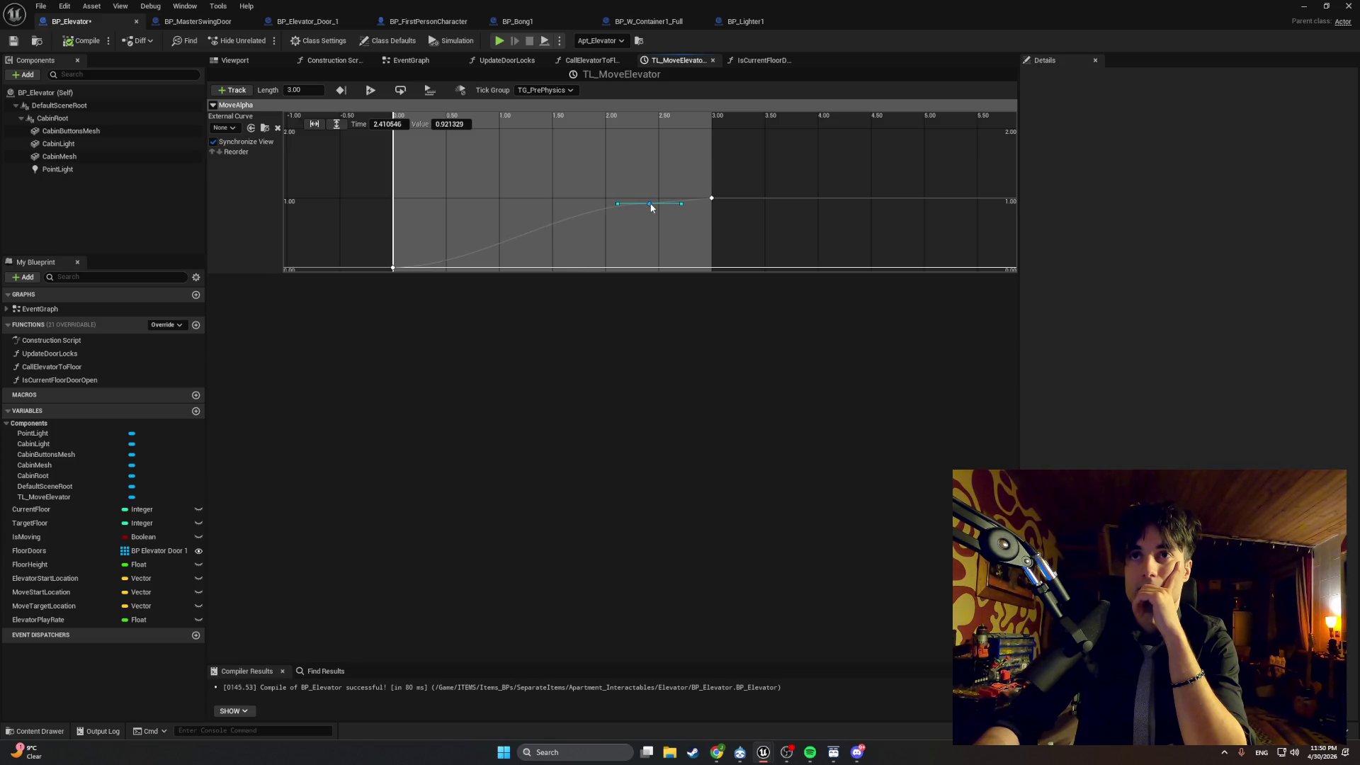
{"action": "right_click", "coordinate": [710, 200]}
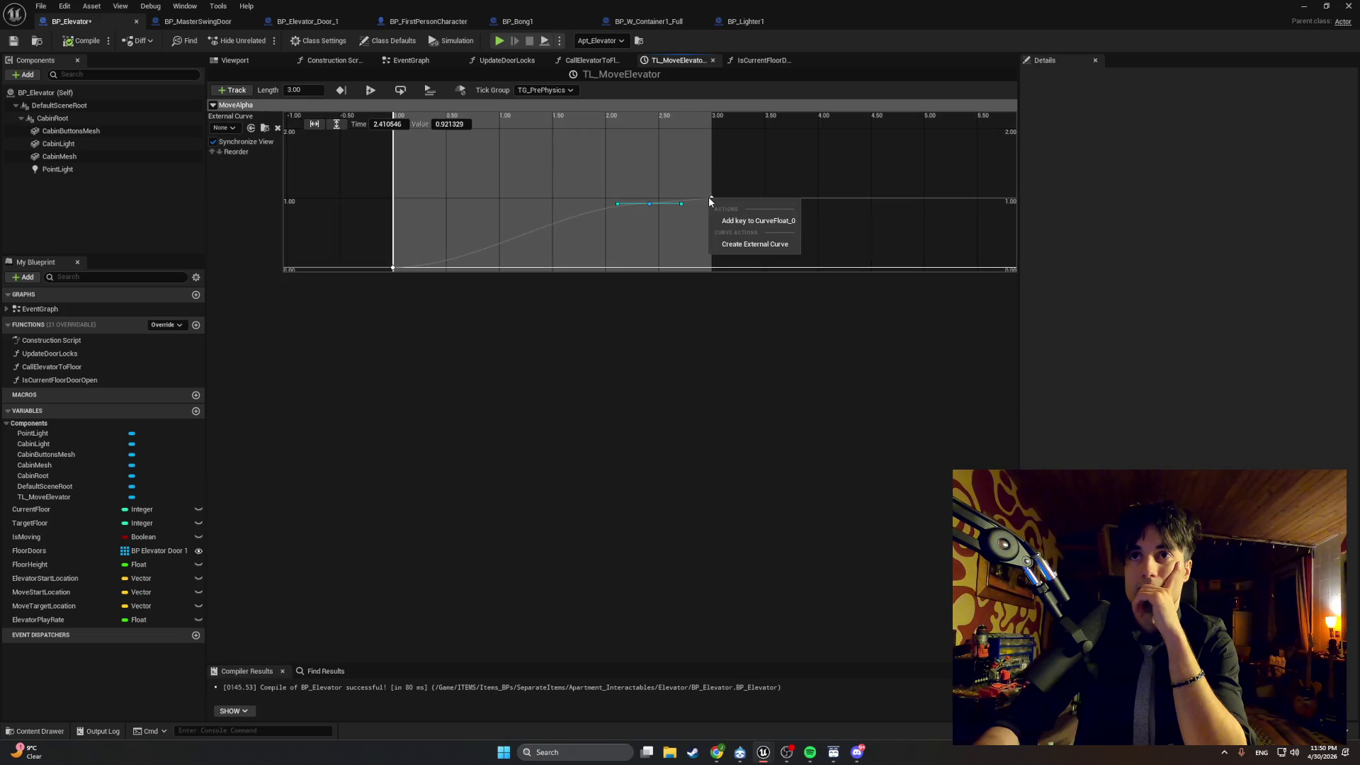
{"action": "left_click", "coordinate": [711, 200]}
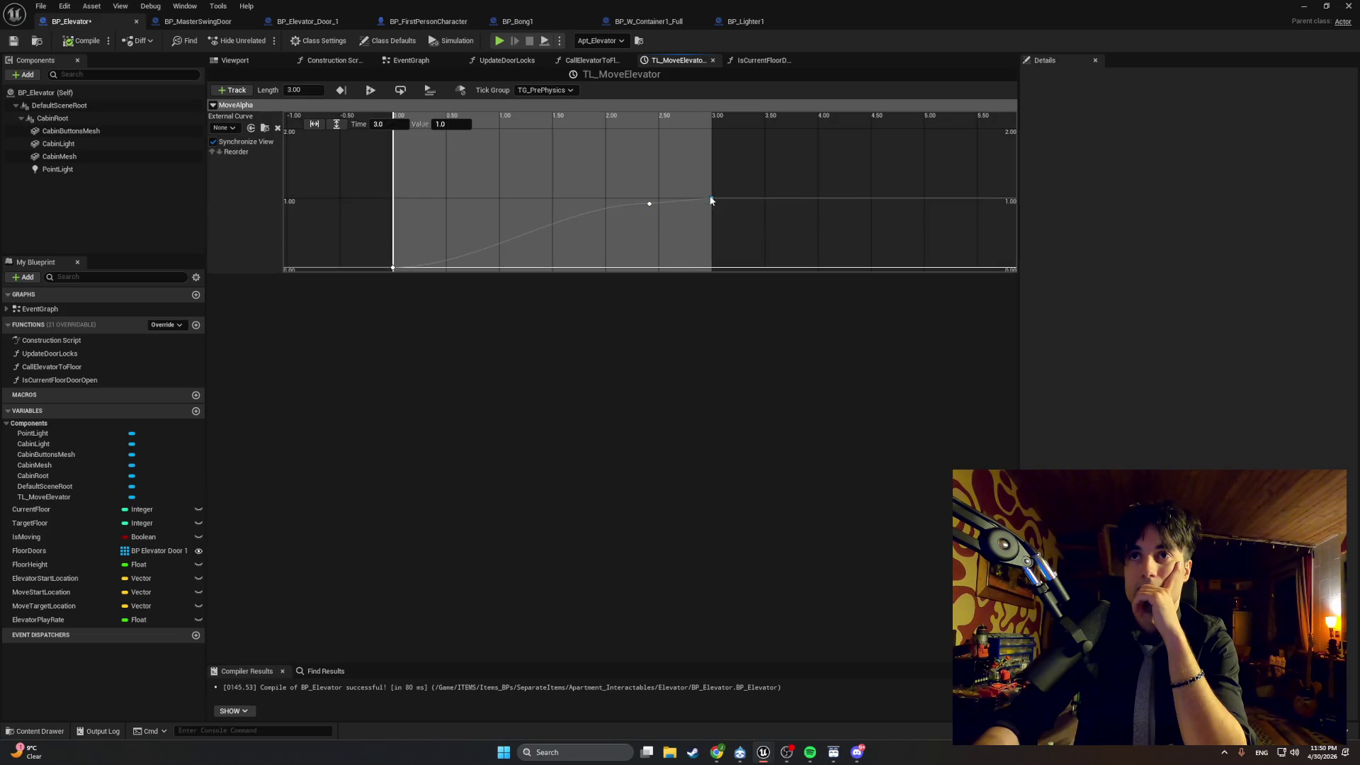
{"action": "right_click", "coordinate": [713, 201]}
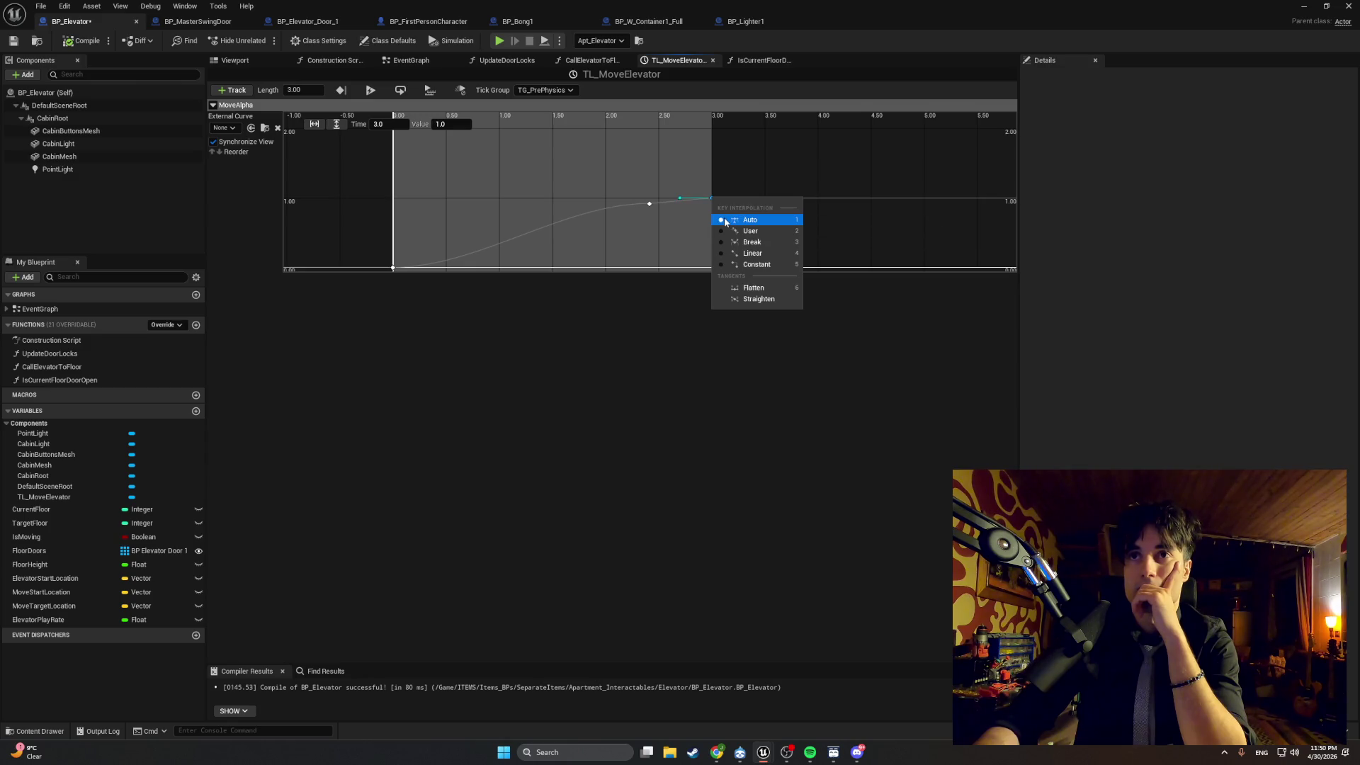
{"action": "left_click", "coordinate": [682, 213]}
{"action": "left_click", "coordinate": [714, 200]}
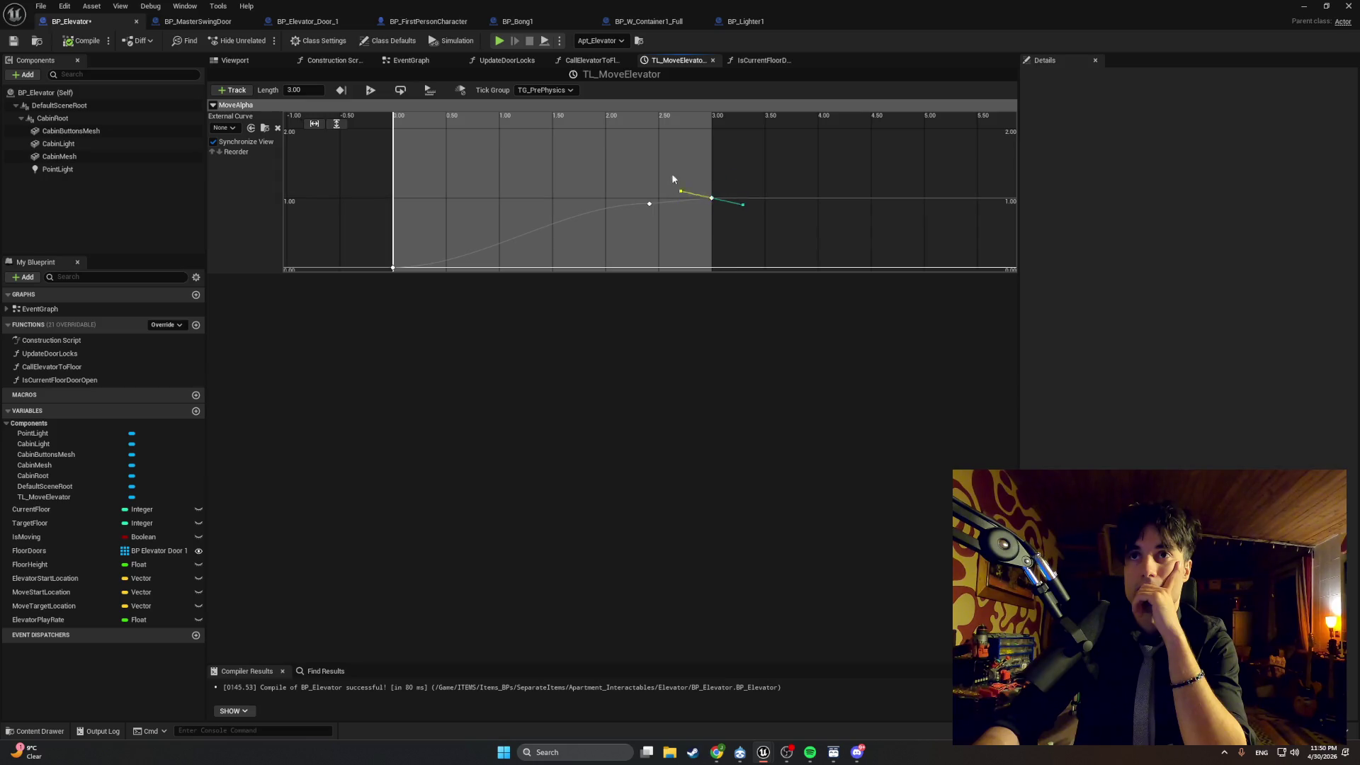
{"action": "left_click", "coordinate": [707, 188]}
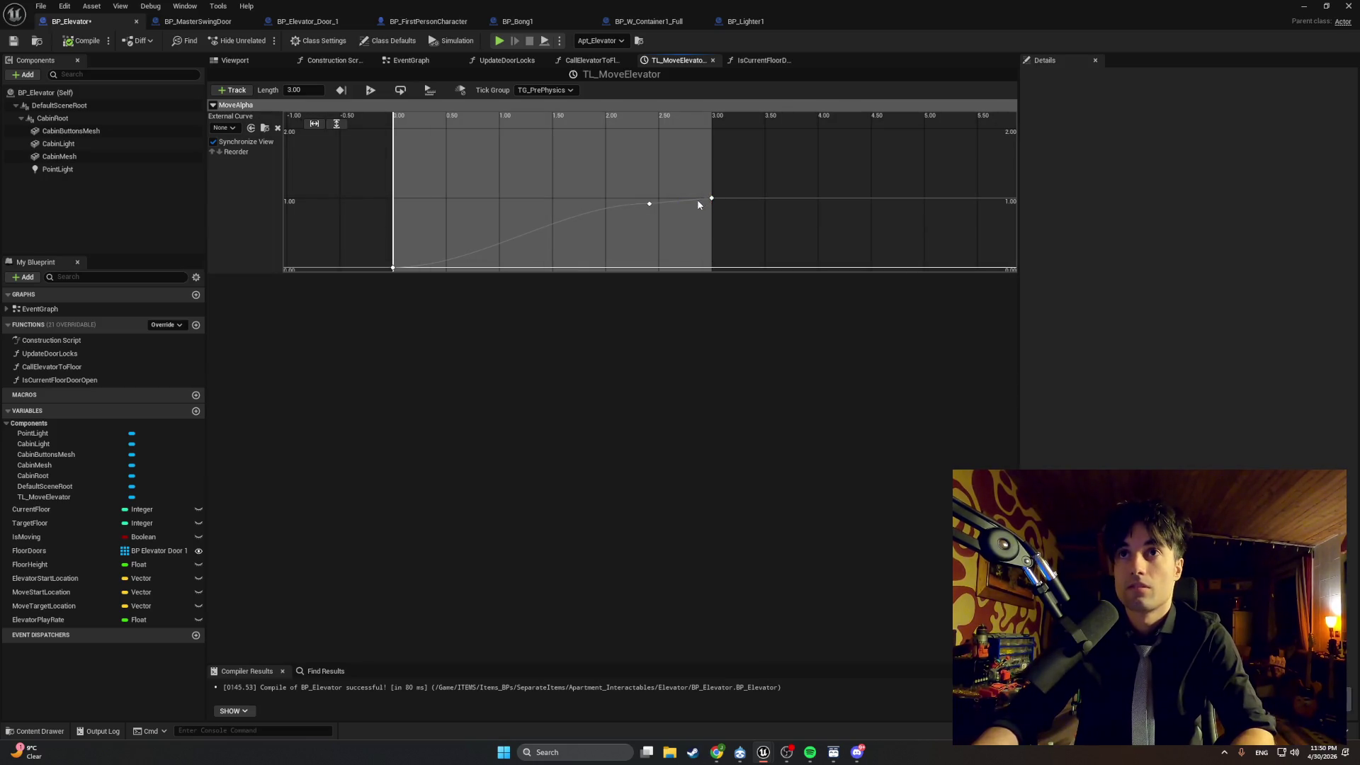
Set the 2.41-second key to Auto interpolation and flatten its tangent.
{"action": "right_click", "coordinate": [712, 199]}
{"action": "left_click", "coordinate": [662, 210]}
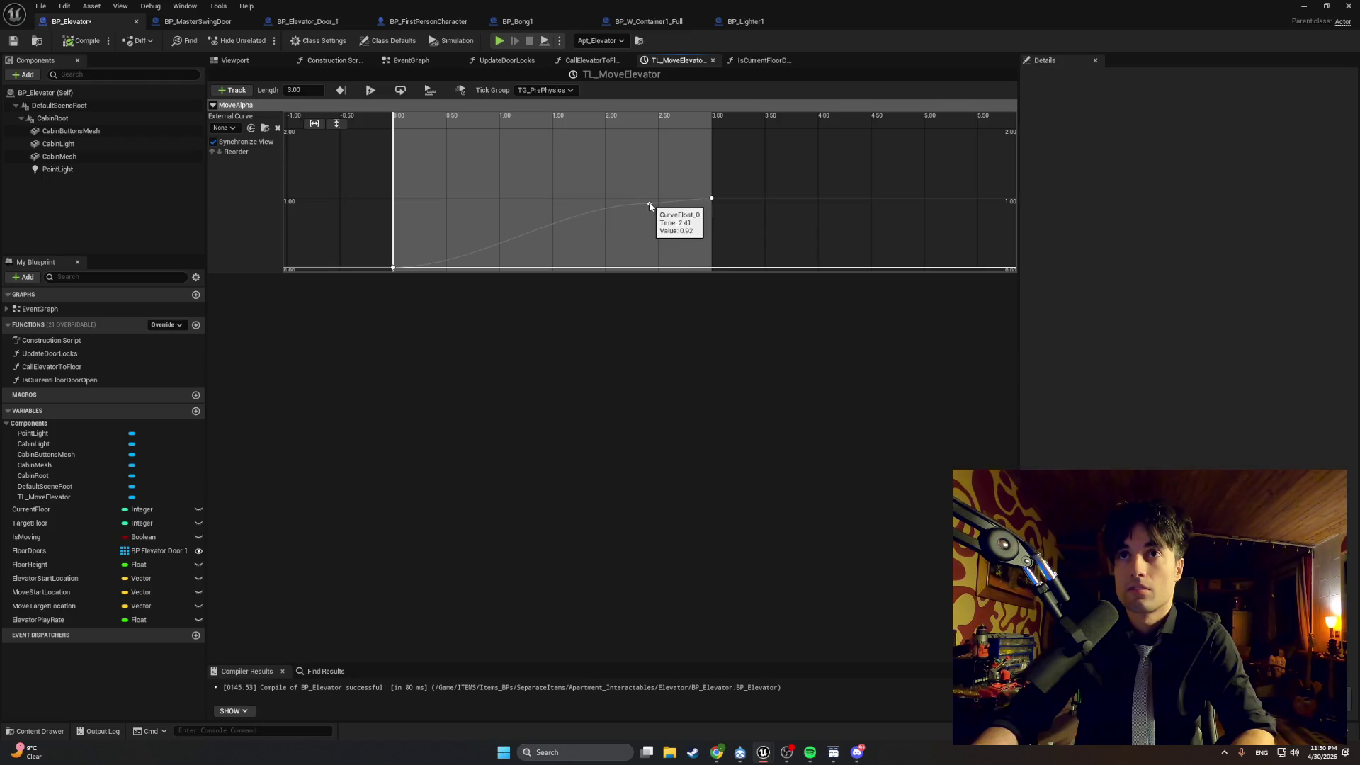
{"action": "right_click", "coordinate": [649, 204]}
{"action": "left_click", "coordinate": [683, 226]}
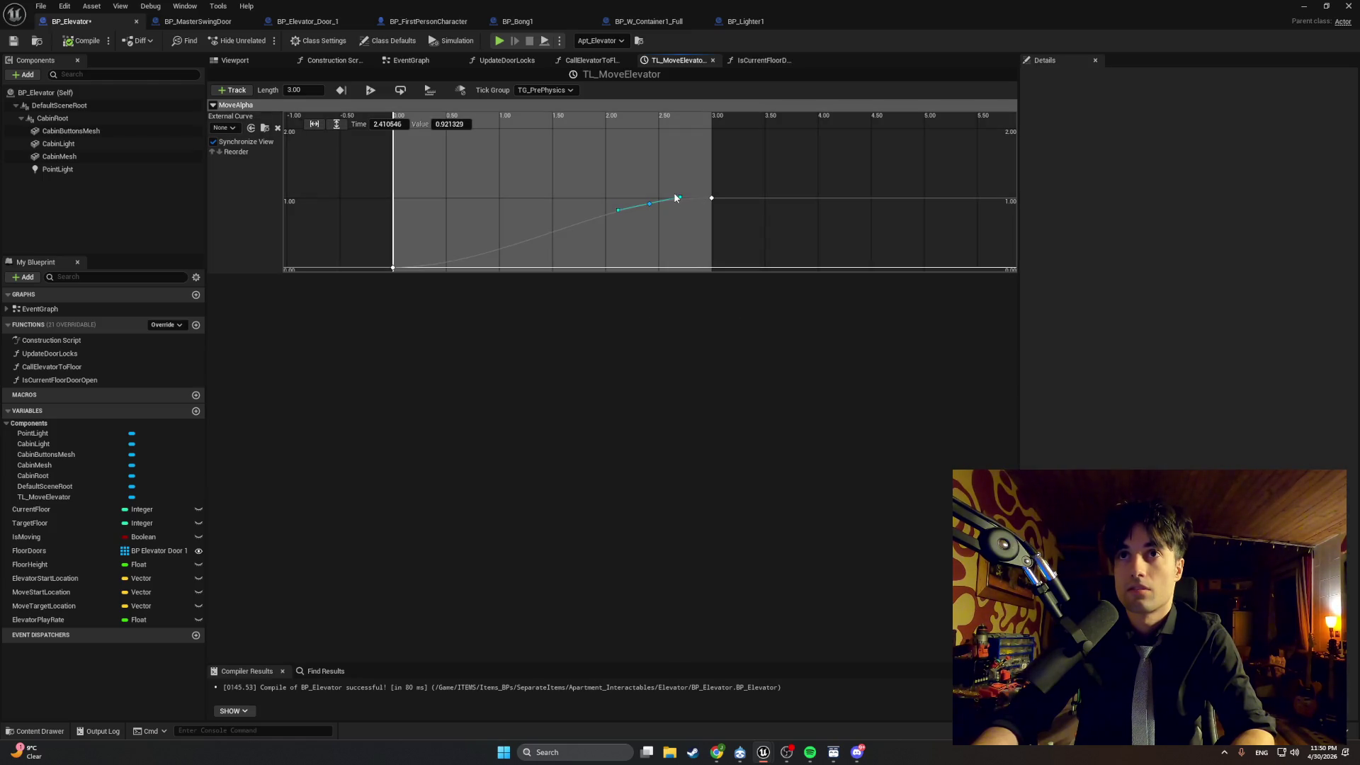
{"action": "left_click_drag", "start_coordinate": [679, 197], "coordinate": [684, 205]}
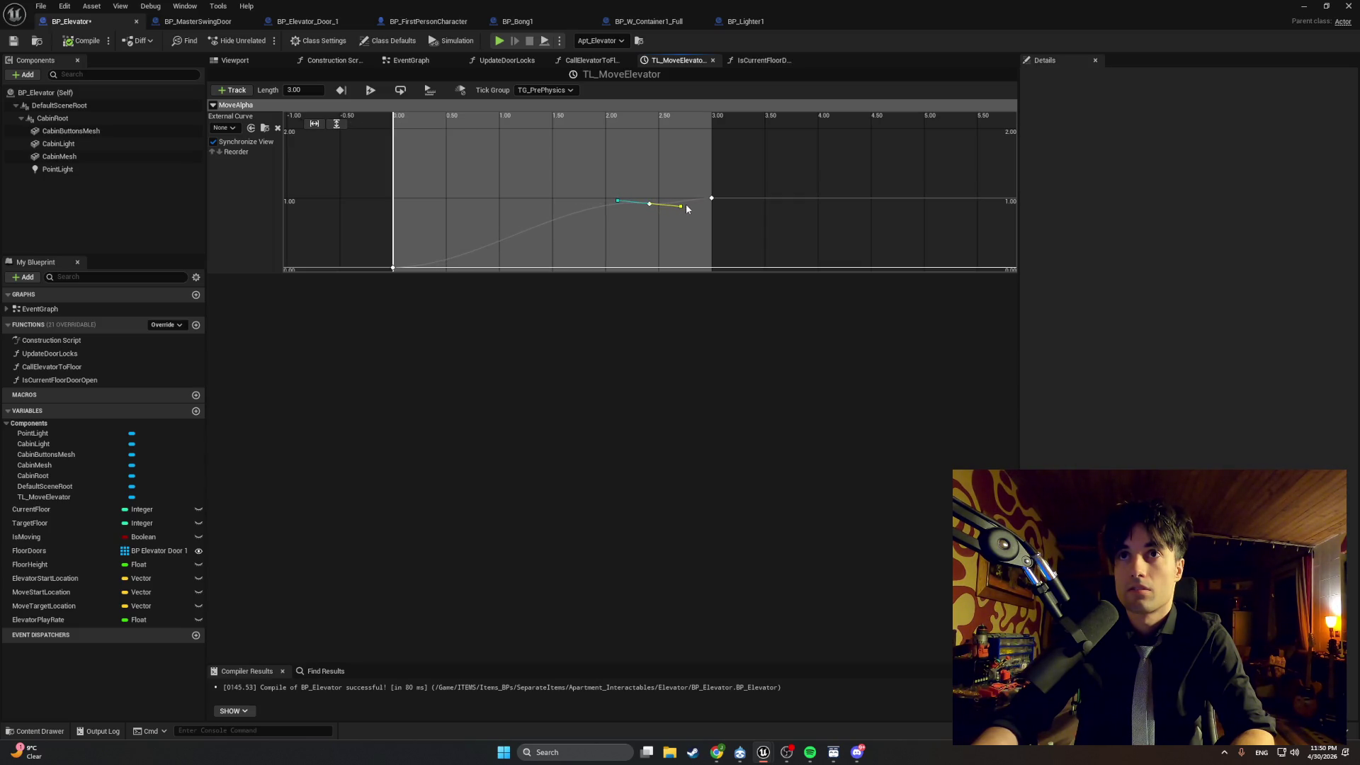
Recompile BP_Elevator and start a playtest from the level editor.
{"action": "left_click", "coordinate": [81, 40]}
{"action": "left_click", "coordinate": [1304, 6]}
{"action": "left_click", "coordinate": [264, 40]}
{"action": "mouse_move", "coordinate": [680, 397]}
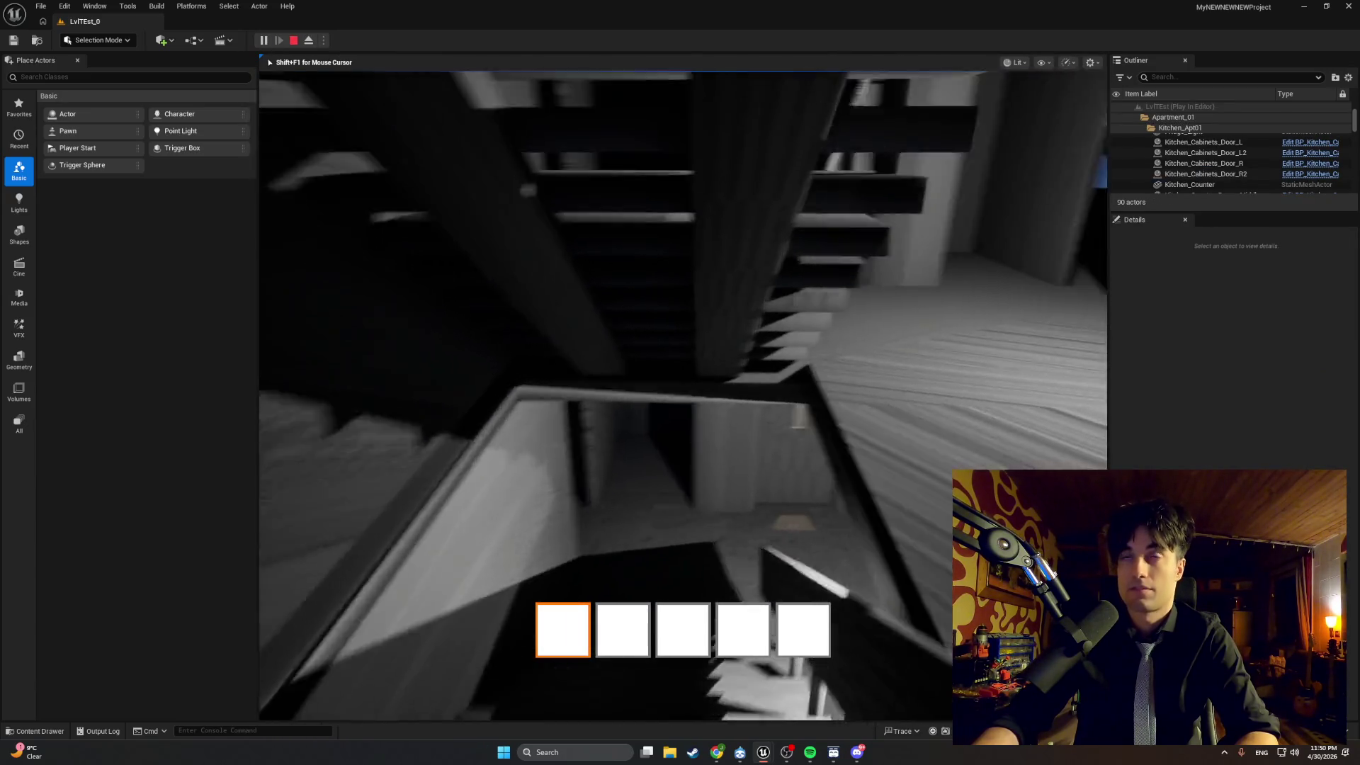
Walk into the elevator cabin, stop the playtest, and return to BP_Elevator's TL_MoveElevator curve.
{"action": "key", "text": "w"}
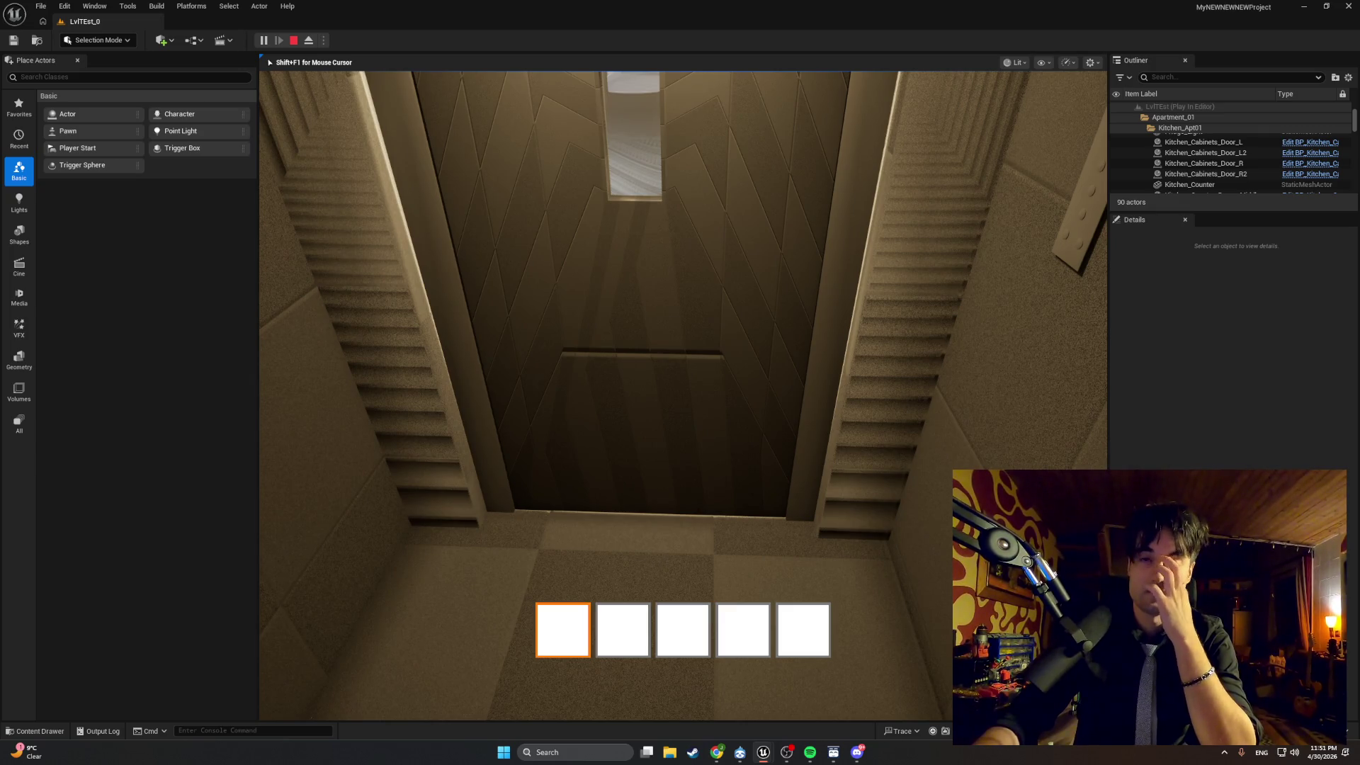
{"action": "key", "text": "Escape"}
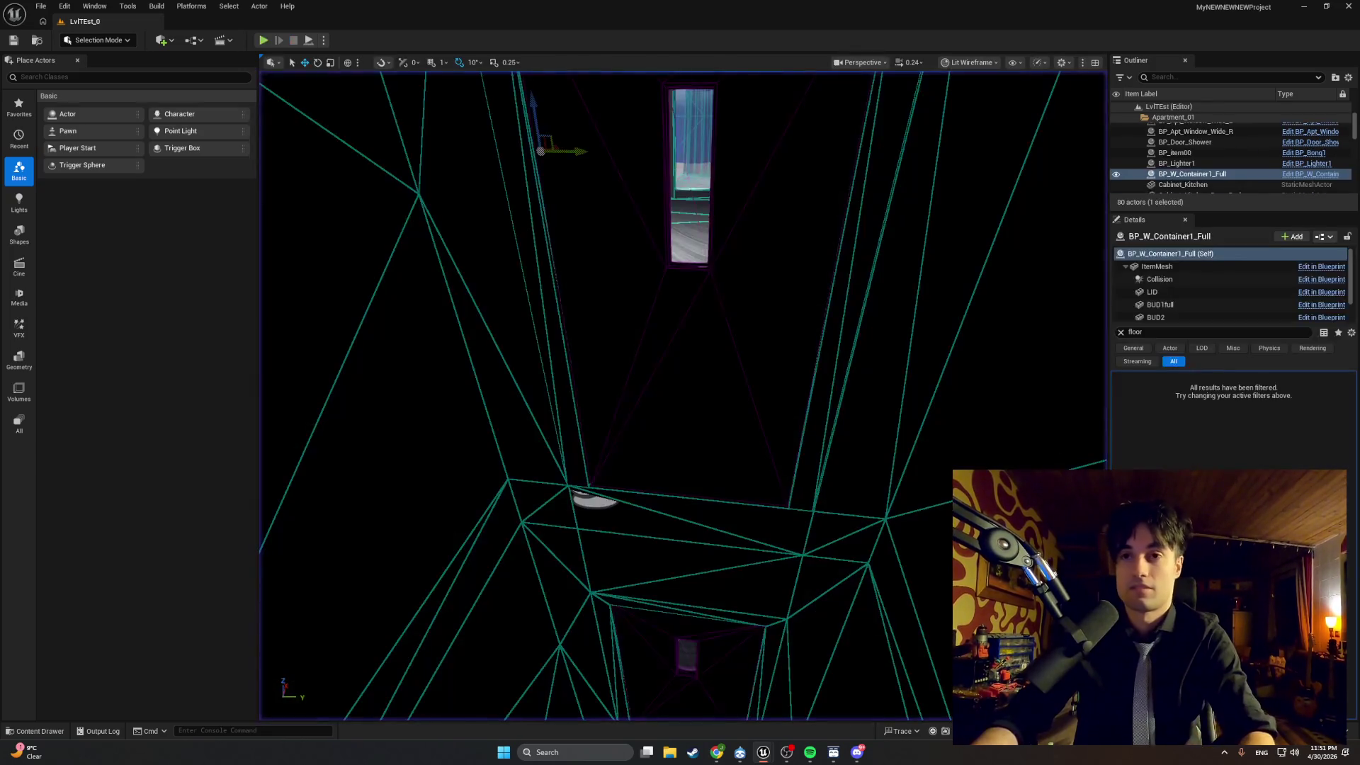
{"action": "mouse_move", "coordinate": [763, 757]}
{"action": "left_click", "coordinate": [830, 659]}
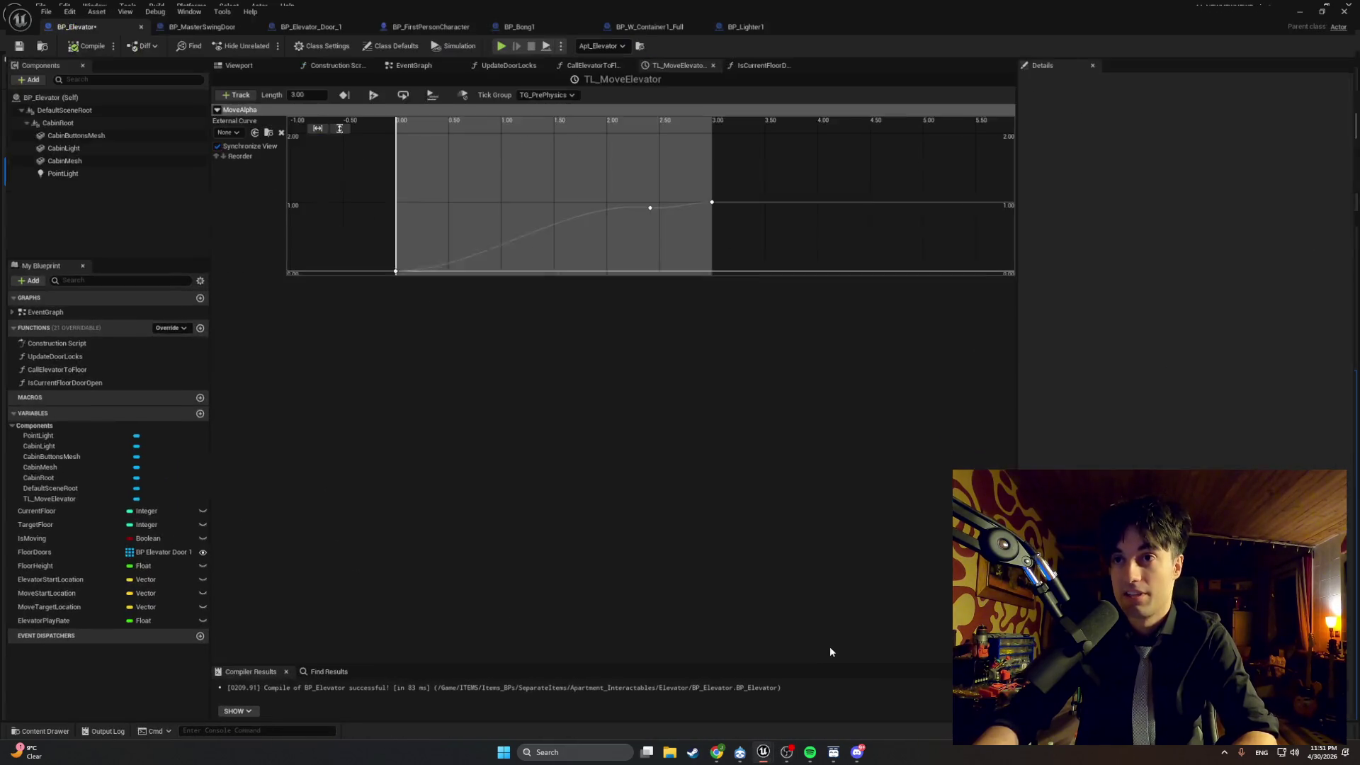
Level the right tangent of the 2.41 s key and pan the curve to show the 3.00 end key.
{"action": "scroll", "coordinate": [683, 205], "scroll_direction": "up", "scroll_amount": 2}
{"action": "left_click", "coordinate": [649, 215]}
{"action": "left_click_drag", "start_coordinate": [681, 221], "coordinate": [679, 217]}
{"action": "scroll", "coordinate": [678, 212], "scroll_direction": "down", "scroll_amount": 2}
{"action": "left_click_drag", "start_coordinate": [817, 182], "coordinate": [491, 248]}
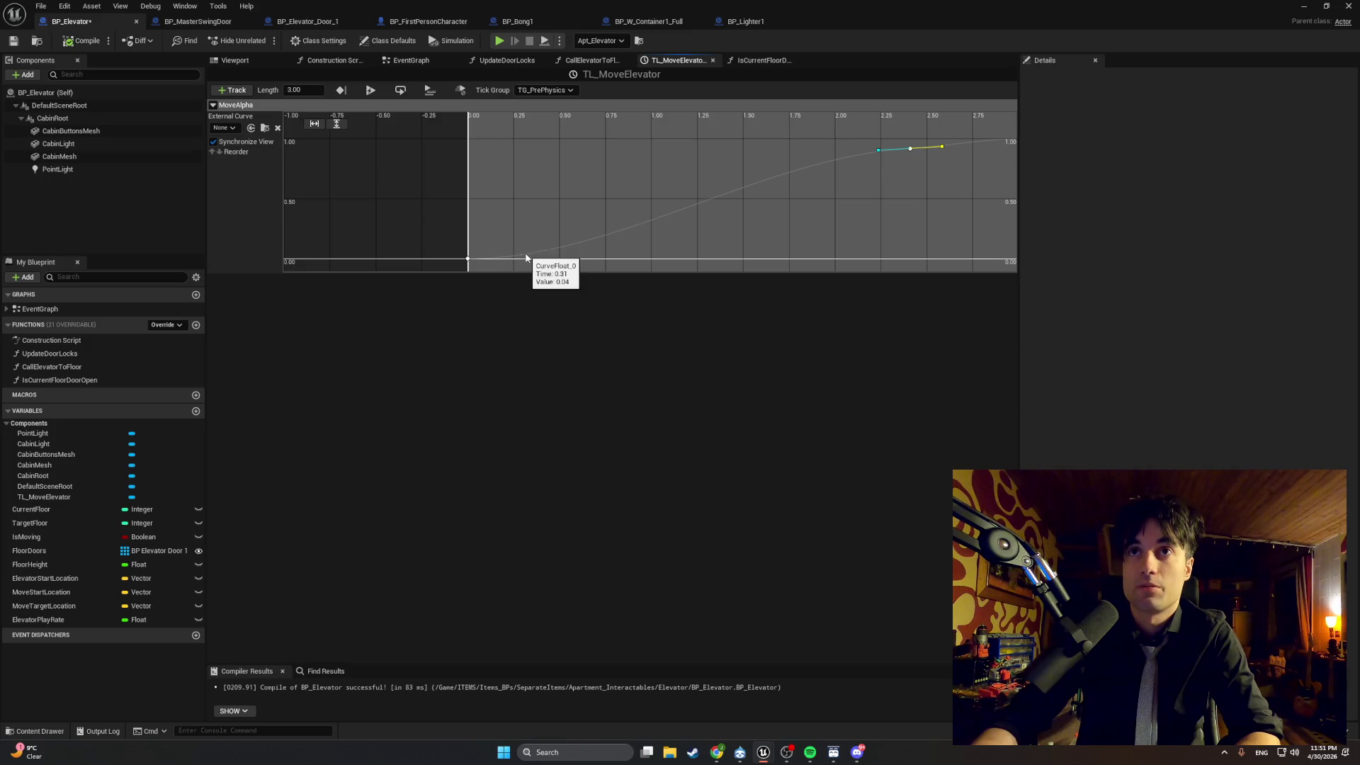
{"action": "left_click_drag", "start_coordinate": [759, 241], "coordinate": [690, 235]}
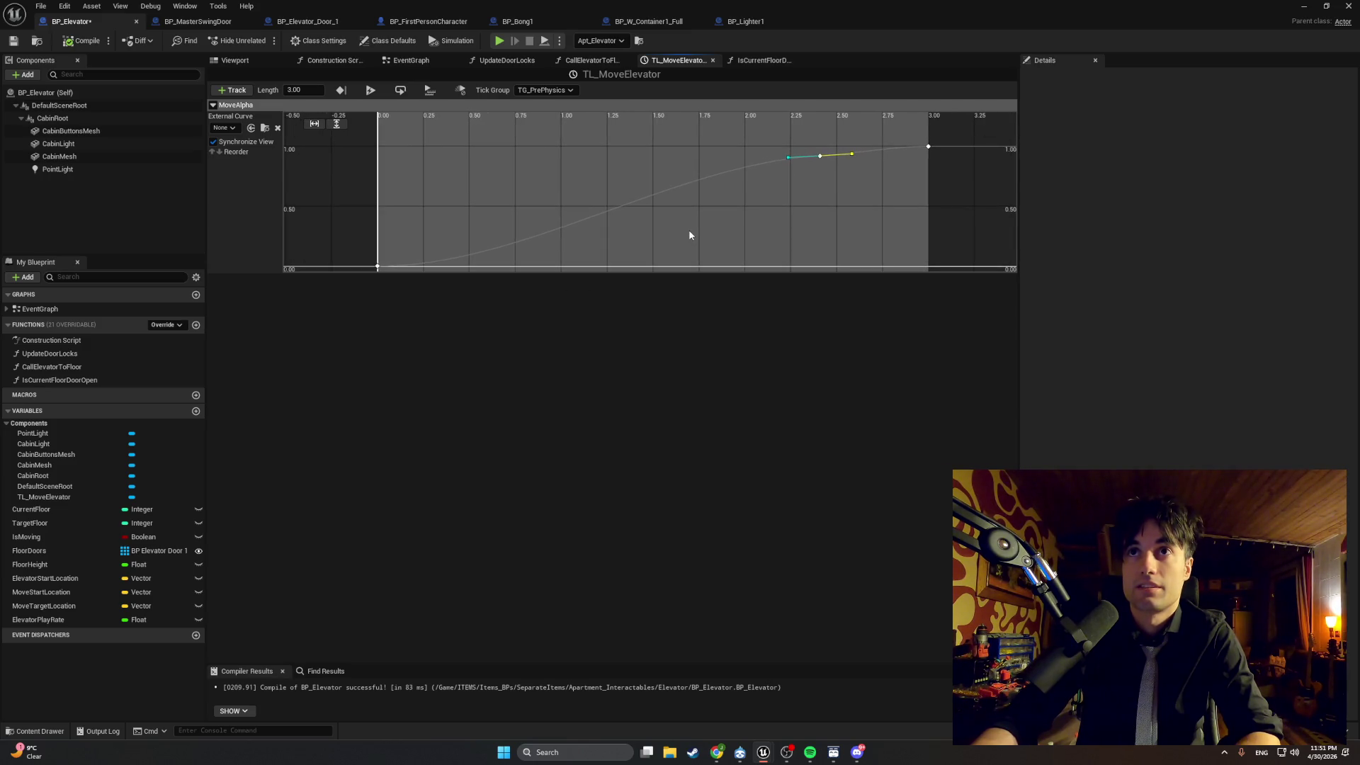
{"action": "left_click_drag", "start_coordinate": [739, 198], "coordinate": [599, 209]}
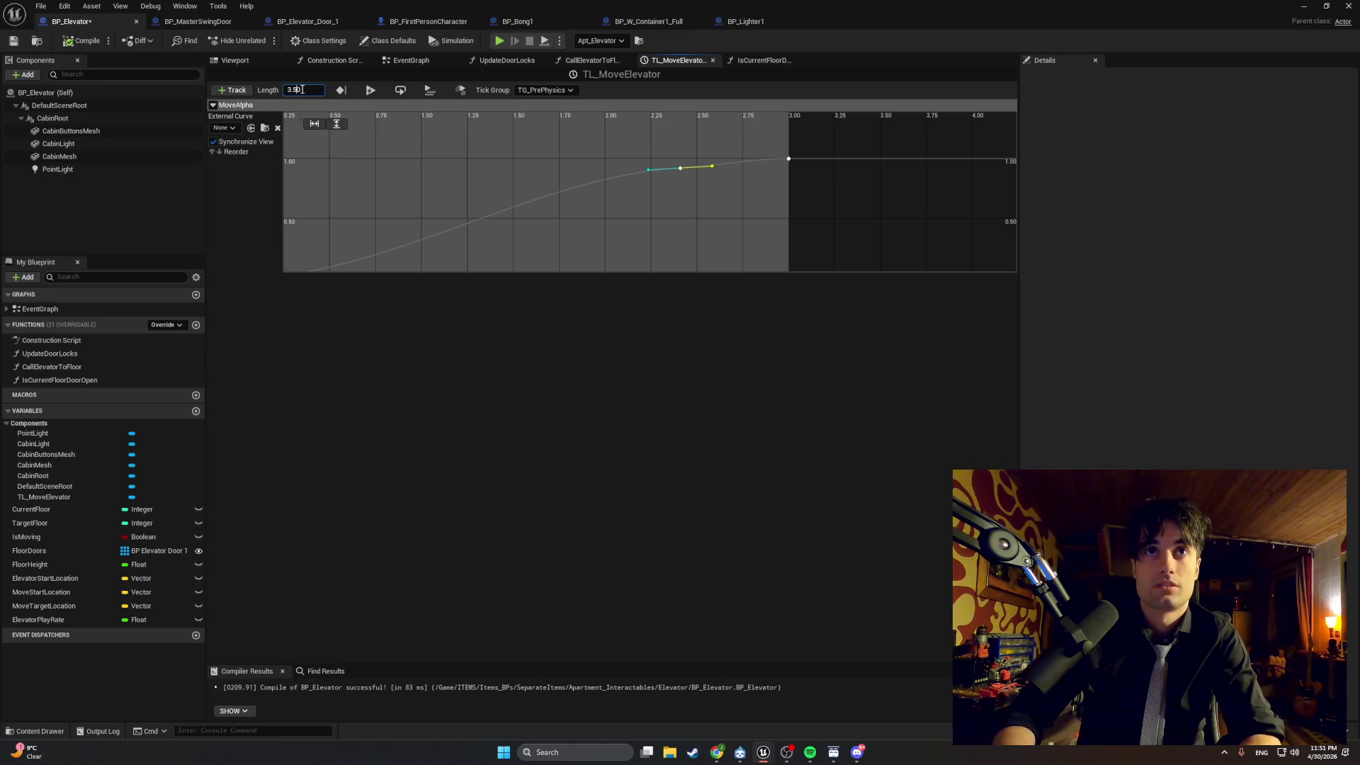
{"action": "type", "text": "4"}
Set the timeline length to 4 seconds and put the last key at time 4.0, value 1.0.
{"action": "left_click", "coordinate": [449, 190]}
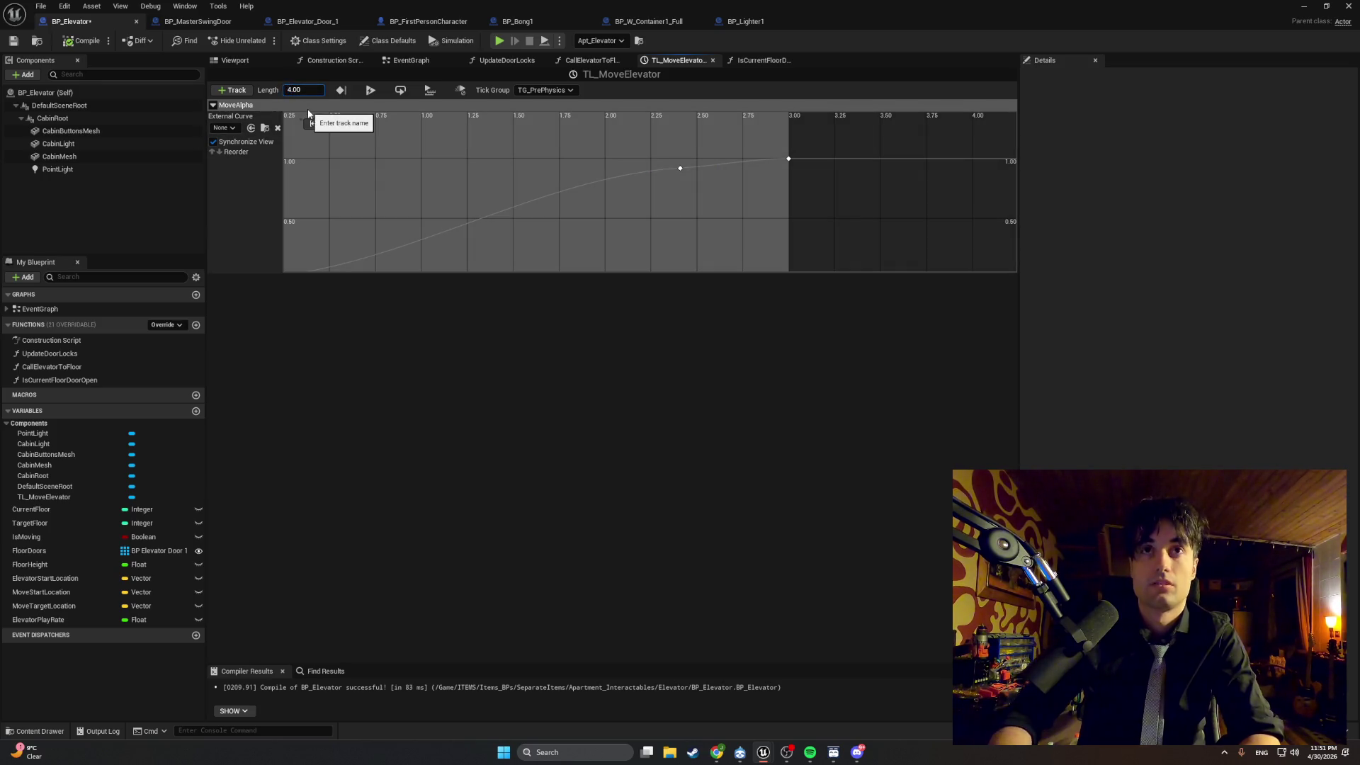
{"action": "key", "text": "Return"}
{"action": "left_click_drag", "start_coordinate": [790, 160], "coordinate": [926, 160]}
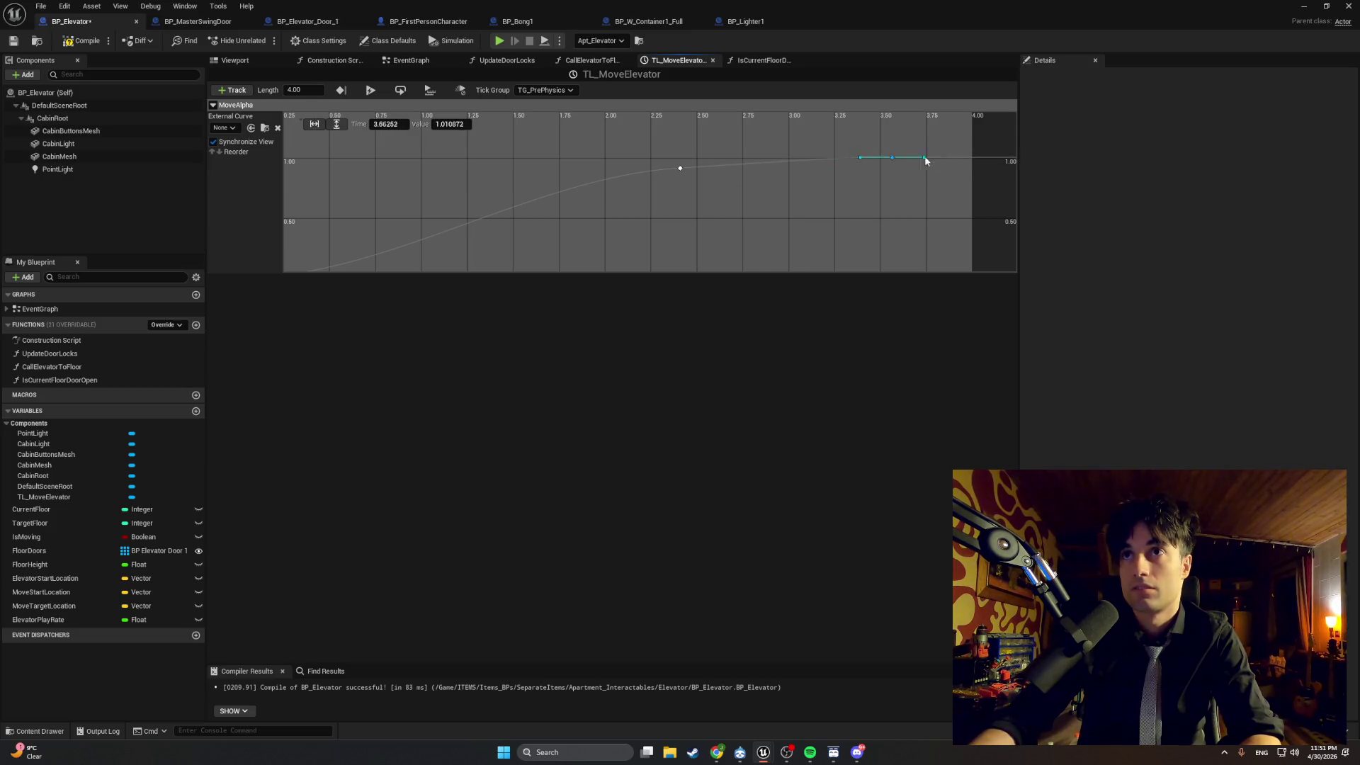
{"action": "left_click", "coordinate": [434, 129]}
{"action": "left_click", "coordinate": [978, 157]}
{"action": "type", "text": "1"}
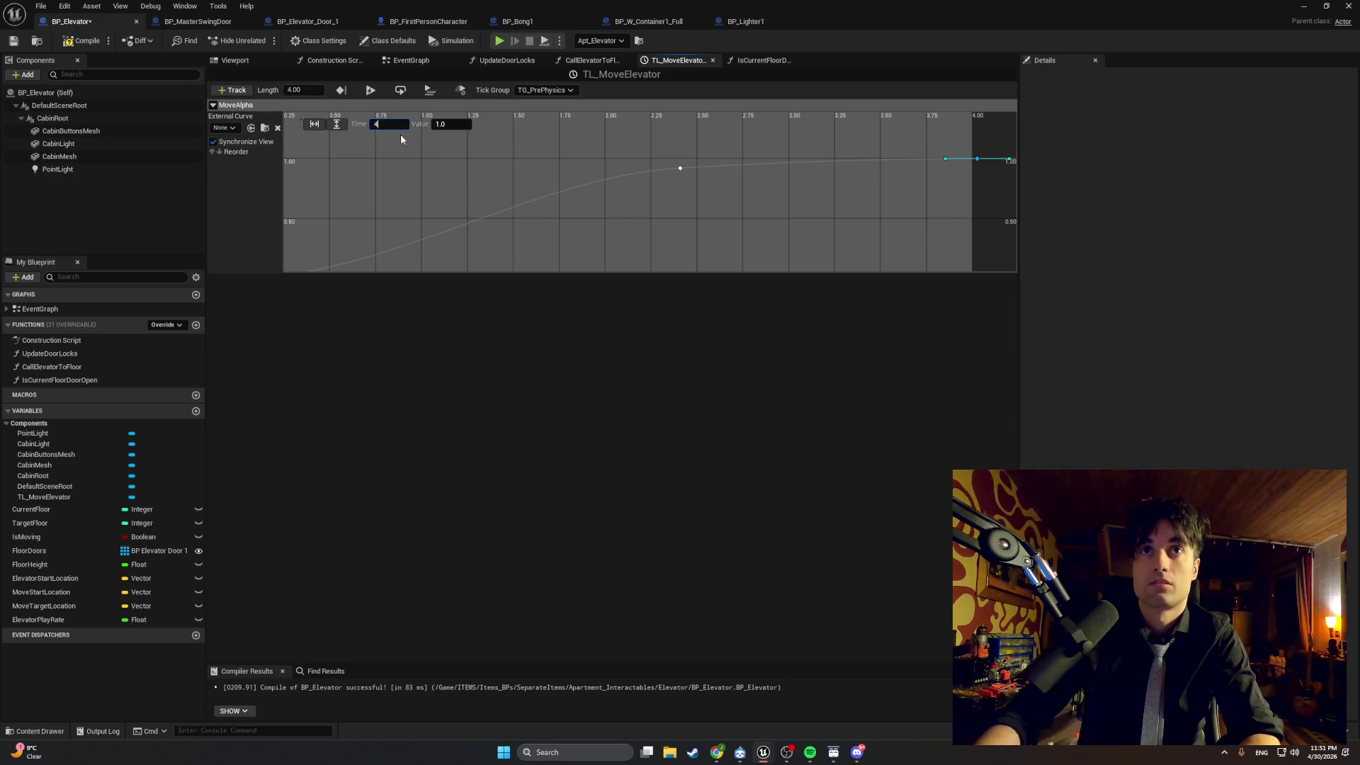
{"action": "left_click", "coordinate": [552, 167]}
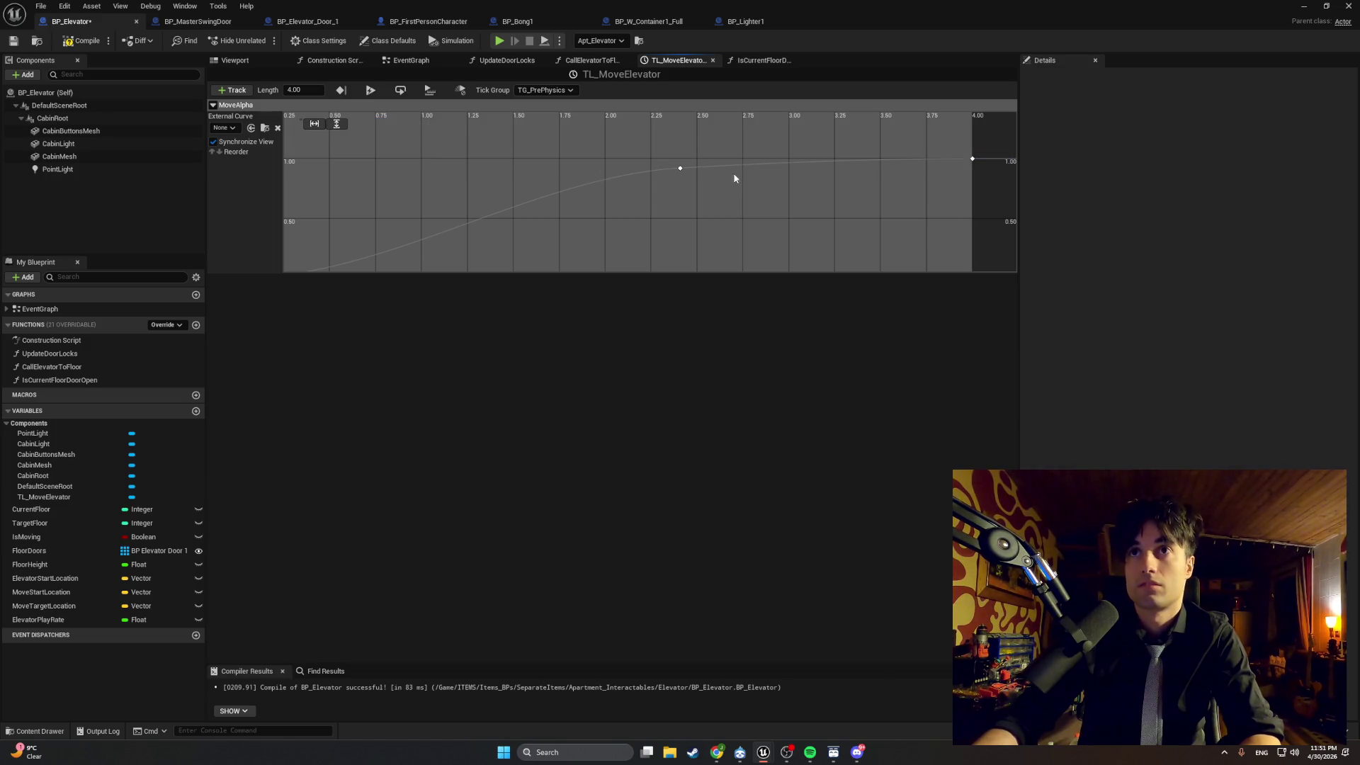
Shift the middle and upper curve keys to reshape the easing, recompile, and start a playtest.
{"action": "left_click_drag", "start_coordinate": [590, 167], "coordinate": [642, 166]}
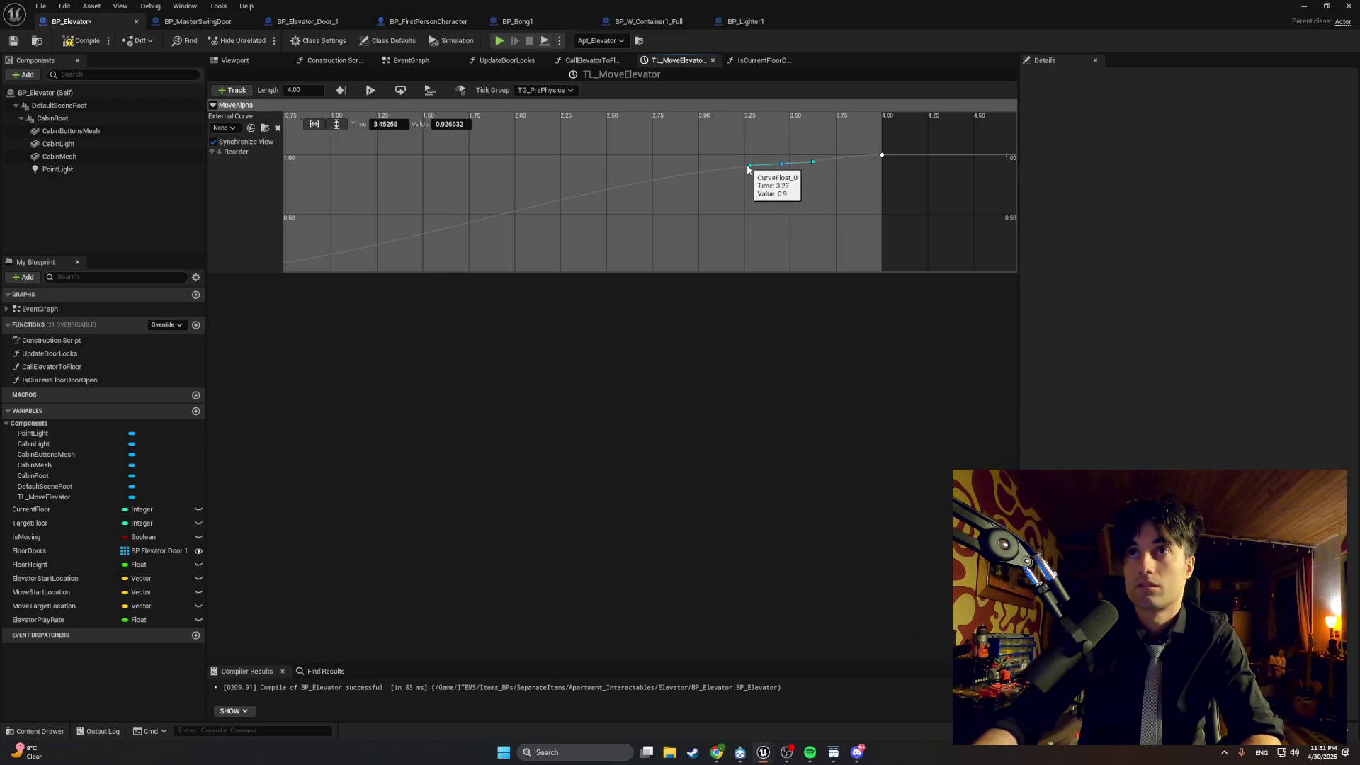
{"action": "left_click", "coordinate": [759, 175]}
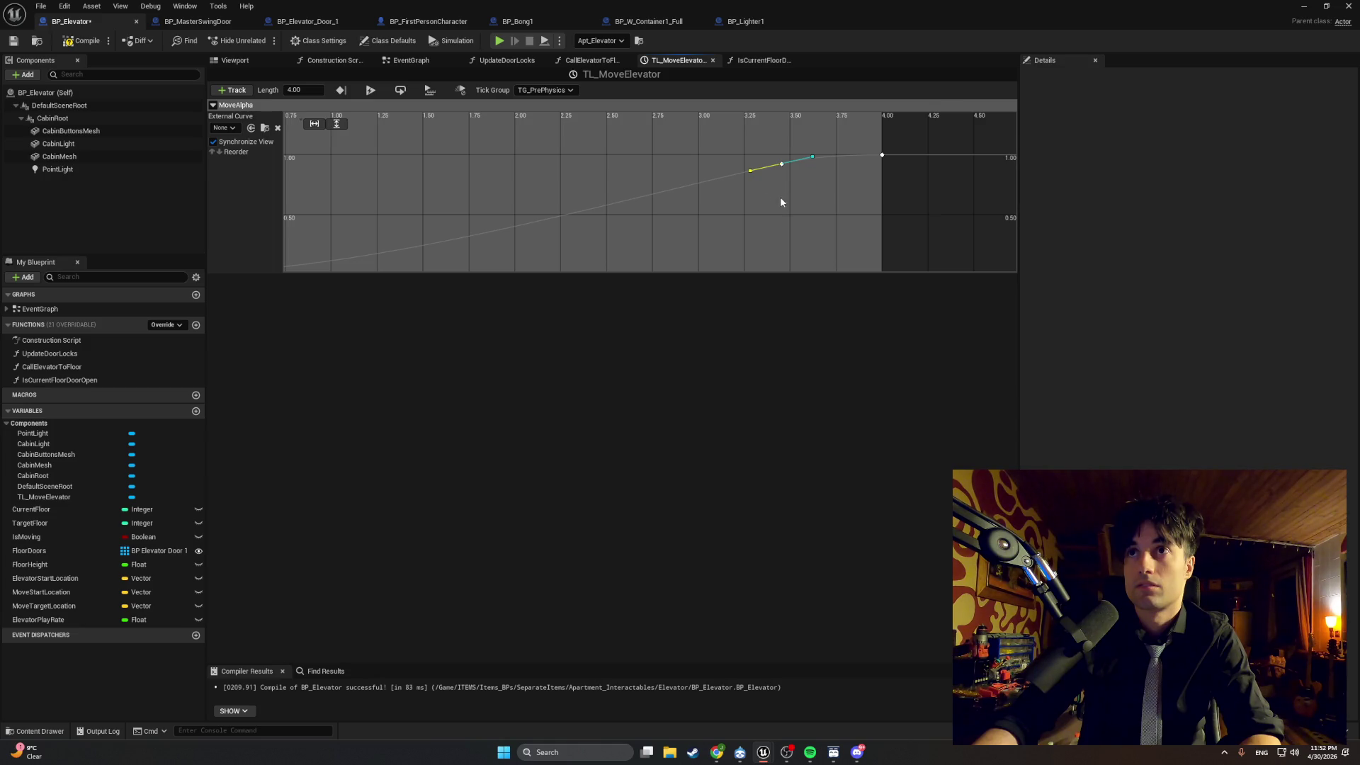
{"action": "scroll", "coordinate": [781, 202], "scroll_direction": "down", "scroll_amount": 4}
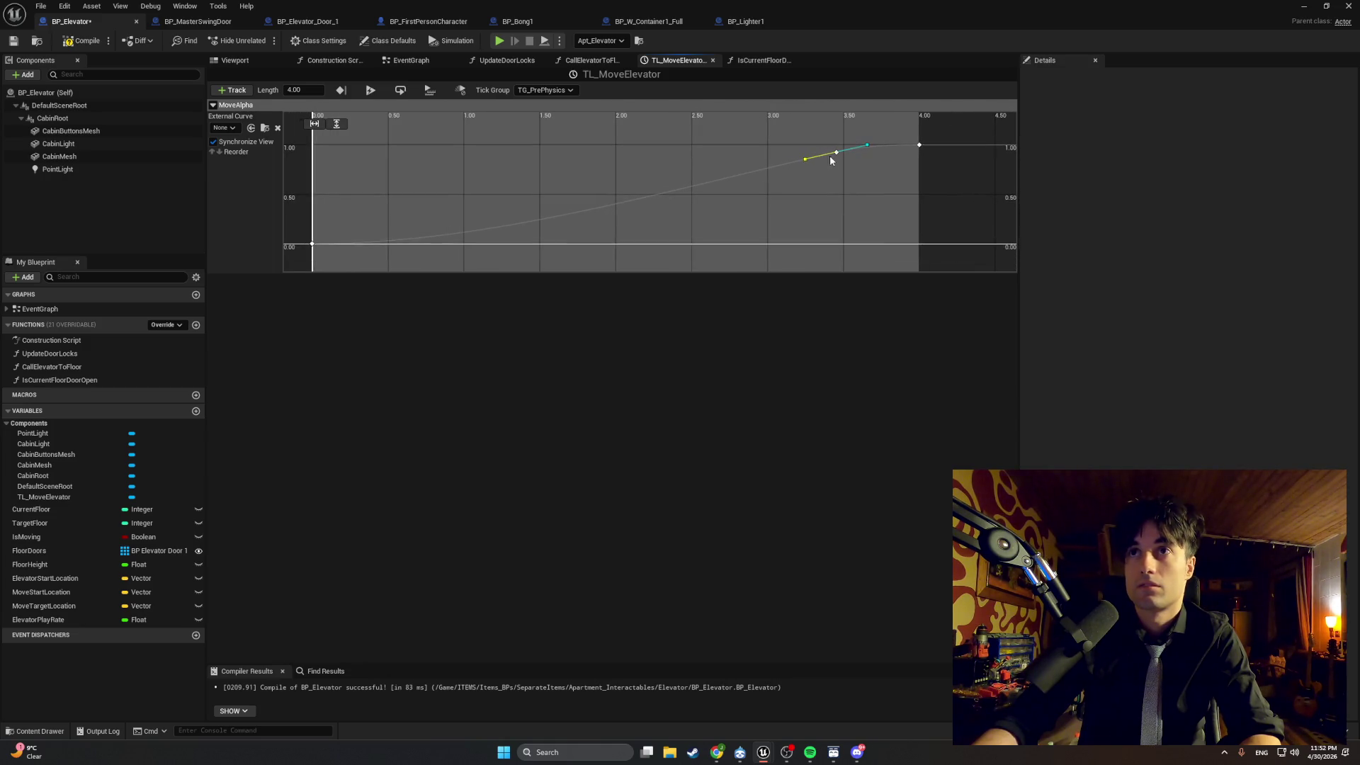
{"action": "left_click_drag", "start_coordinate": [833, 155], "coordinate": [819, 157]}
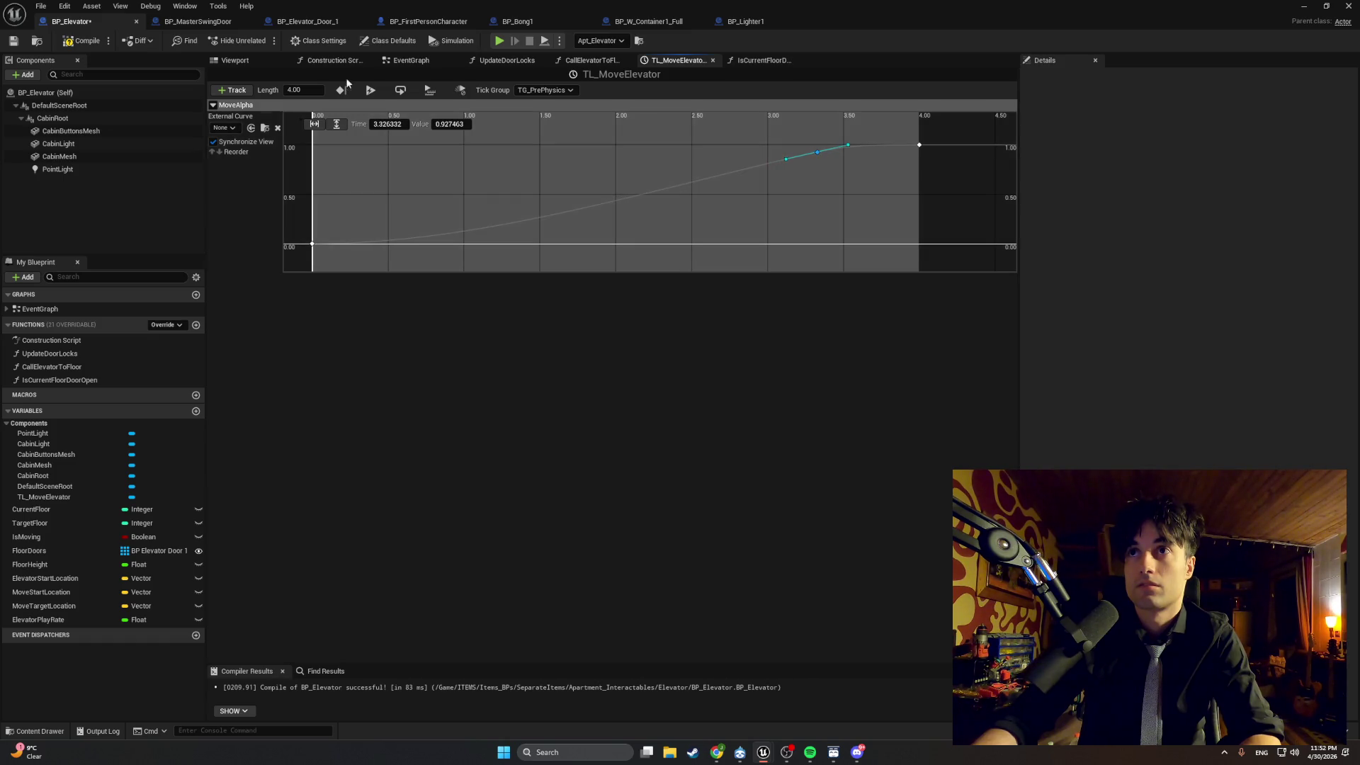
{"action": "left_click", "coordinate": [81, 40]}
{"action": "key", "text": "alt+p"}
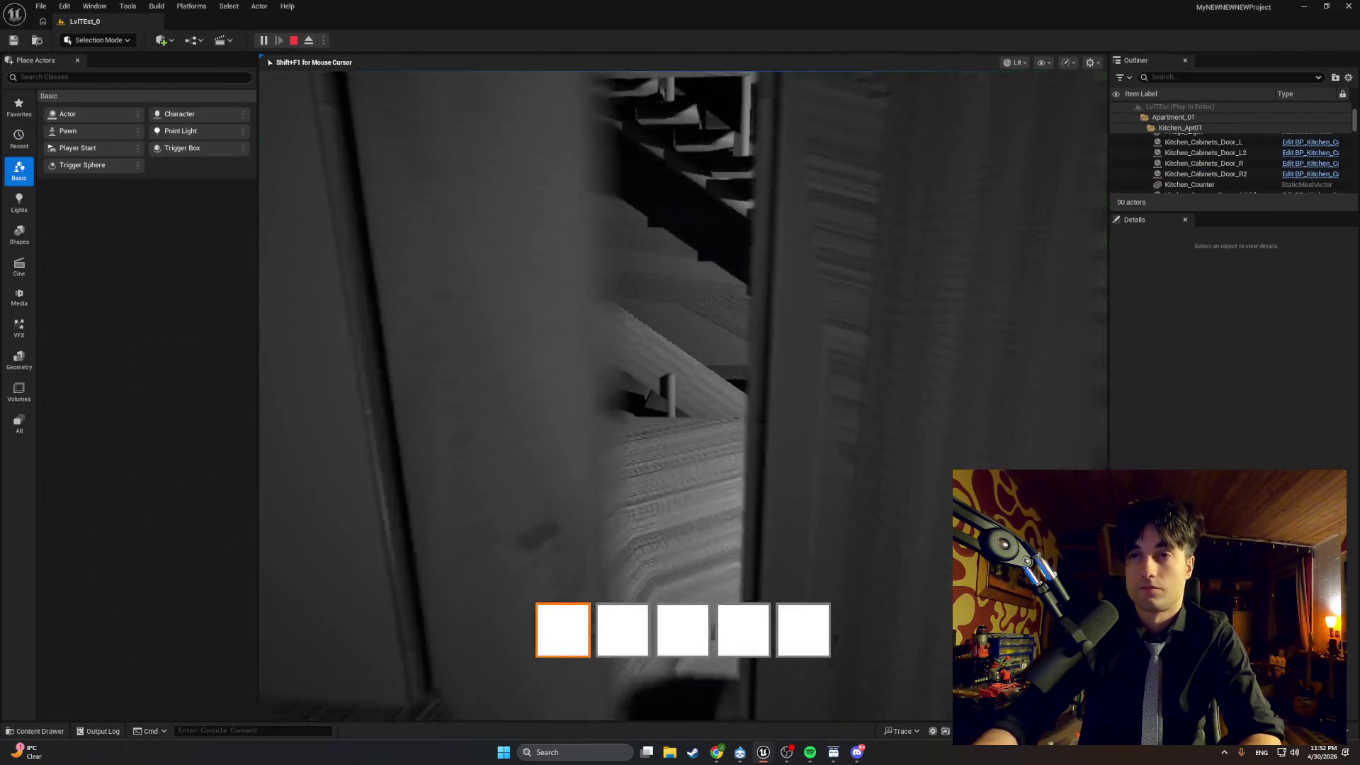
End the playtest and return to BP_Elevator's EventGraph.
{"action": "key", "text": "Escape"}
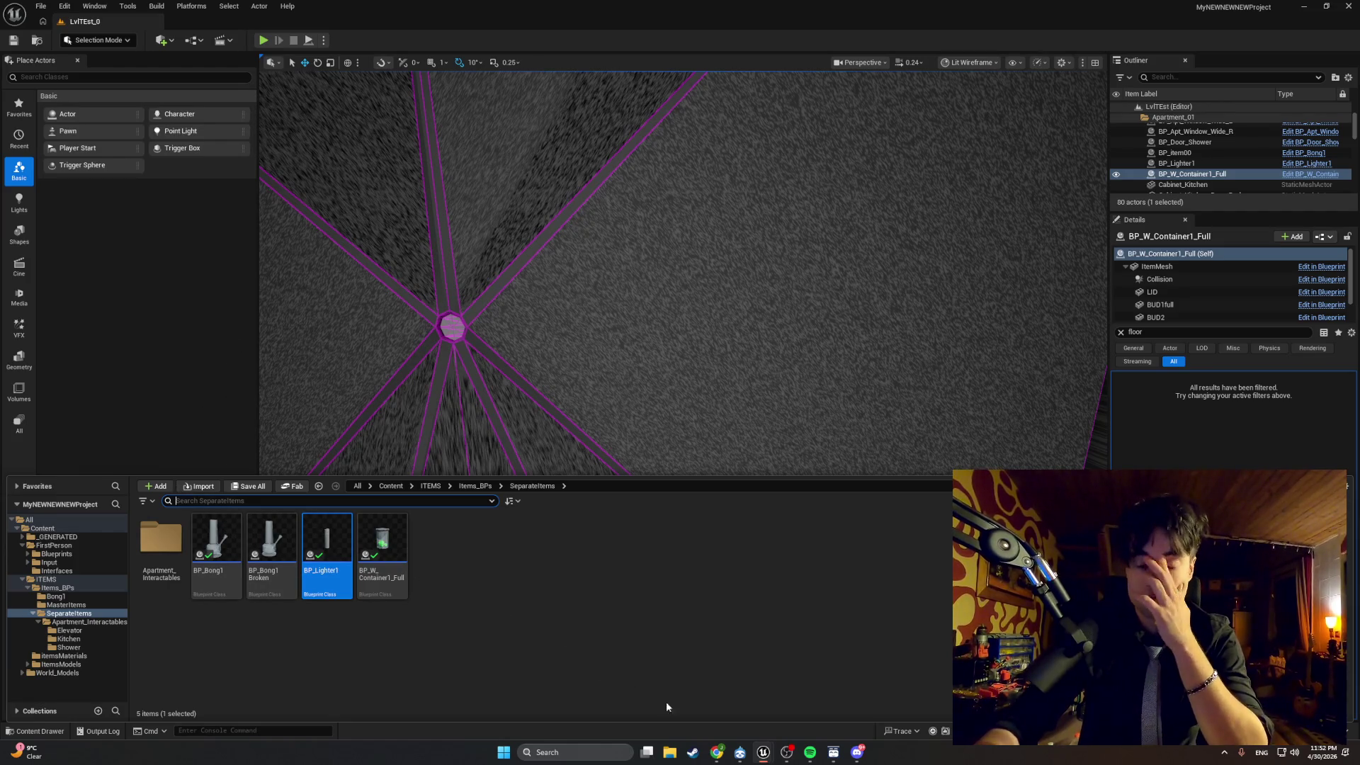
{"action": "mouse_move", "coordinate": [763, 755]}
{"action": "left_click", "coordinate": [813, 713]}
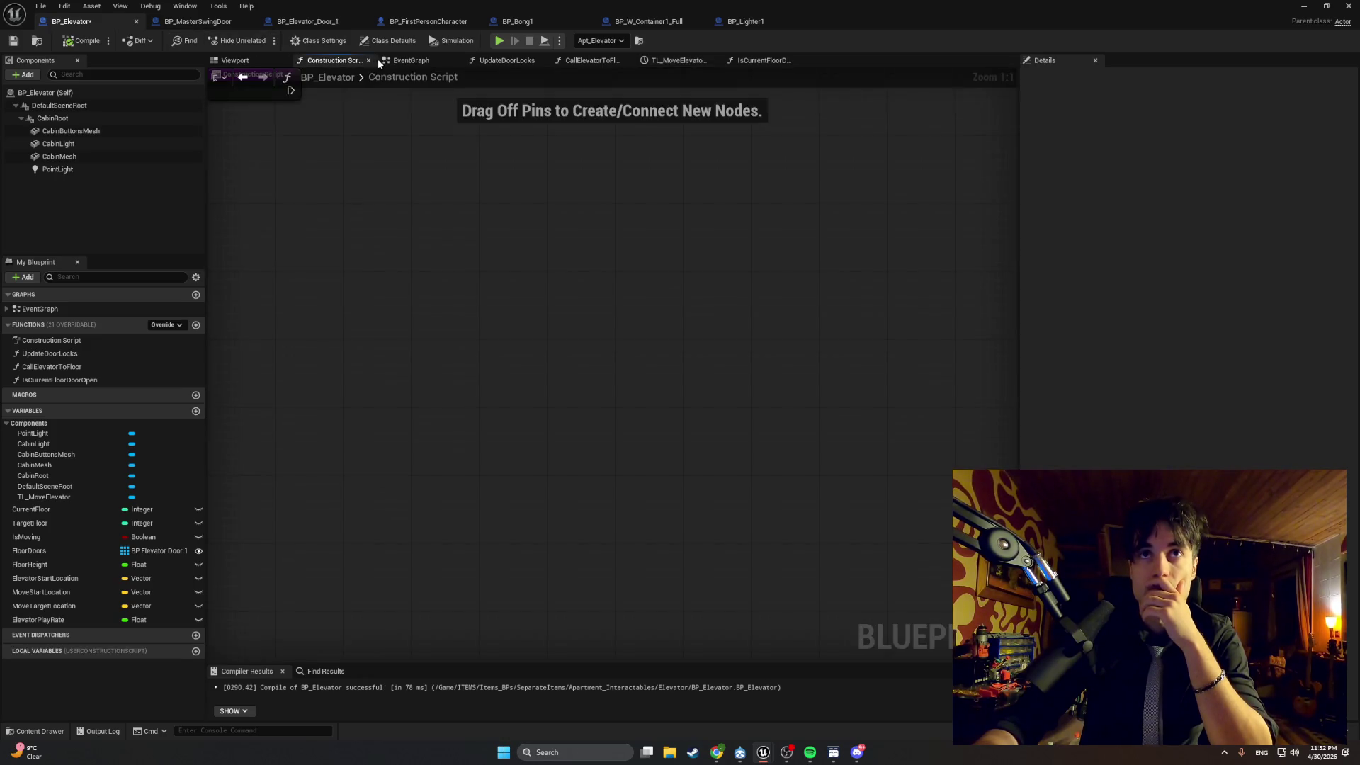
{"action": "left_click", "coordinate": [415, 61]}
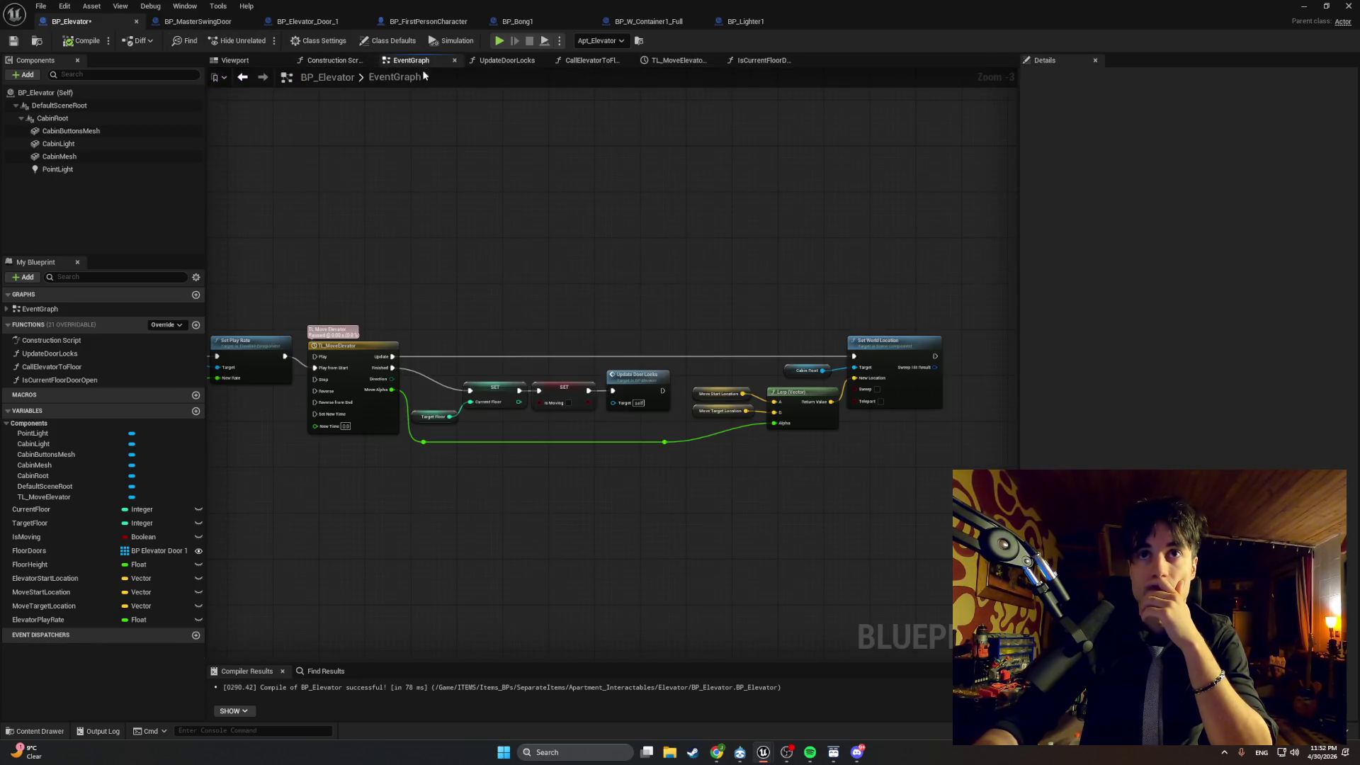
Make the CallElevatorToFloor play-rate add use 4.0, recompile, and playtest the elevator ride.
{"action": "scroll", "coordinate": [716, 364], "scroll_direction": "up", "scroll_amount": 1}
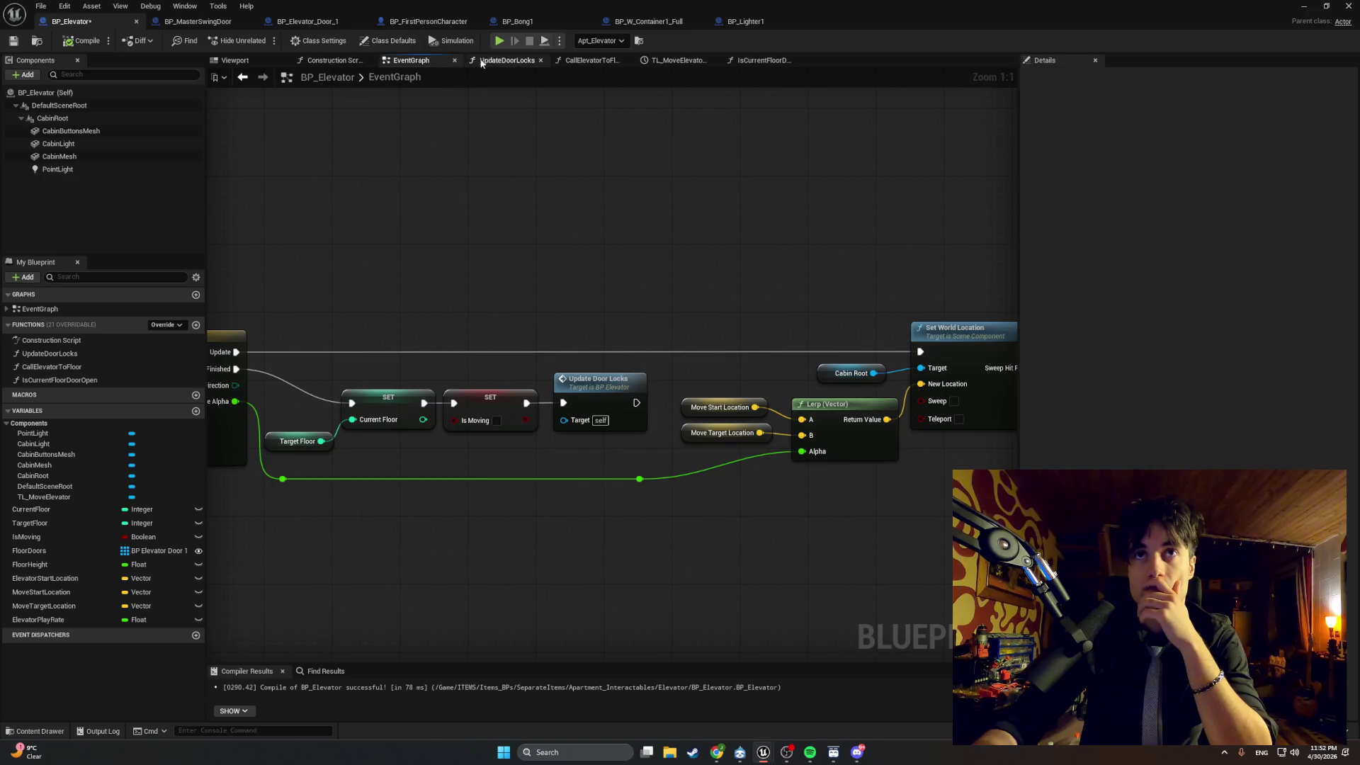
{"action": "left_click", "coordinate": [507, 60]}
{"action": "left_click", "coordinate": [592, 61]}
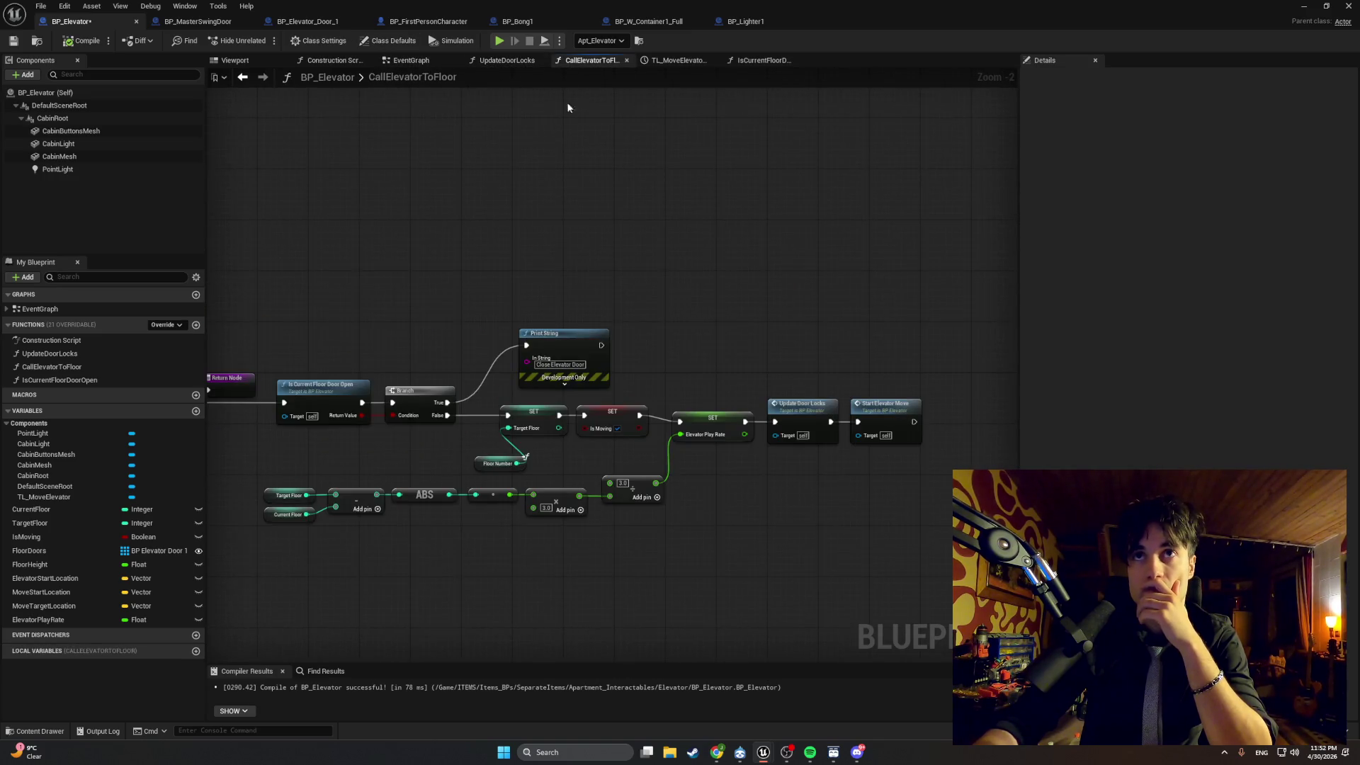
{"action": "scroll", "coordinate": [554, 495], "scroll_direction": "up", "scroll_amount": 2}
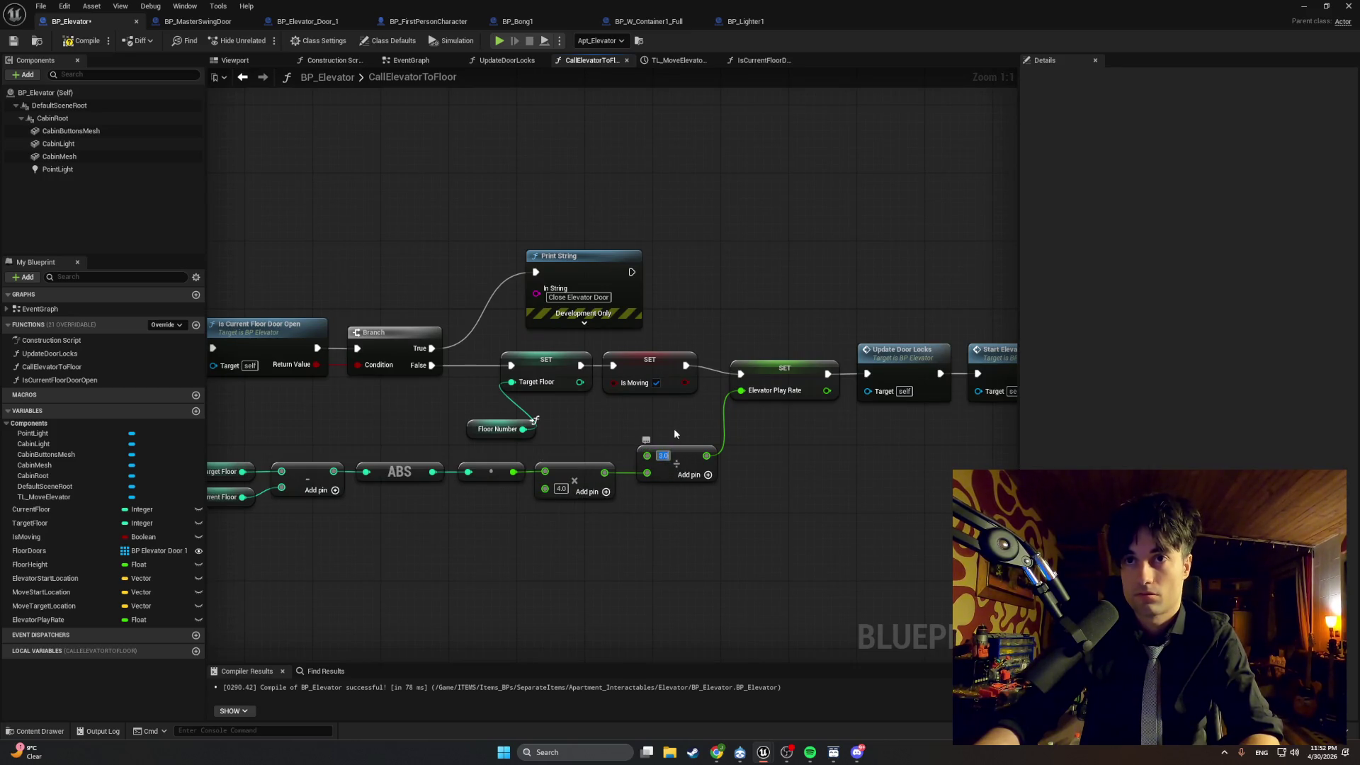
{"action": "left_click", "coordinate": [83, 40]}
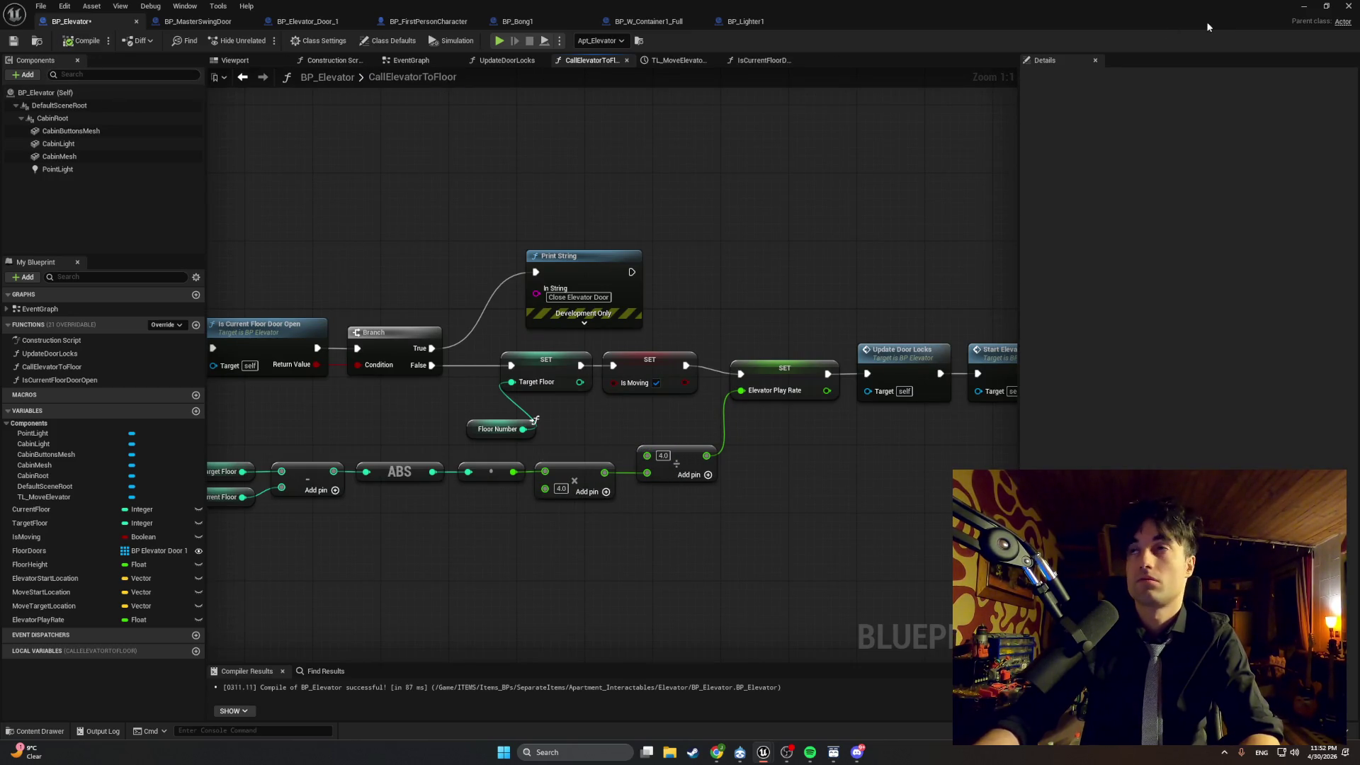
{"action": "left_click", "coordinate": [1302, 8]}
{"action": "key", "text": "alt+p"}
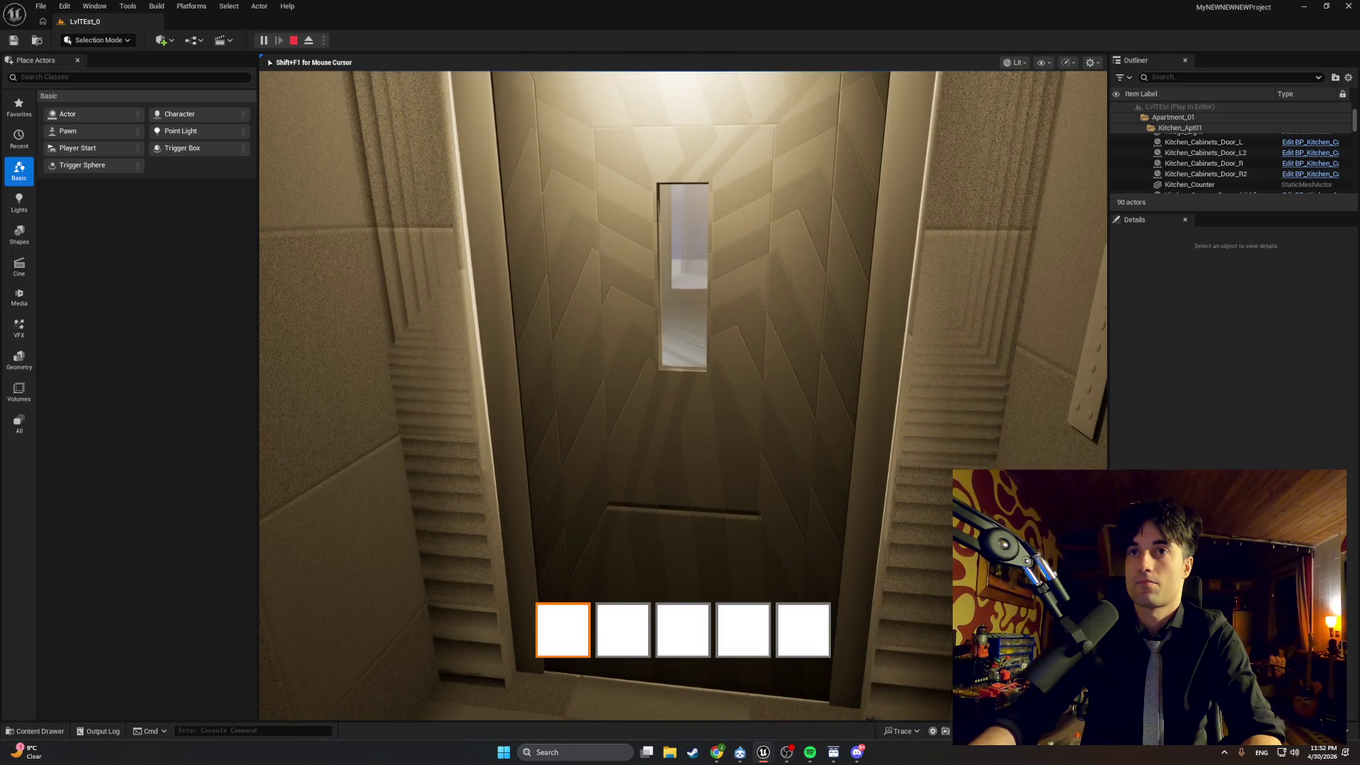
{"action": "key", "text": "Escape"}
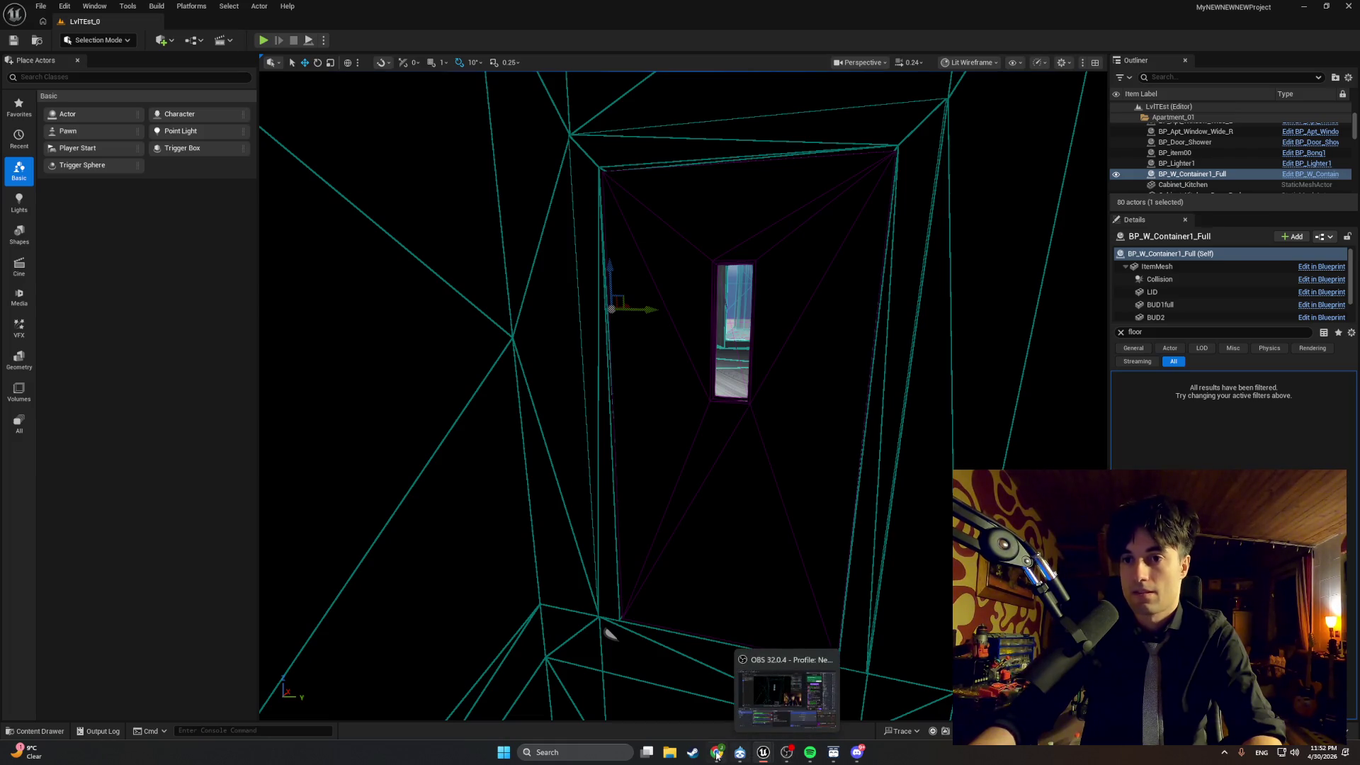
Restore and hide the BP_Elevator window, then start another playtest.
{"action": "mouse_move", "coordinate": [763, 753]}
{"action": "left_click", "coordinate": [799, 721]}
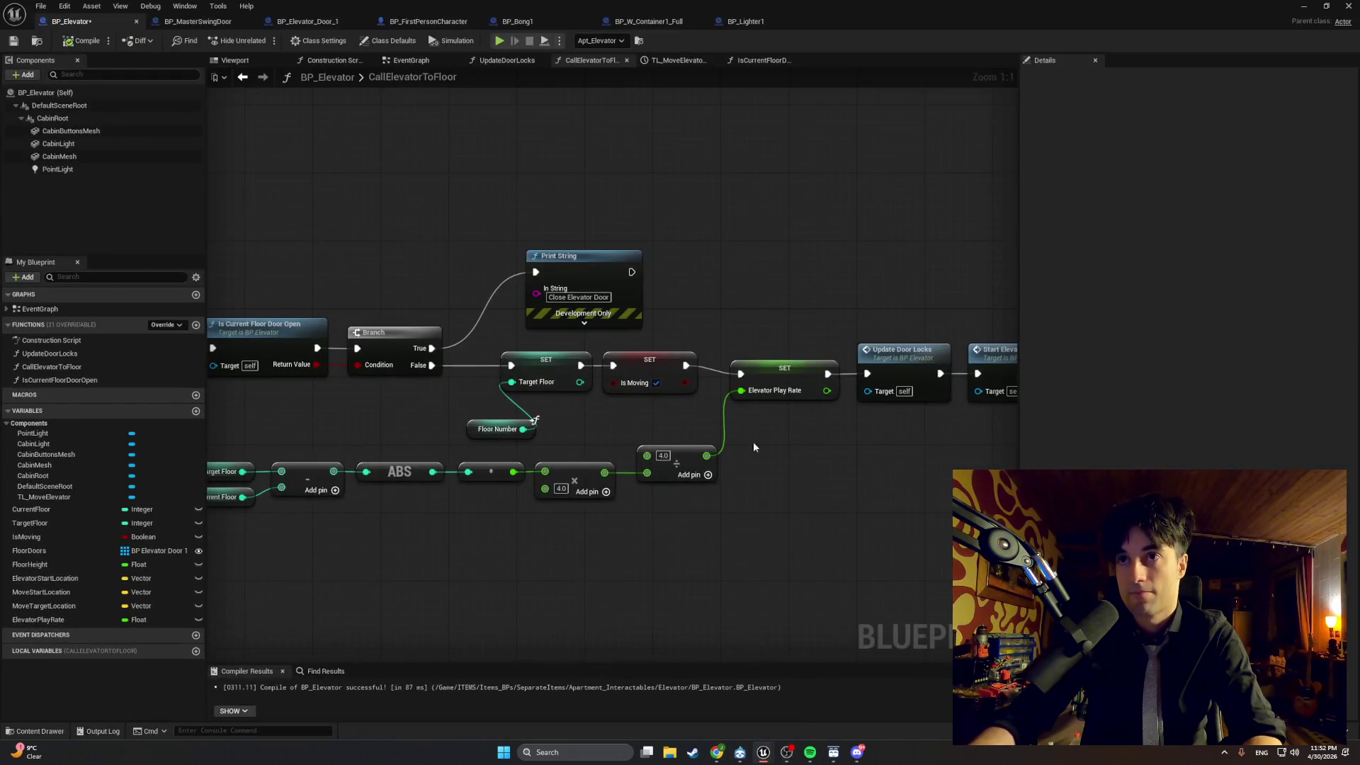
{"action": "left_click", "coordinate": [1304, 6]}
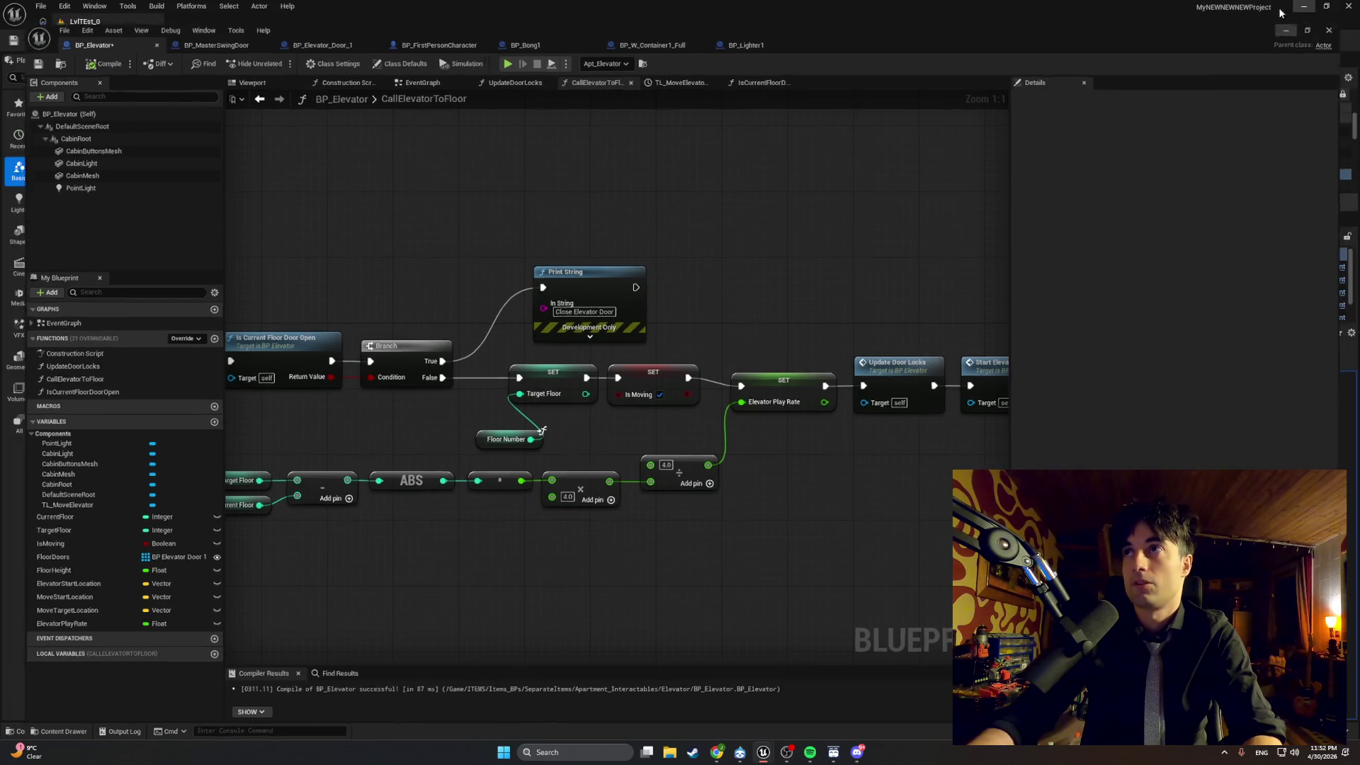
{"action": "left_click", "coordinate": [263, 40]}
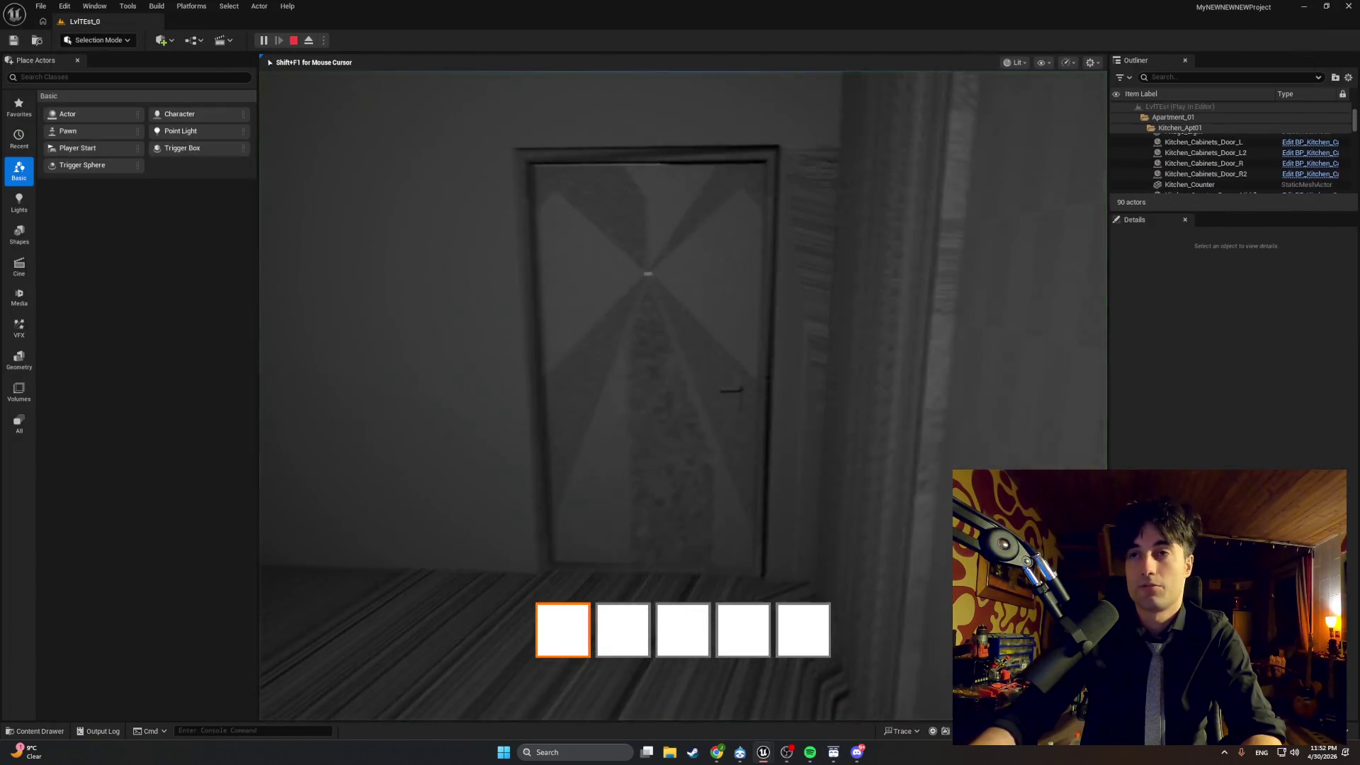
Walk into the elevator, ride it, end the playtest, and switch to Chrome.
{"action": "key", "text": "w"}
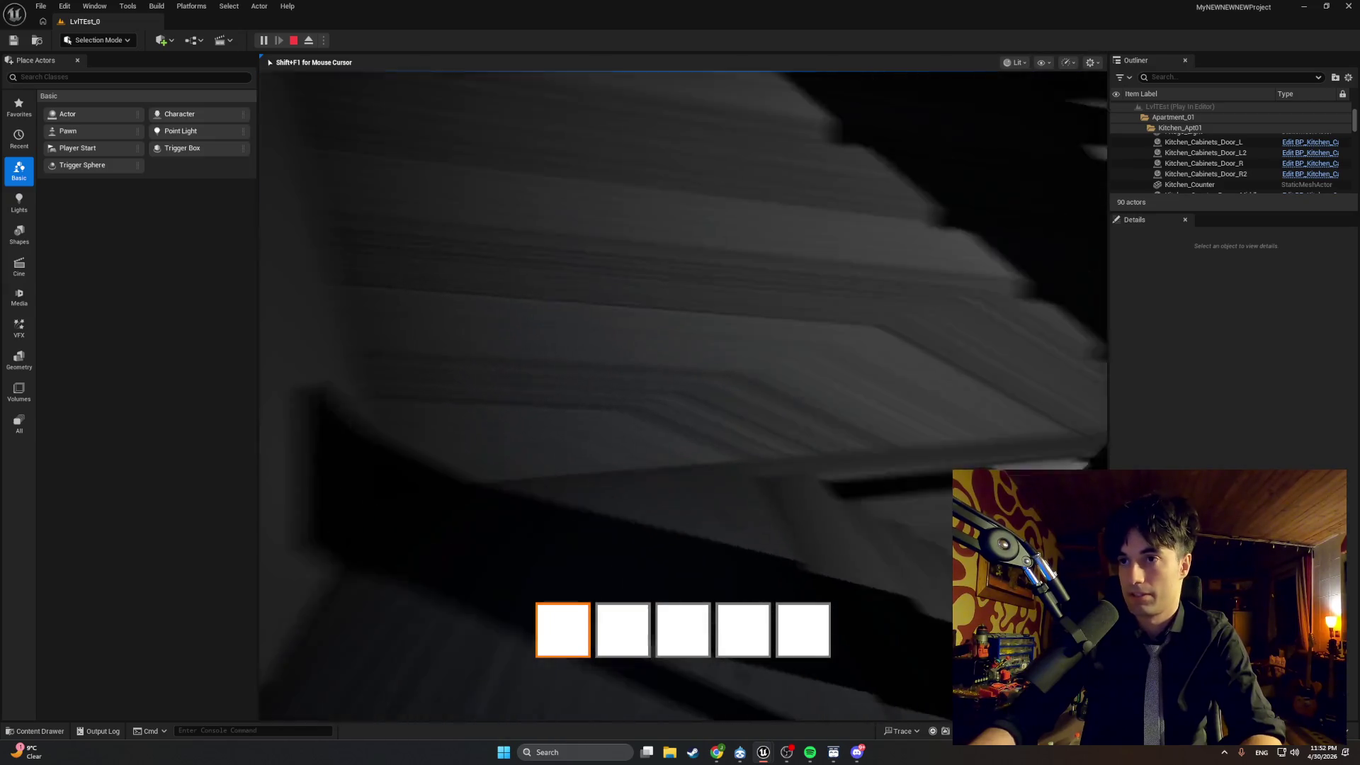
{"action": "key", "text": "w"}
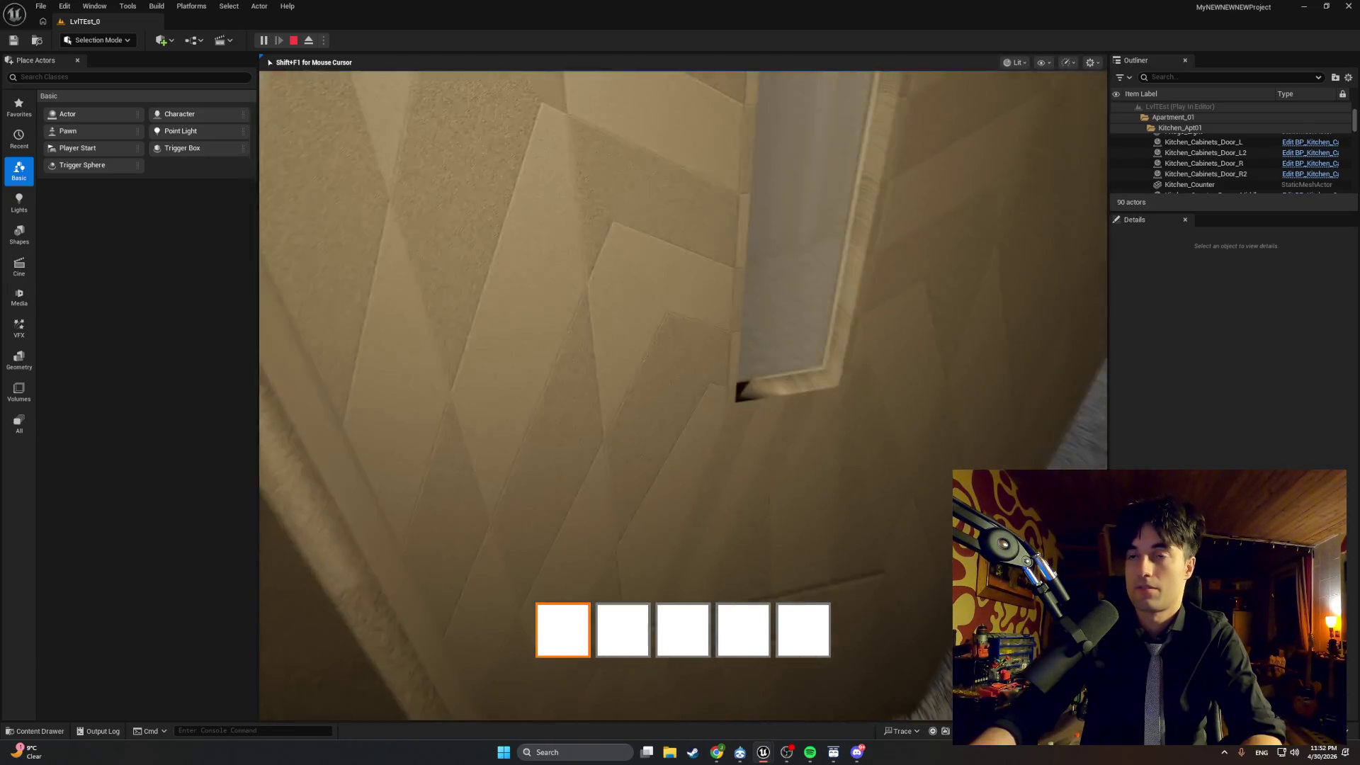
{"action": "mouse_move", "coordinate": [680, 383]}
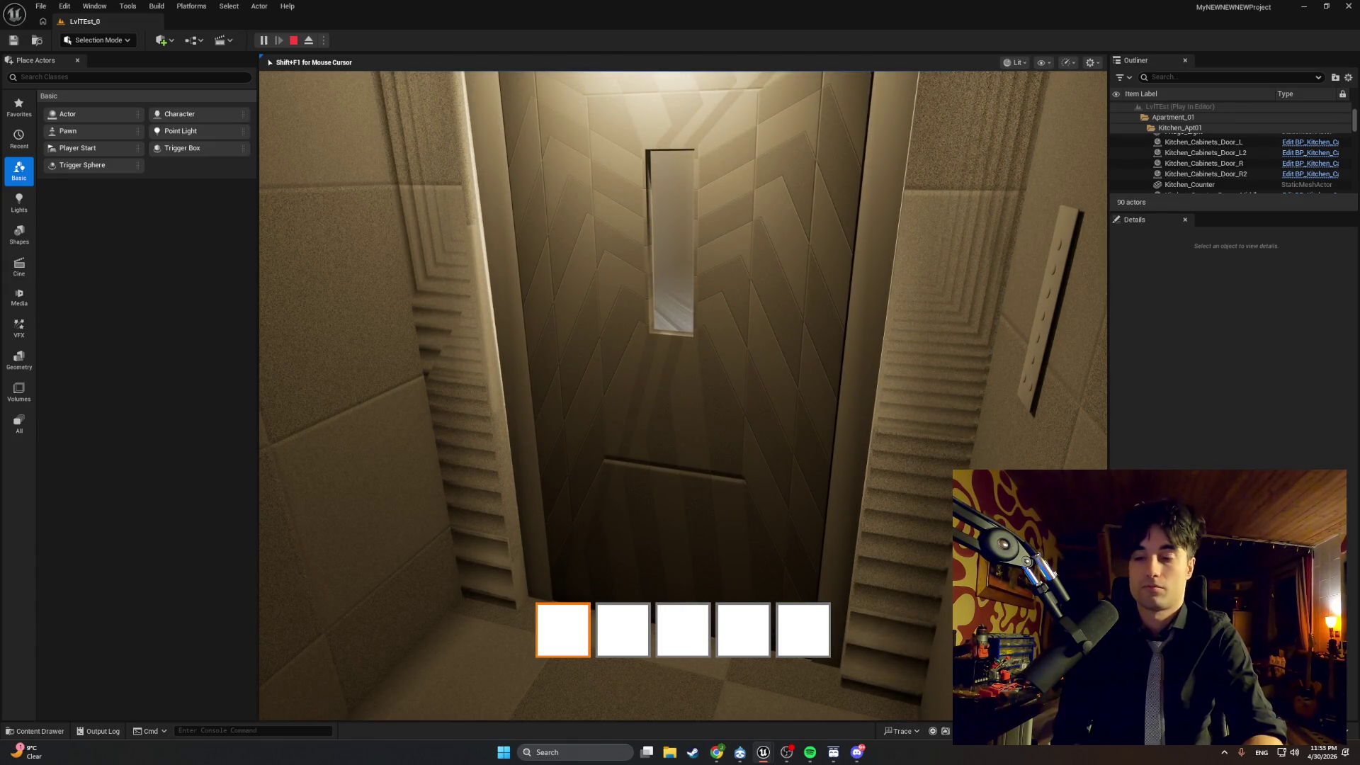
{"action": "key", "text": "Escape"}
{"action": "key", "text": "alt+Tab"}
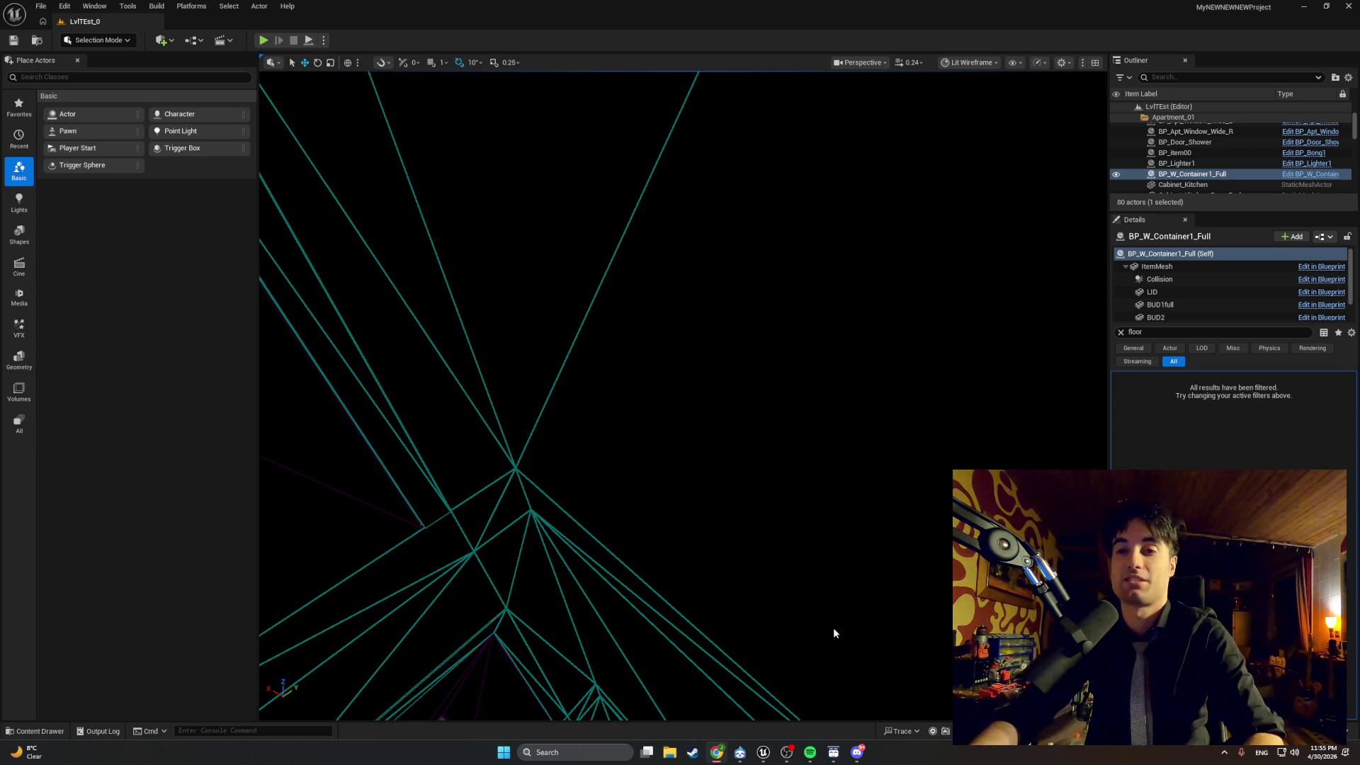
Start a playtest and walk from the bedroom down the stairwell to the elevator cabin door.
{"action": "left_click", "coordinate": [263, 40]}
{"action": "key", "text": "w"}
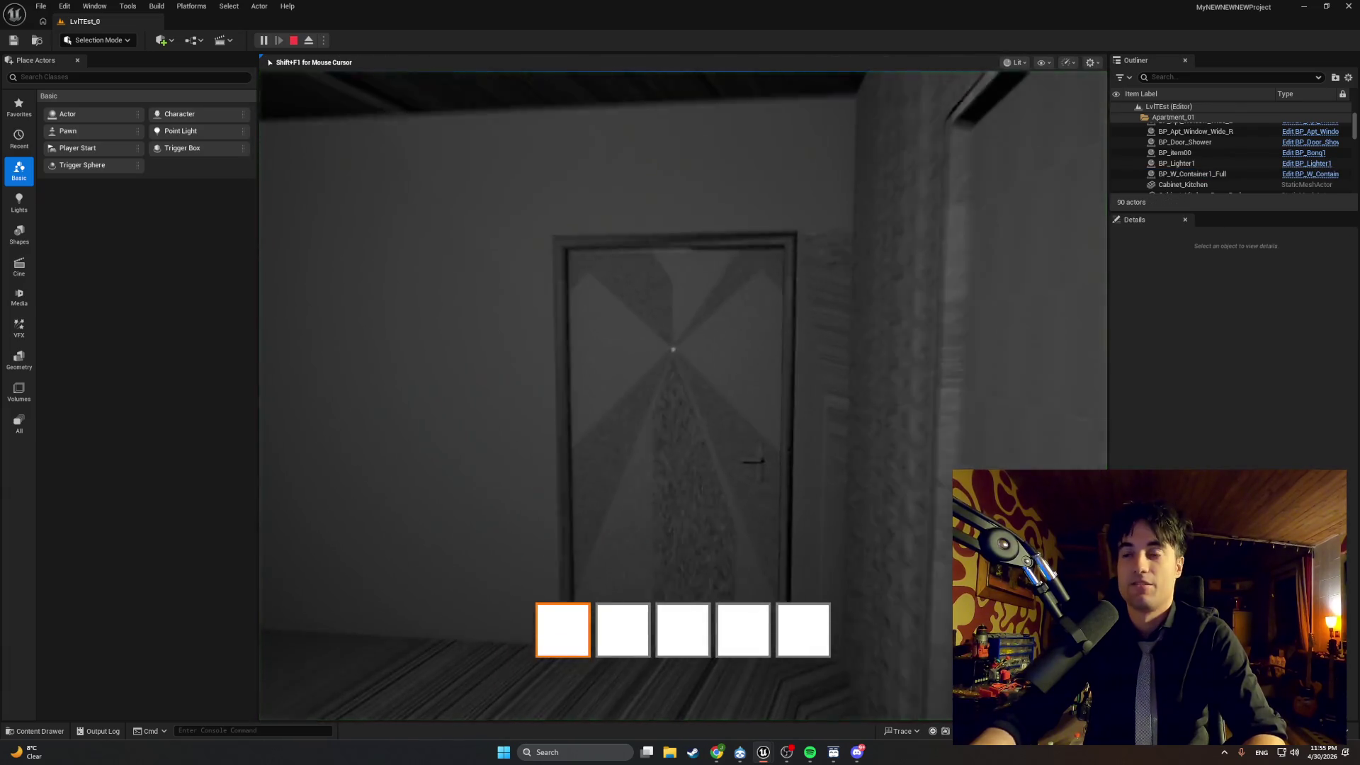
{"action": "key", "text": "w"}
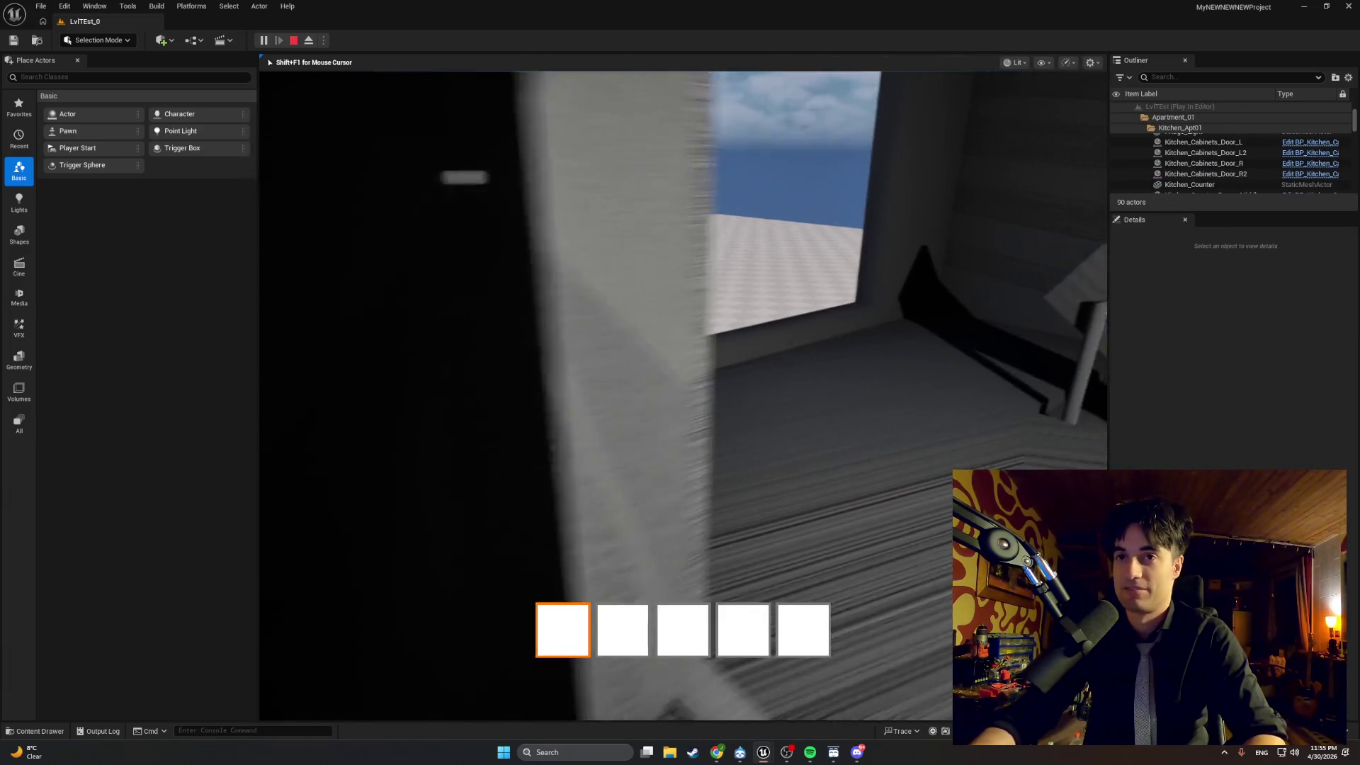
{"action": "key", "text": "w"}
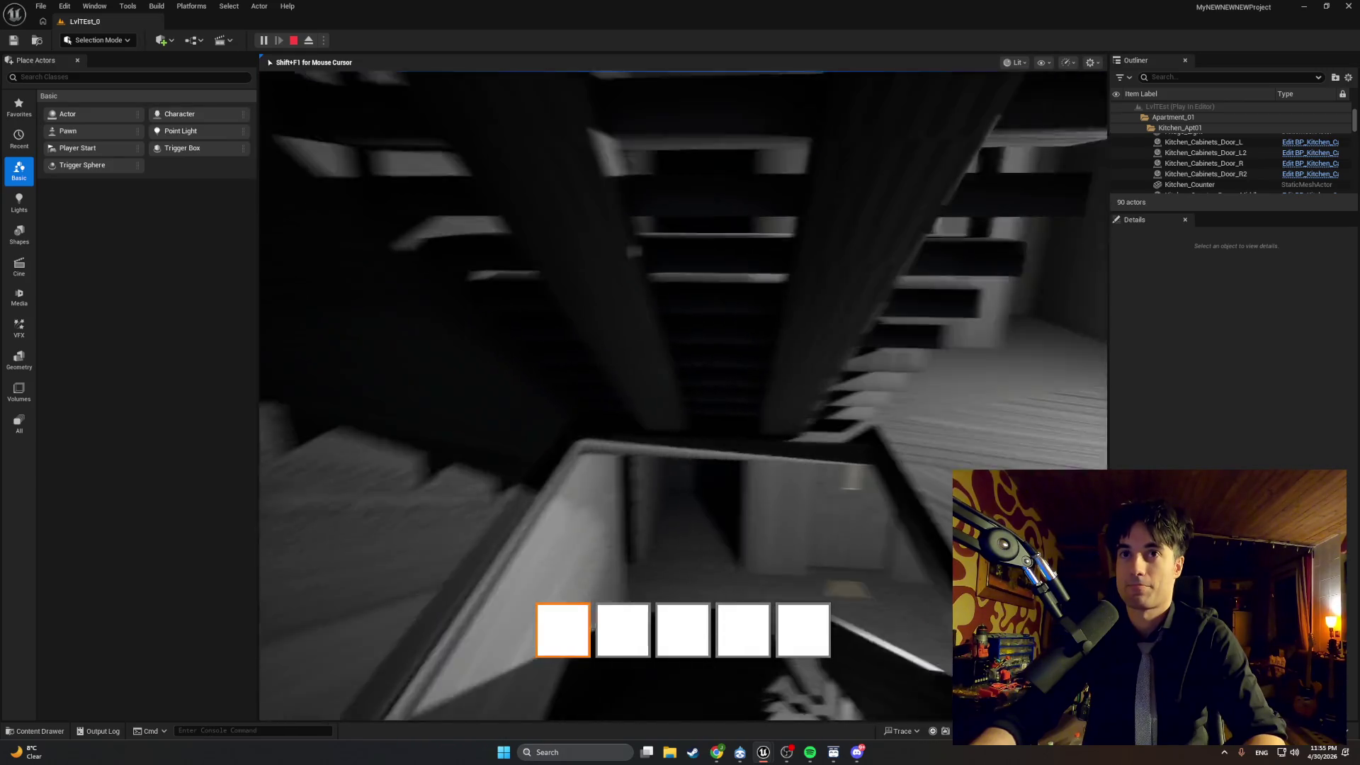
{"action": "key", "text": "w"}
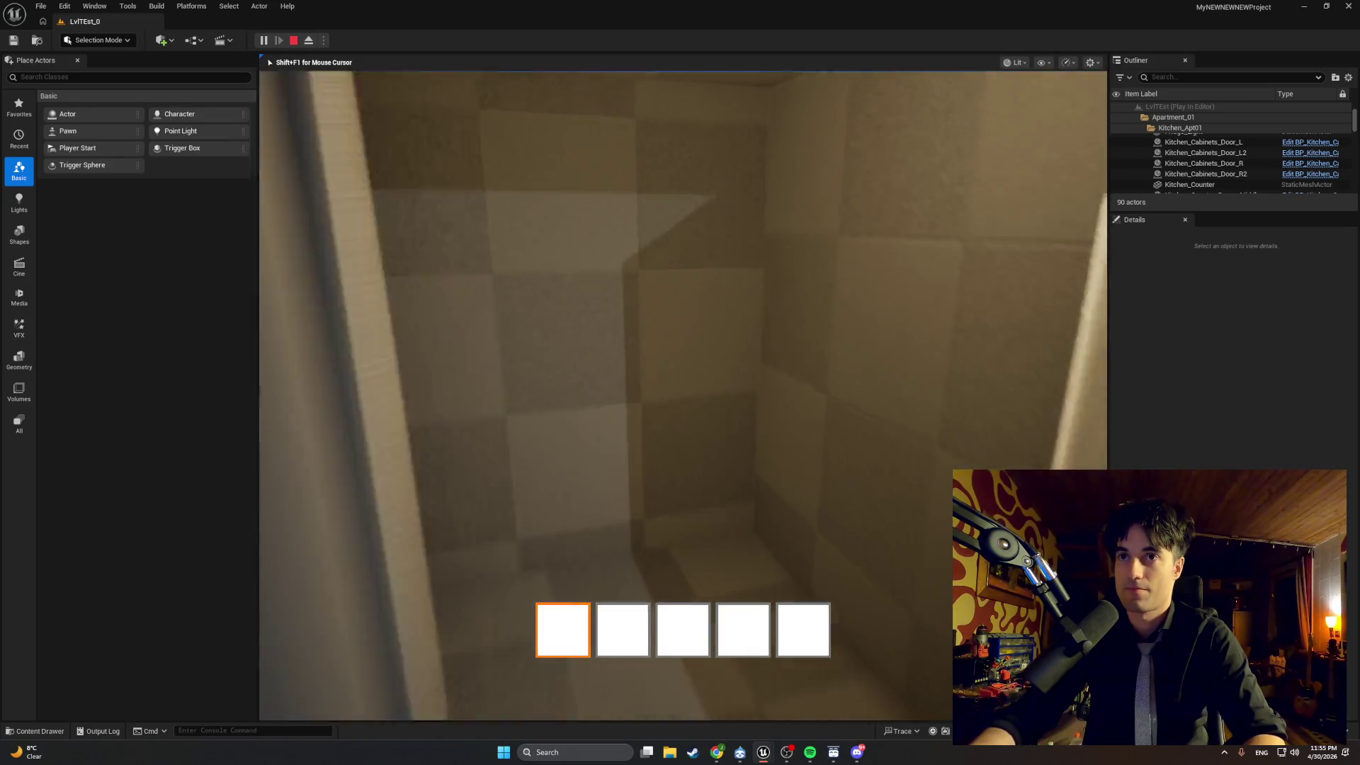
{"action": "key", "text": "w"}
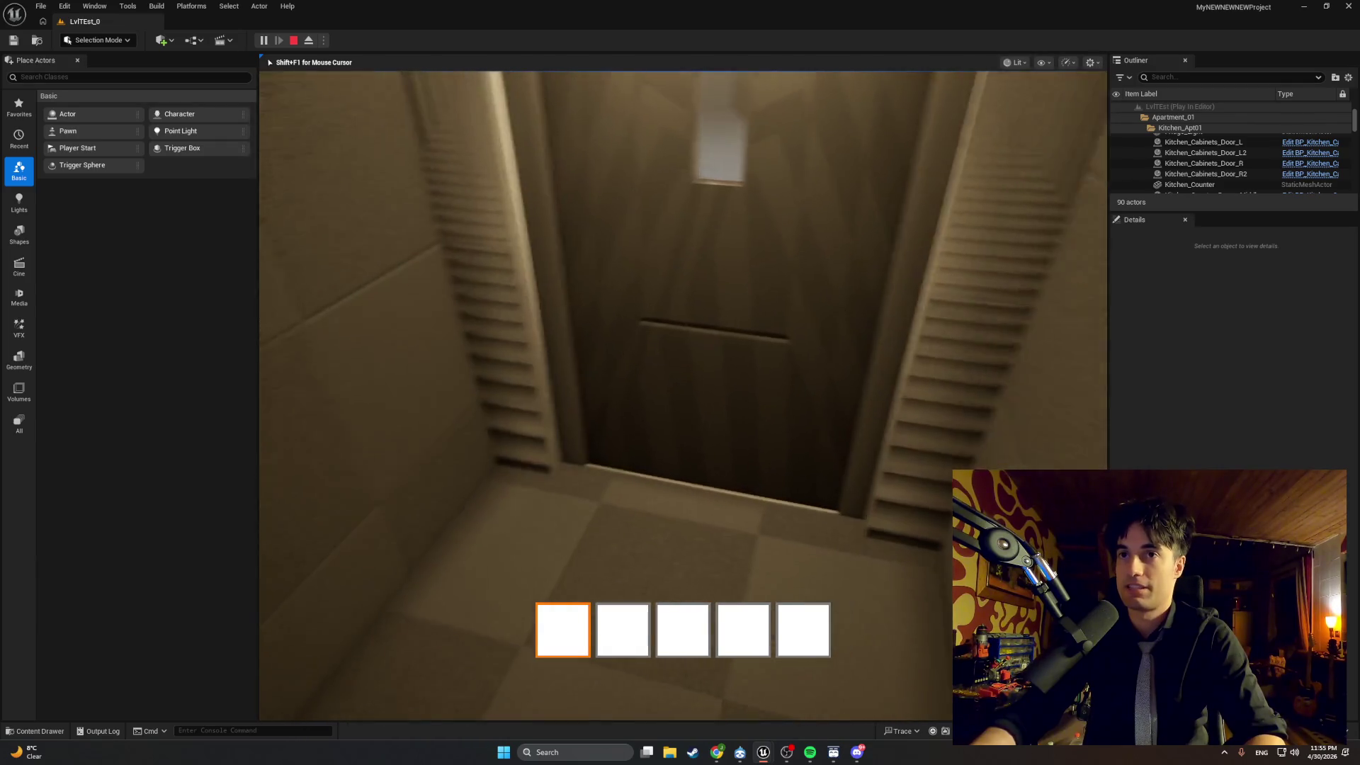
{"action": "key", "text": "w"}
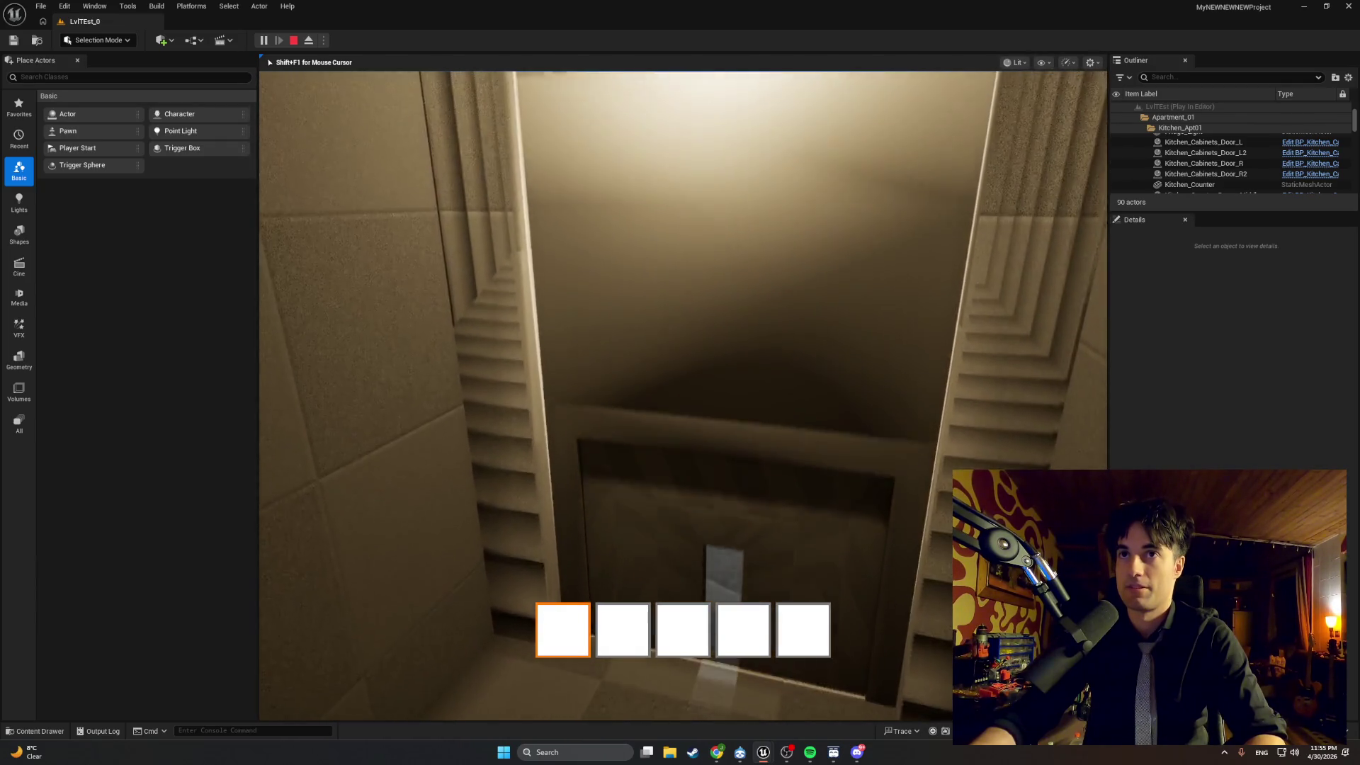
{"action": "key", "text": "w"}
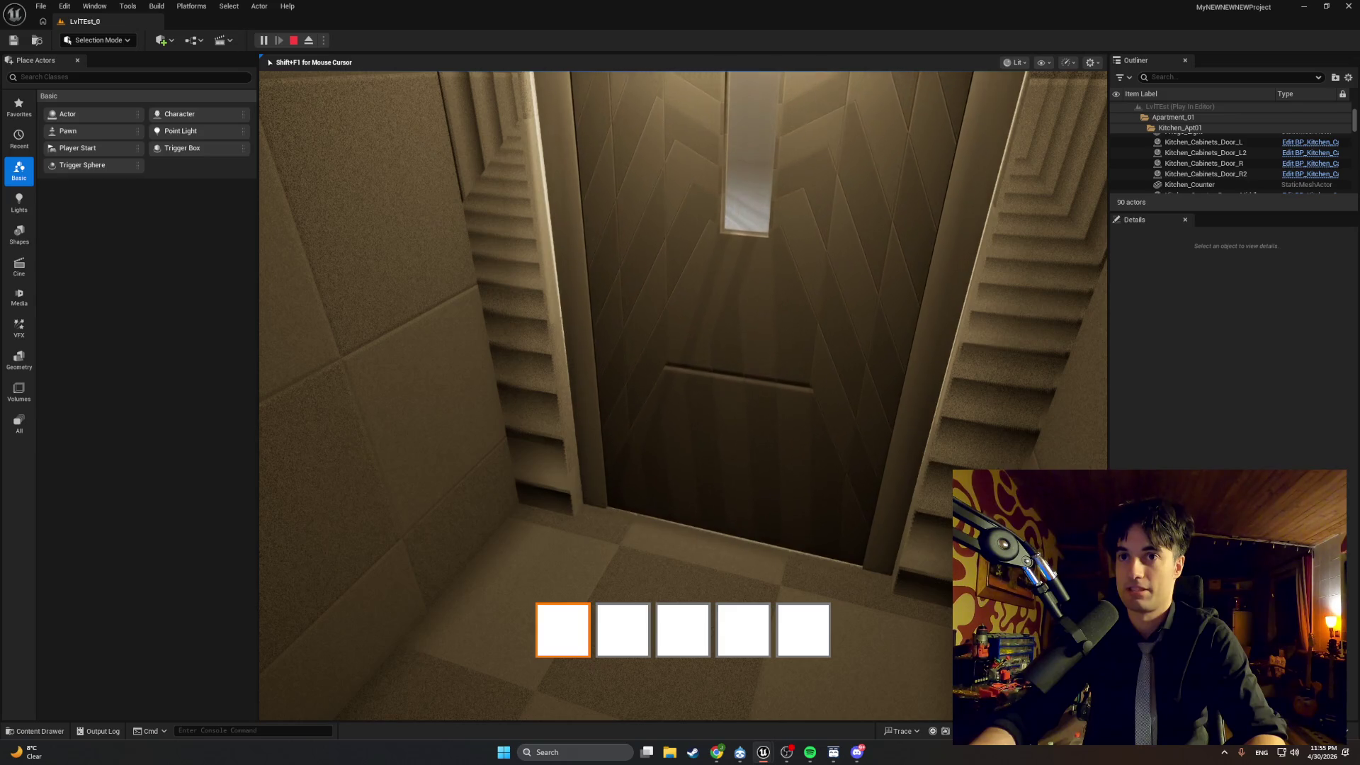
{"action": "key", "text": "w"}
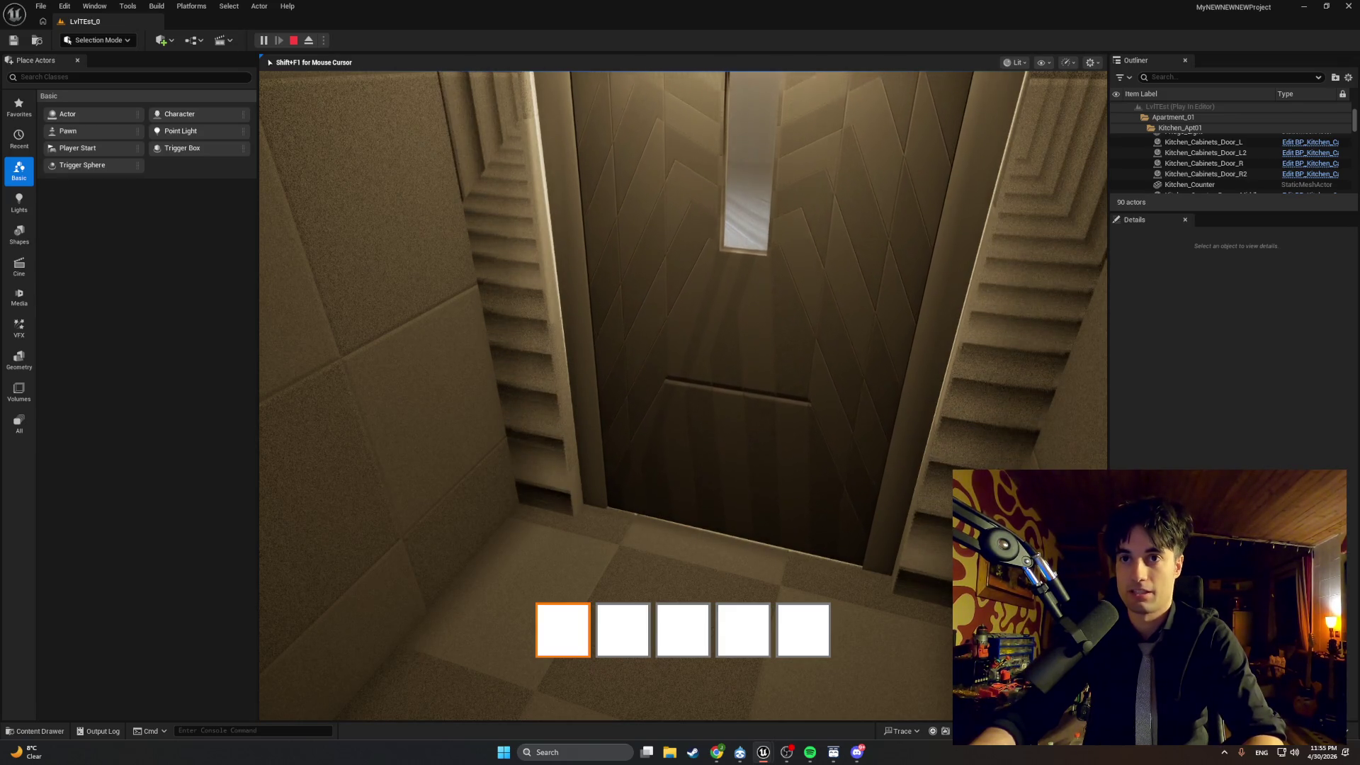
Open, close, and reopen the elevator door with E, then stop the play session.
{"action": "key", "text": "e"}
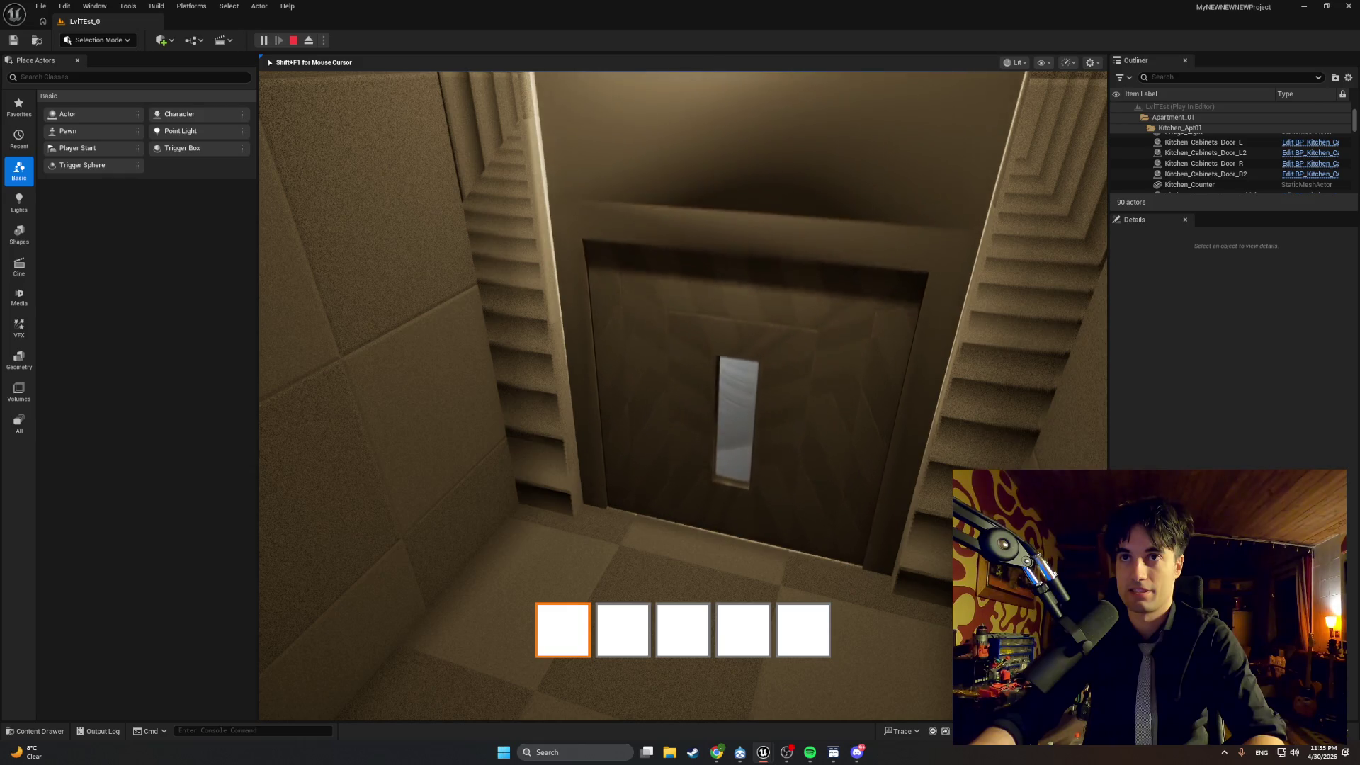
{"action": "key", "text": "e"}
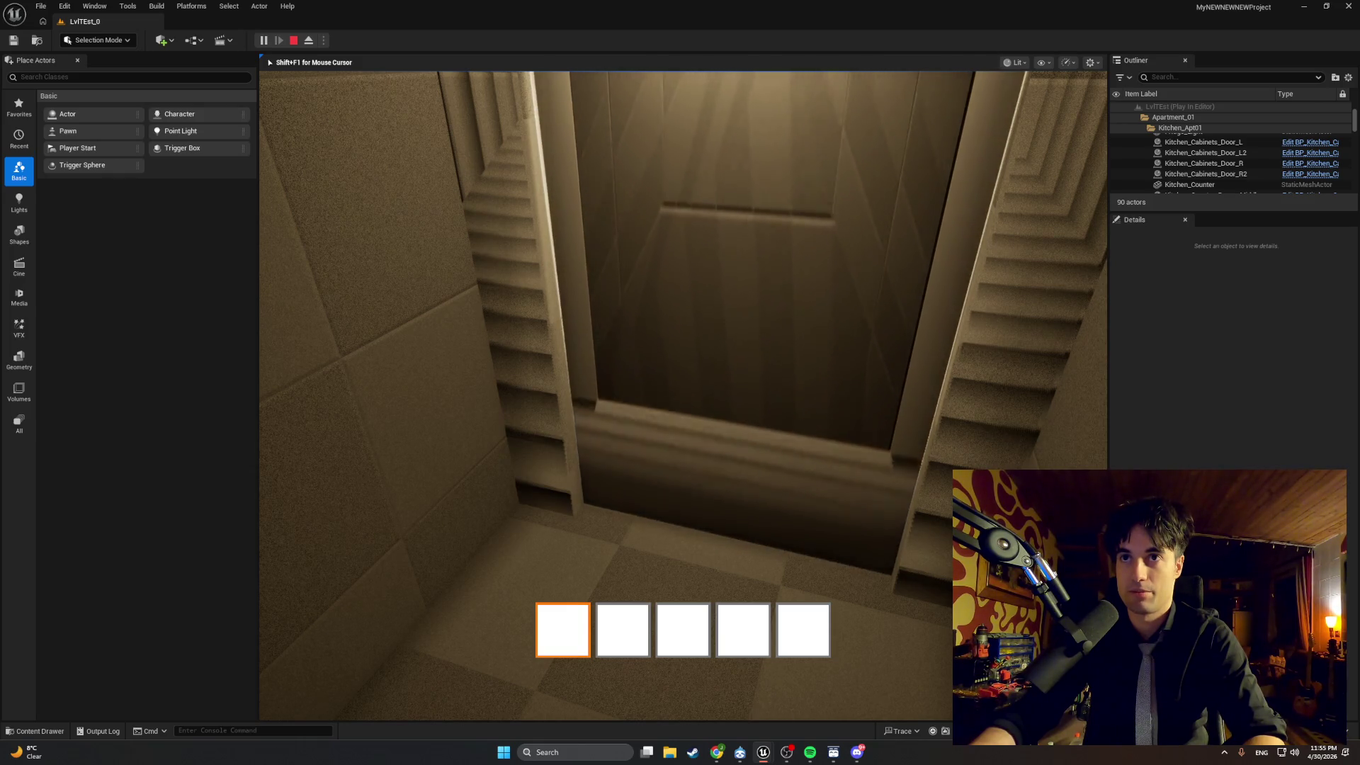
{"action": "key", "text": "w"}
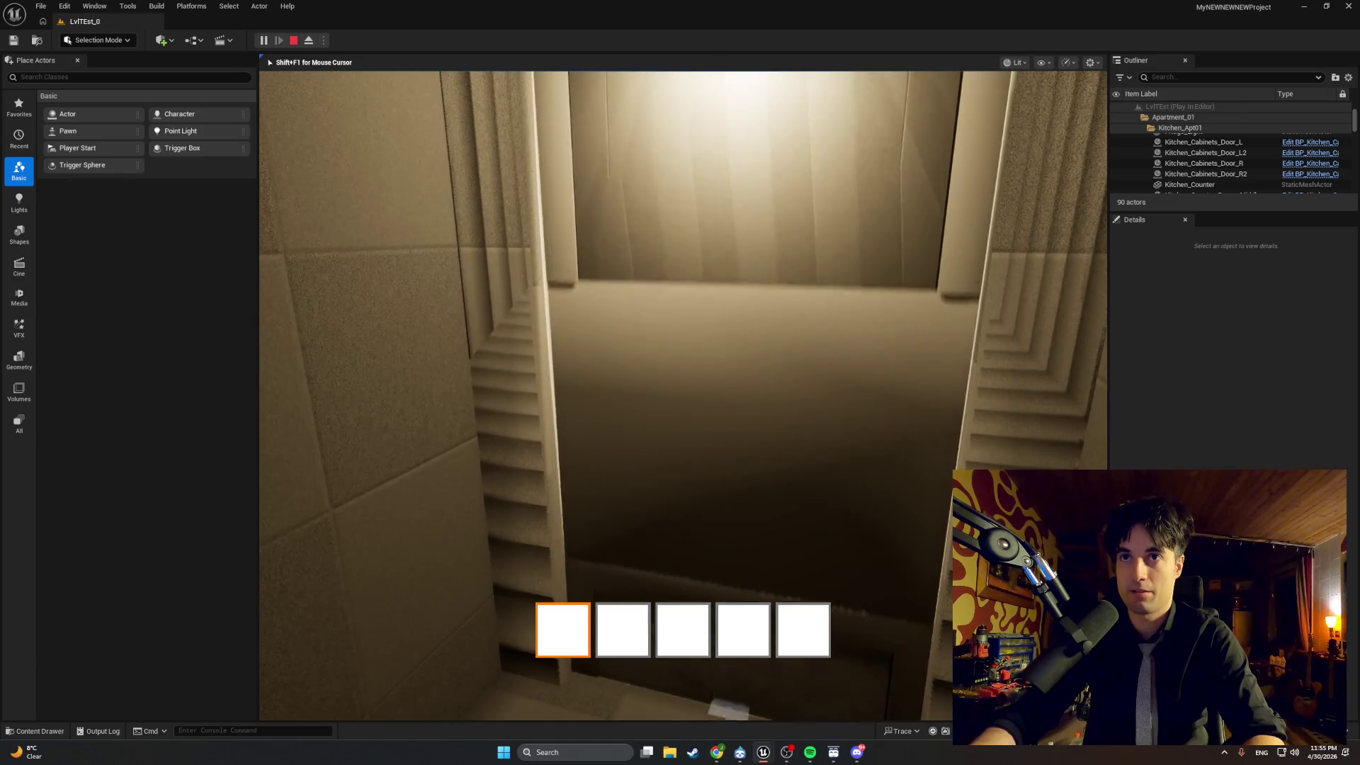
{"action": "key", "text": "e"}
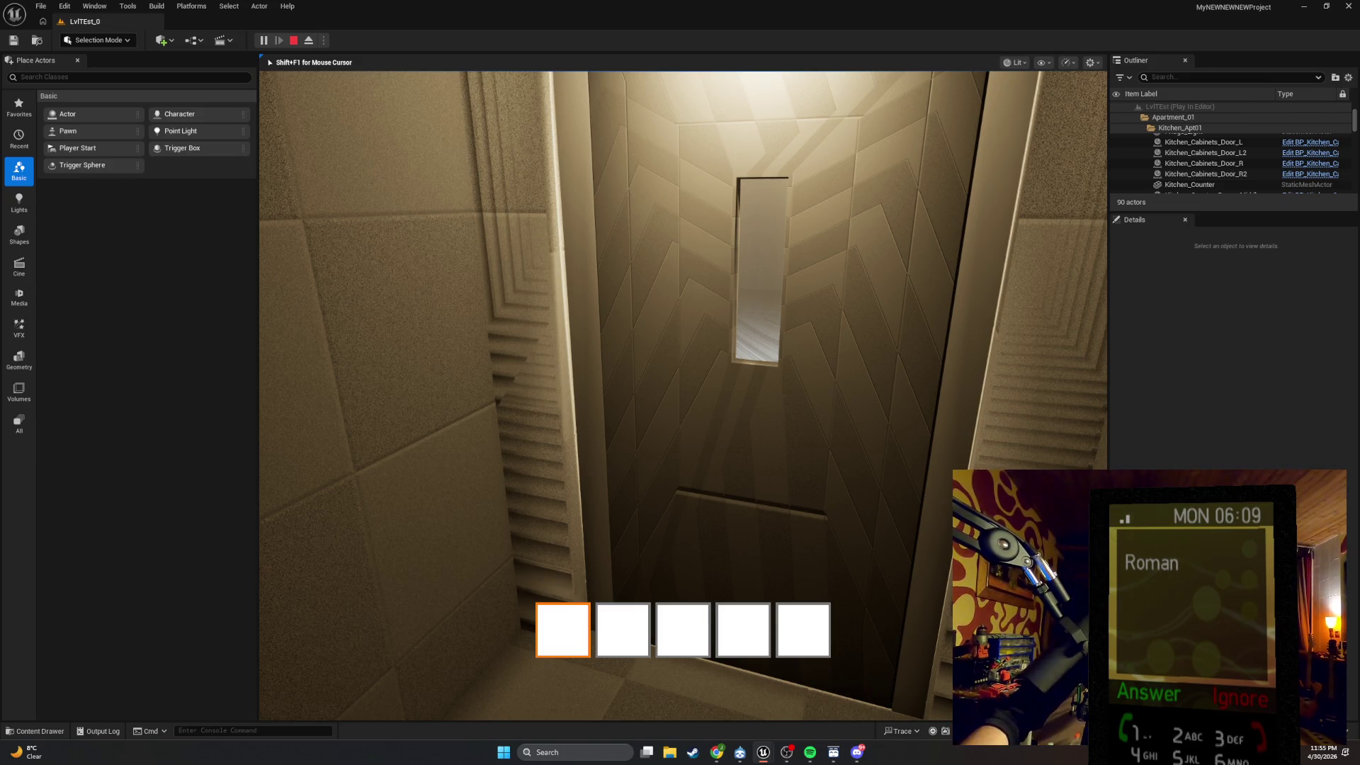
{"action": "key", "text": "Escape"}
{"action": "mouse_move", "coordinate": [680, 396]}
{"action": "left_mouse_down"}
{"action": "mouse_move", "coordinate": [681, 369]}
{"action": "mouse_move", "coordinate": [751, 397]}
{"action": "mouse_move", "coordinate": [717, 506]}
{"action": "left_mouse_up"}
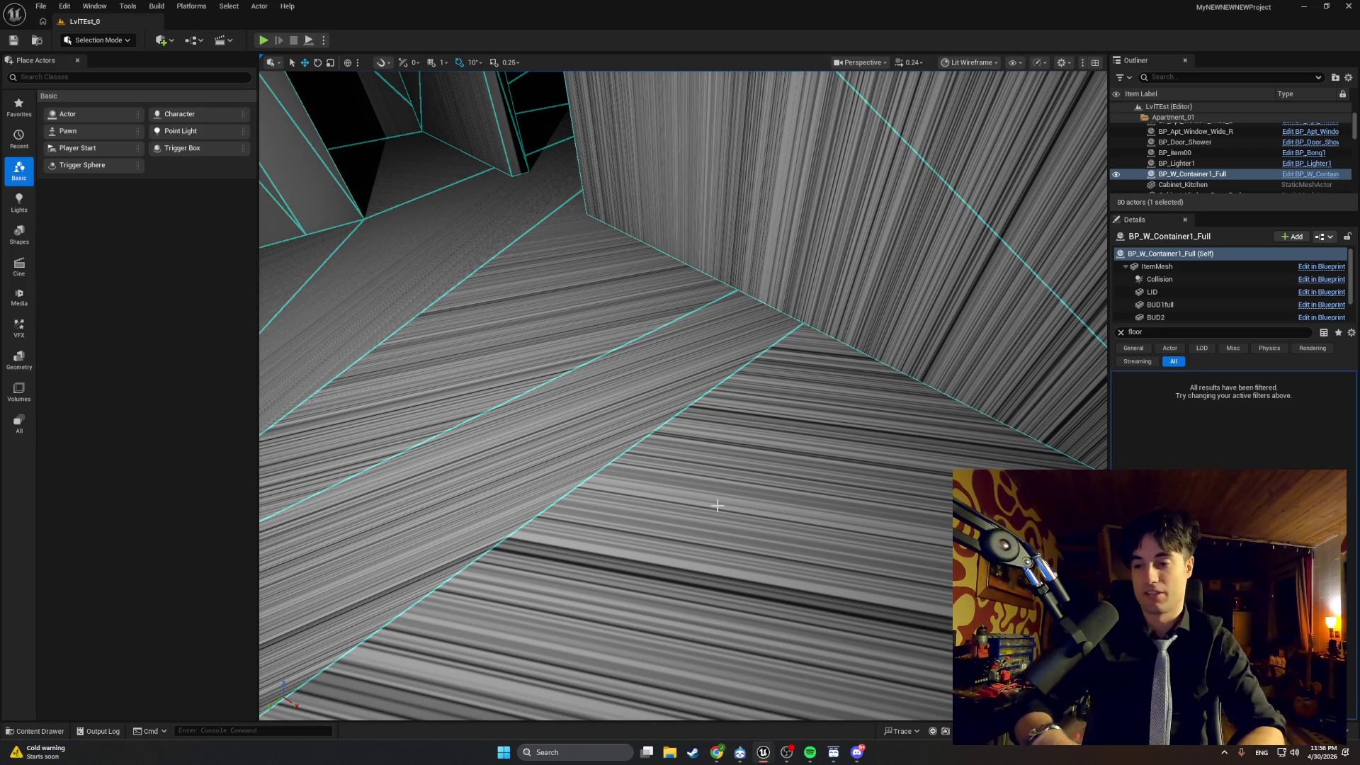
{"action": "left_click_drag", "start_coordinate": [639, 418], "coordinate": [631, 510]}
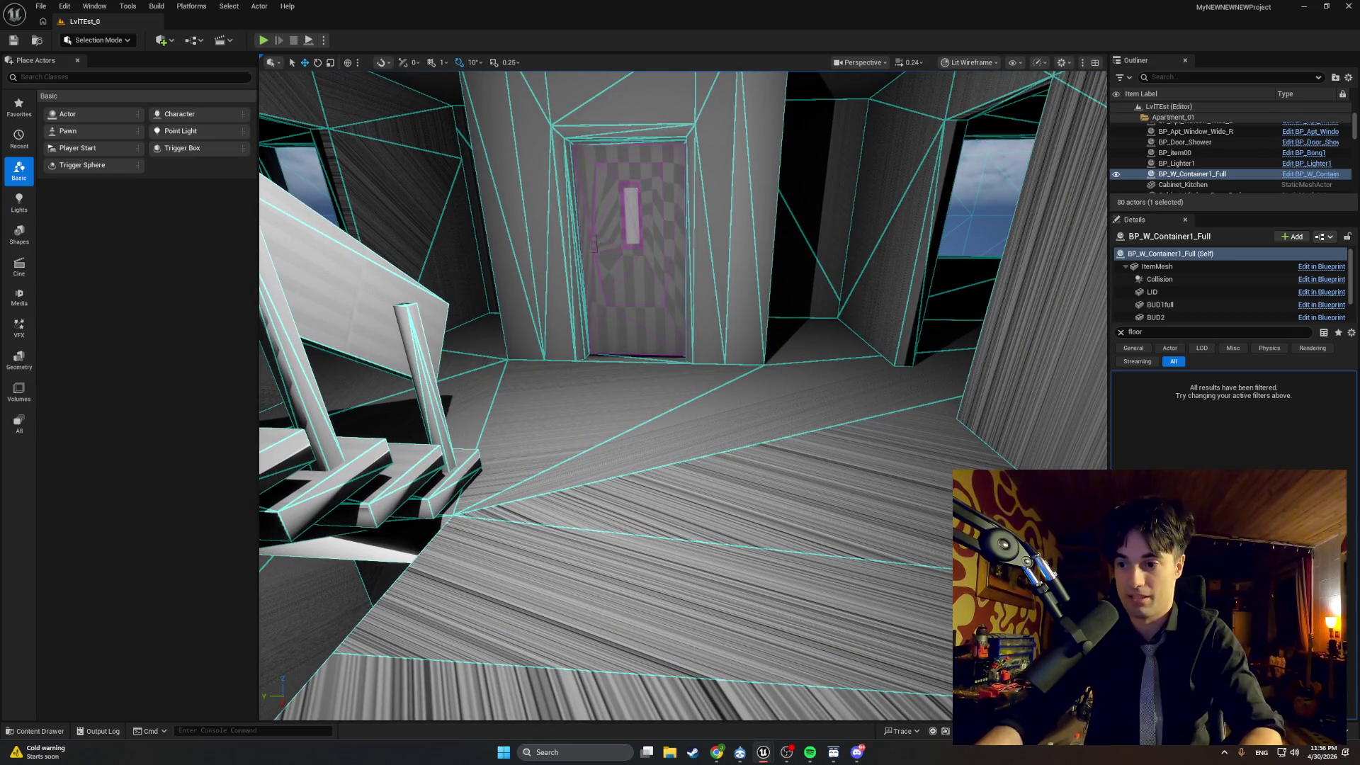
{"action": "key", "text": "alt+Tab"}
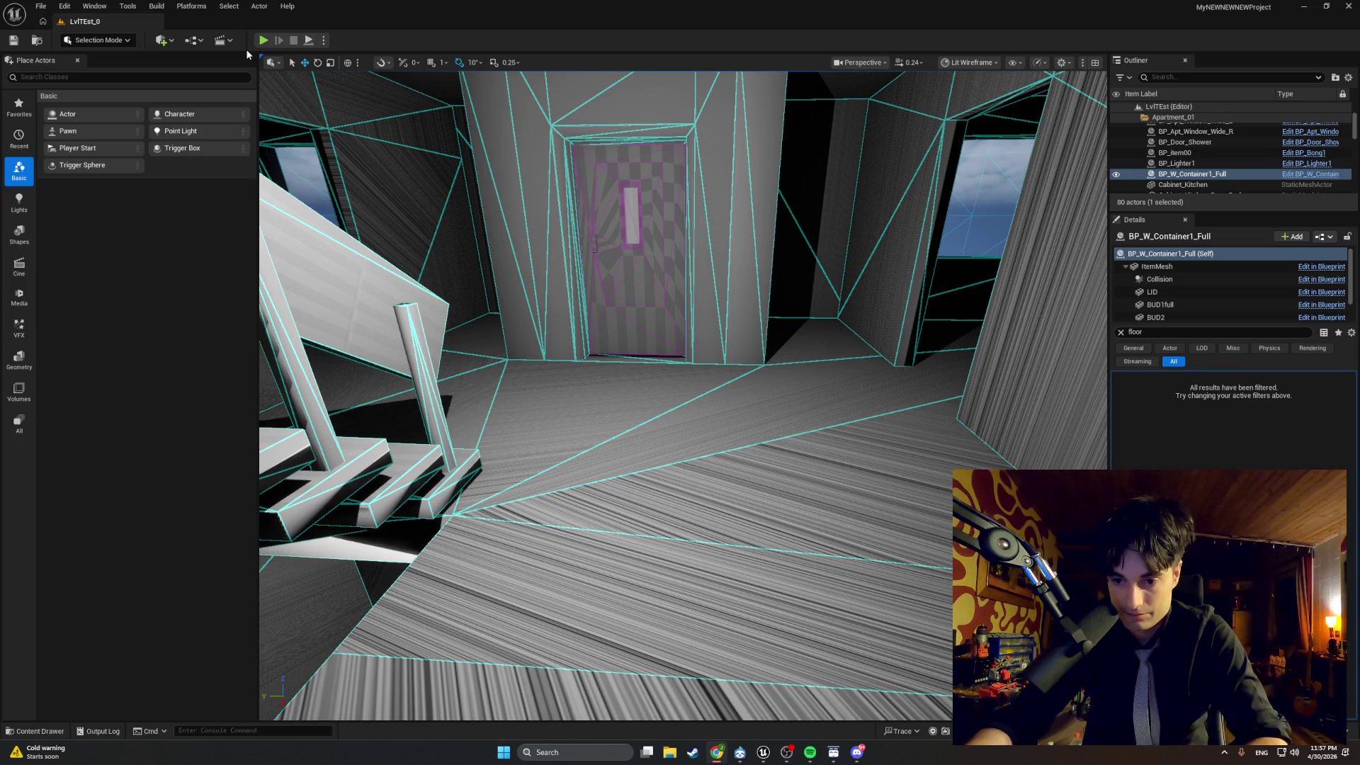
{"action": "mouse_move", "coordinate": [283, 92]}
{"action": "left_mouse_down"}
{"action": "mouse_move", "coordinate": [425, 283]}
{"action": "mouse_move", "coordinate": [496, 425]}
{"action": "mouse_move", "coordinate": [567, 354]}
{"action": "left_mouse_up"}
{"action": "left_click_drag", "start_coordinate": [639, 618], "coordinate": [639, 619]}
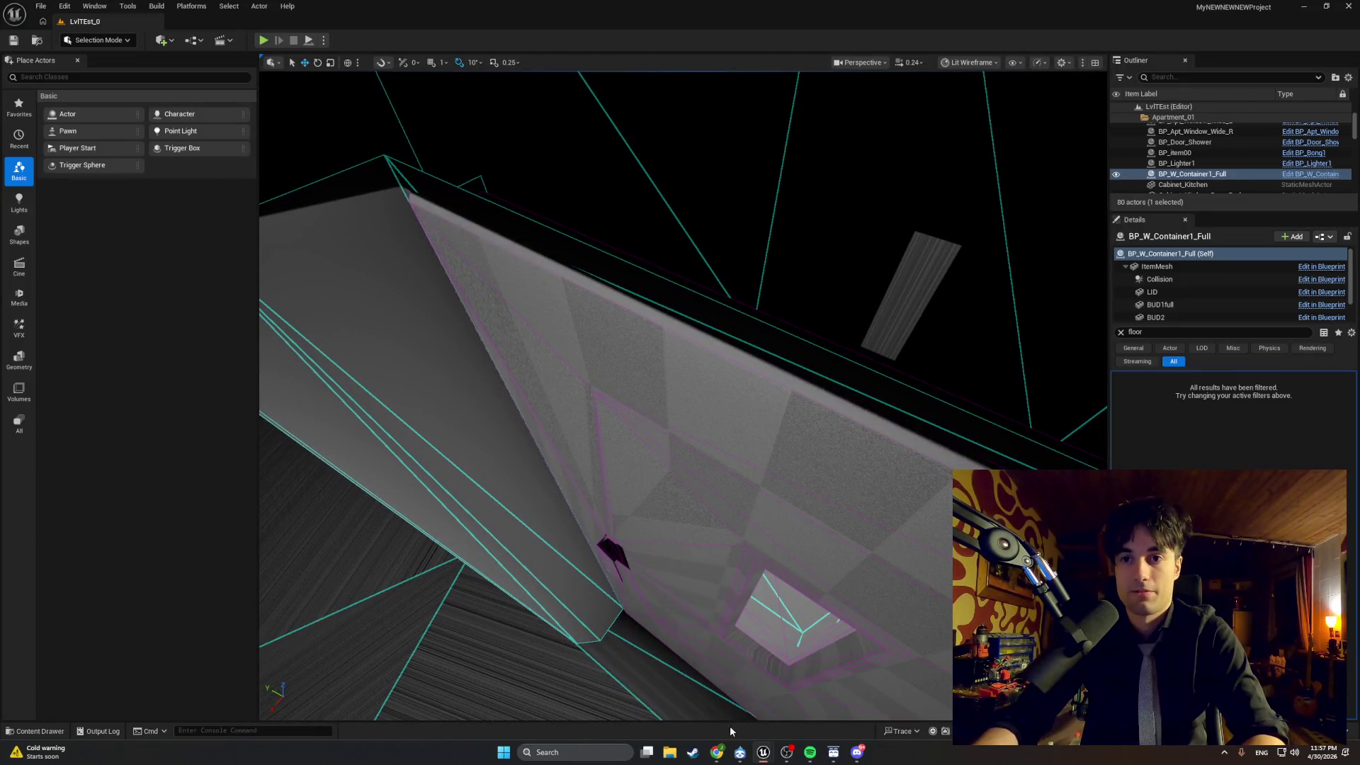
Add a Box Collision component inside the elevator cabin in BP_Elevator's Viewport.
{"action": "mouse_move", "coordinate": [769, 748]}
{"action": "left_click", "coordinate": [806, 700]}
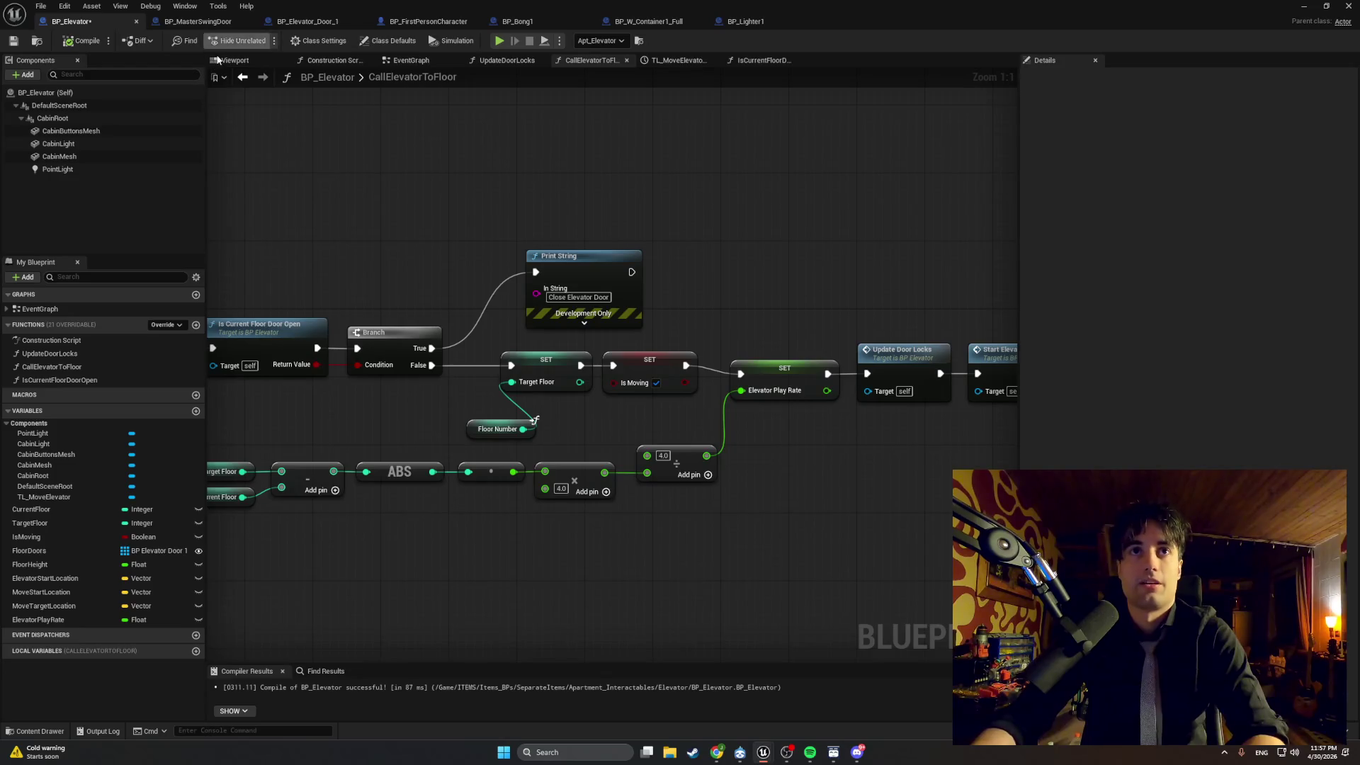
{"action": "left_click", "coordinate": [235, 60]}
{"action": "mouse_move", "coordinate": [657, 363]}
{"action": "left_mouse_down"}
{"action": "mouse_move", "coordinate": [651, 397]}
{"action": "mouse_move", "coordinate": [658, 340]}
{"action": "mouse_move", "coordinate": [659, 446]}
{"action": "left_mouse_up"}
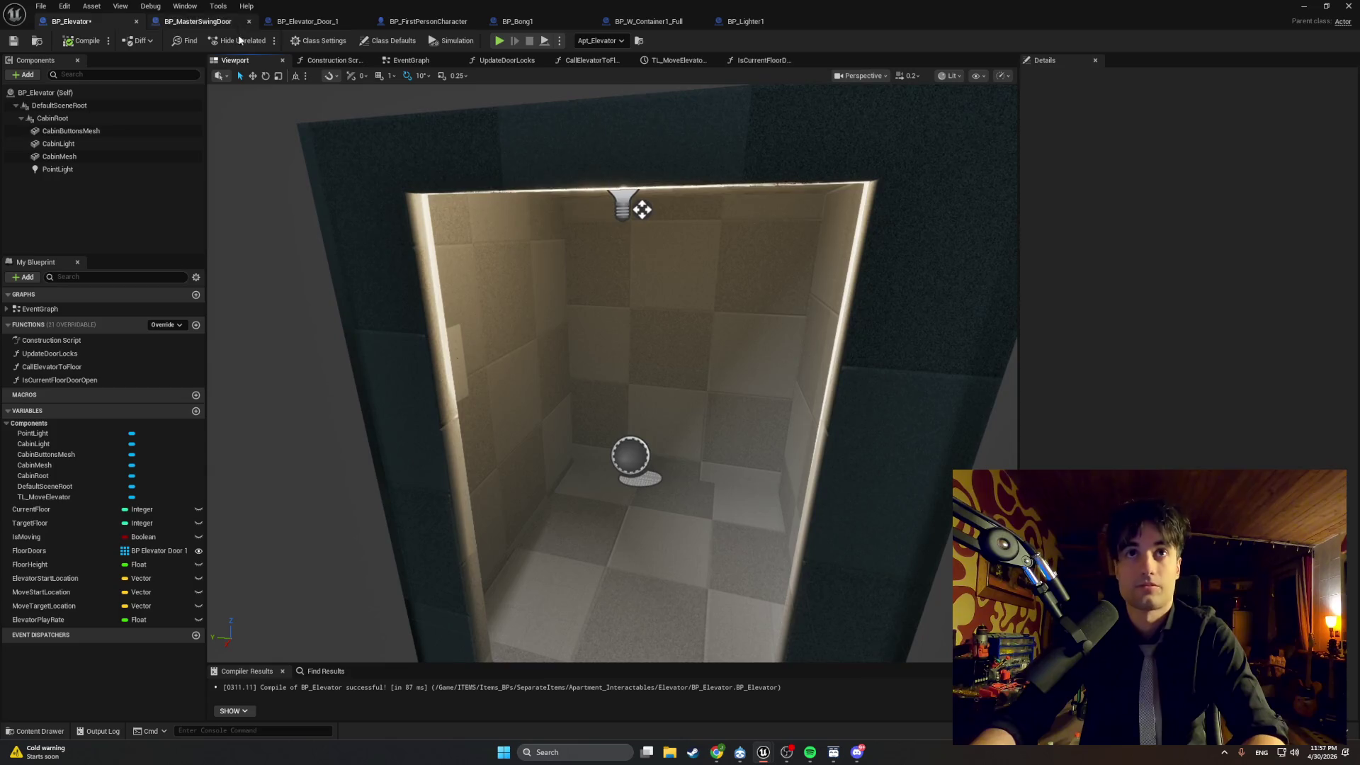
{"action": "left_click", "coordinate": [34, 75]}
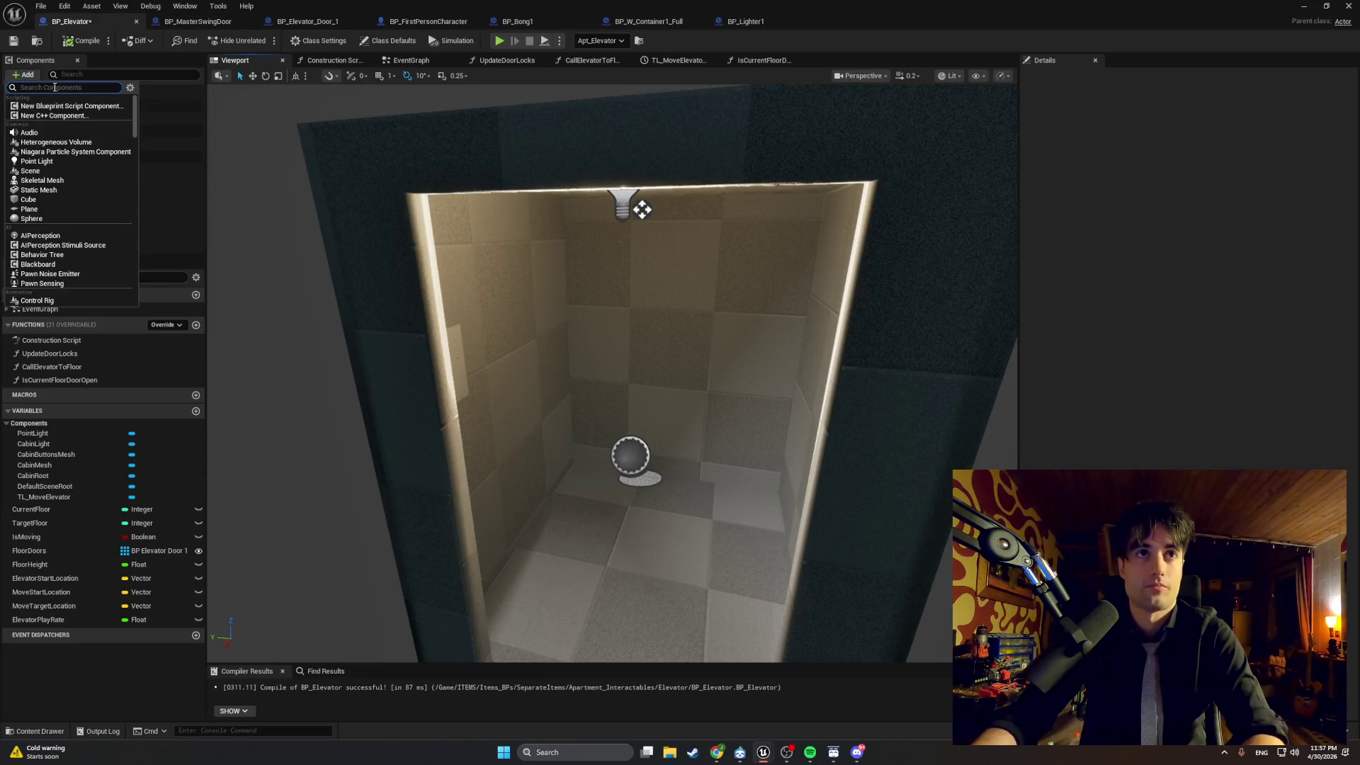
{"action": "type", "text": "box"}
{"action": "left_click", "coordinate": [48, 107]}
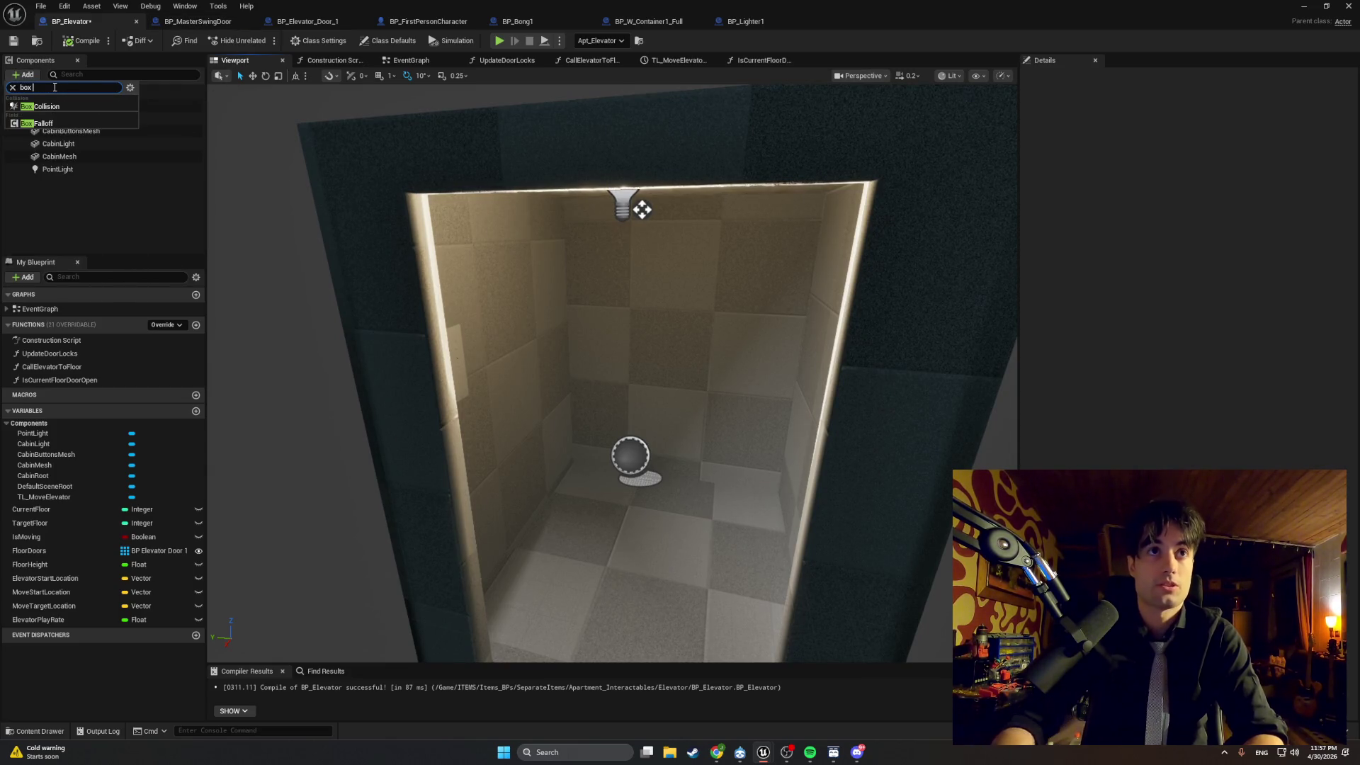
{"action": "key", "text": "Return"}
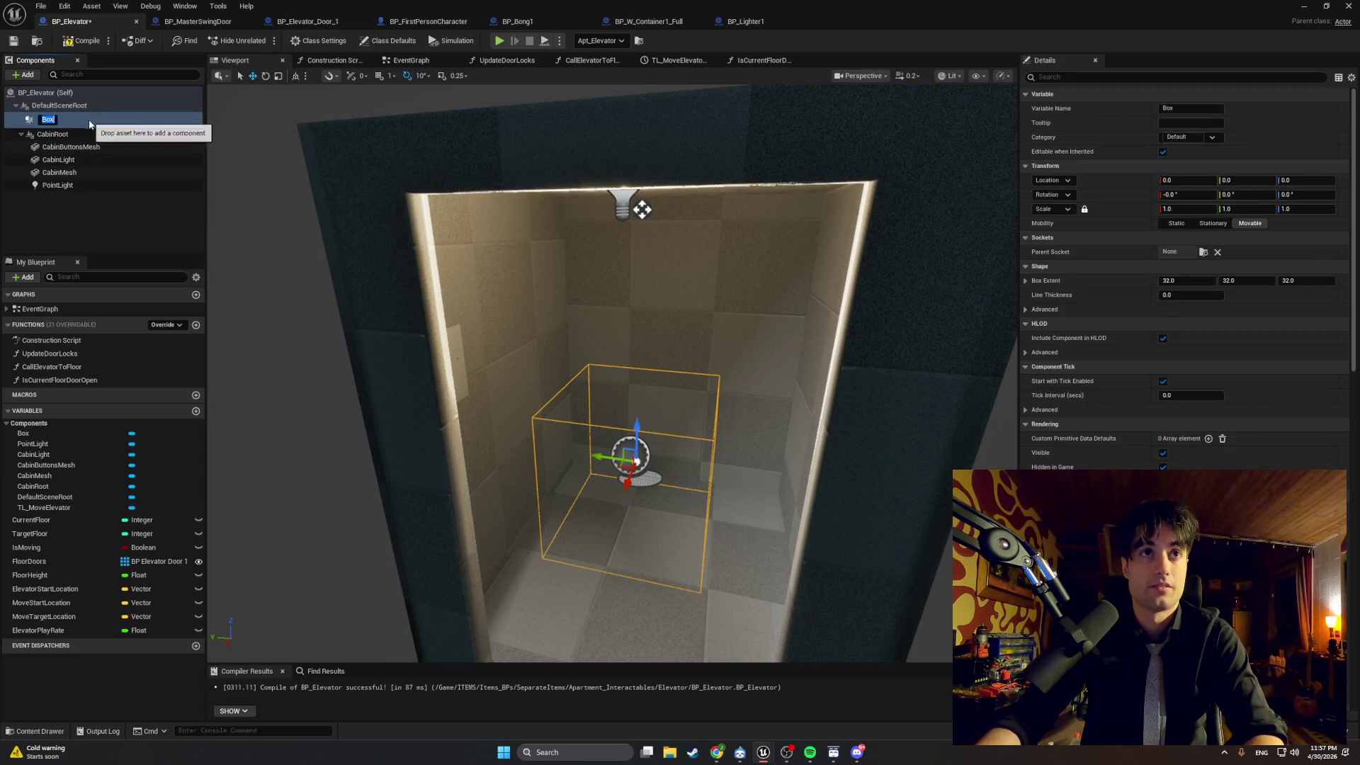
{"action": "key", "text": "f"}
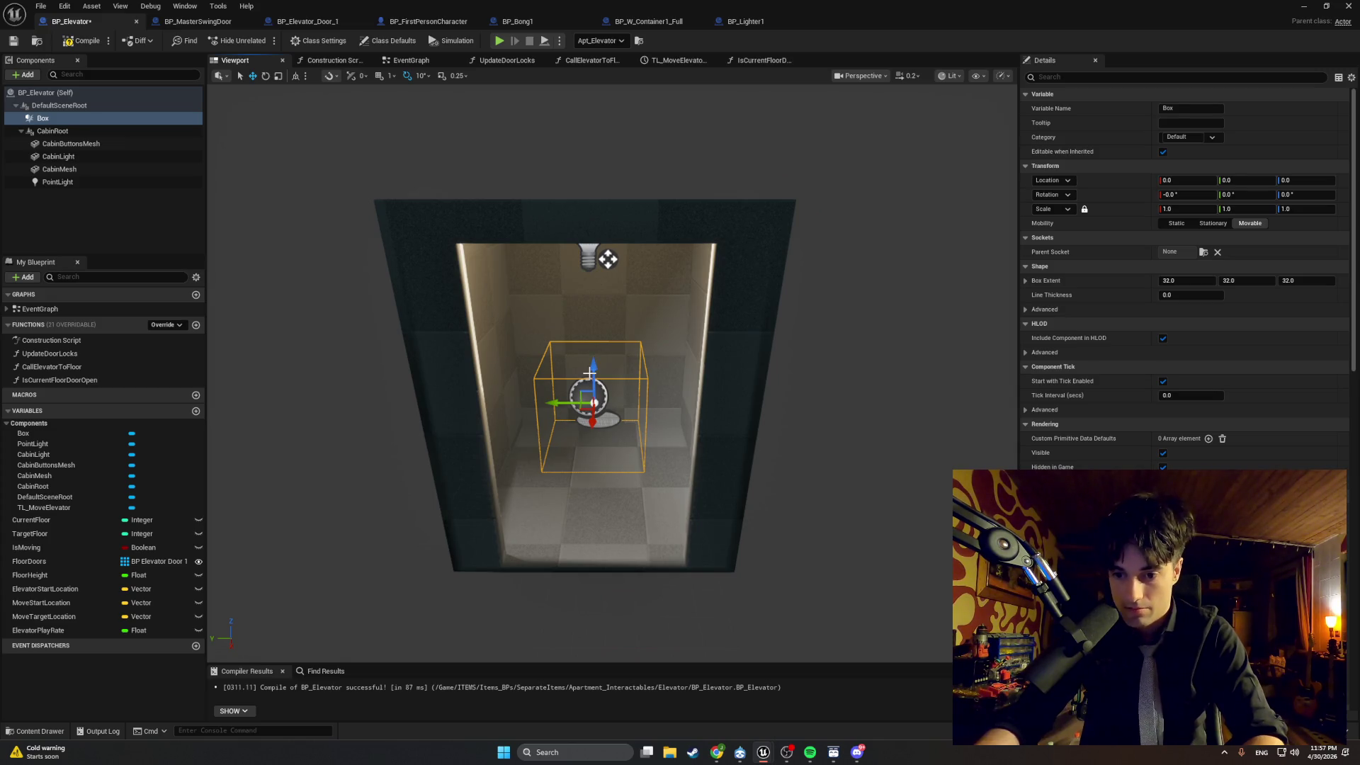
Rename the box component to CabinTrigger.
{"action": "left_click", "coordinate": [48, 119]}
{"action": "type", "text": "CabinTrigger"}
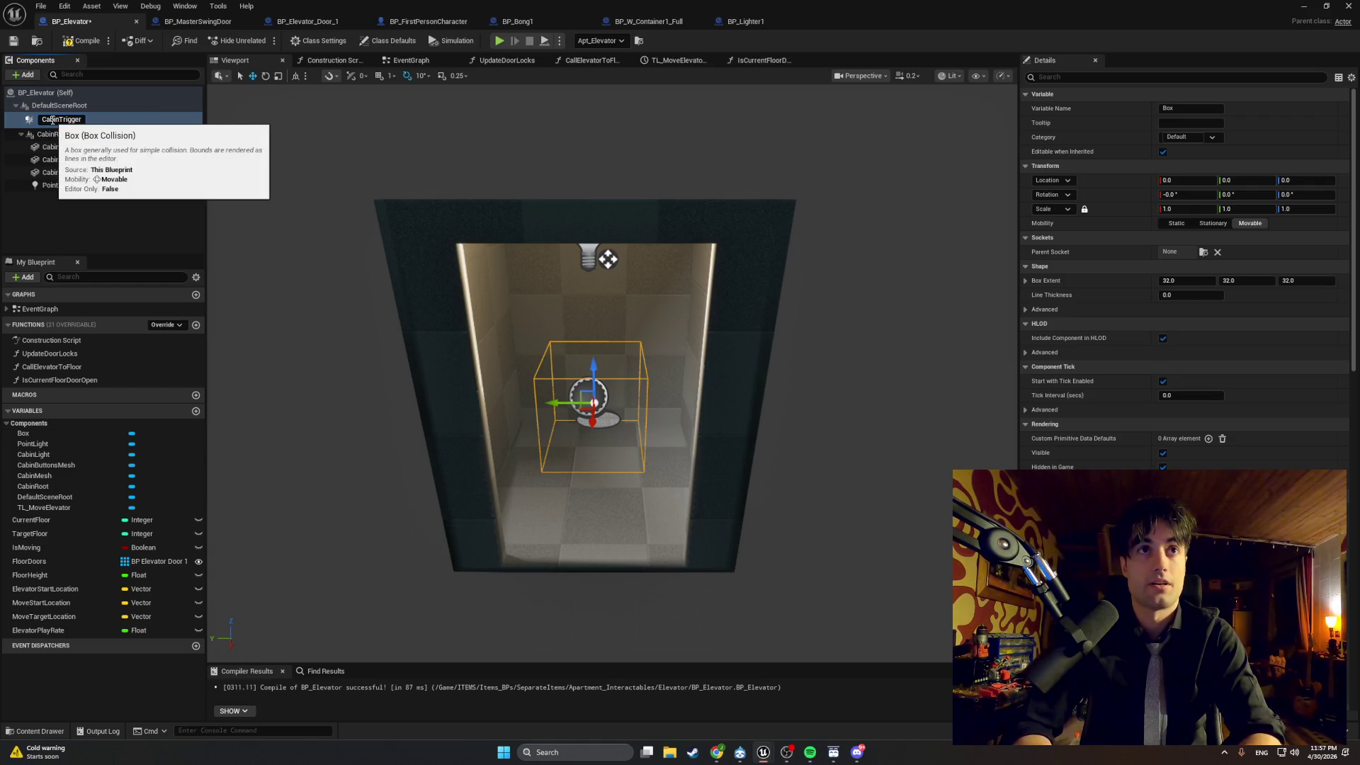
{"action": "key", "text": "Return"}
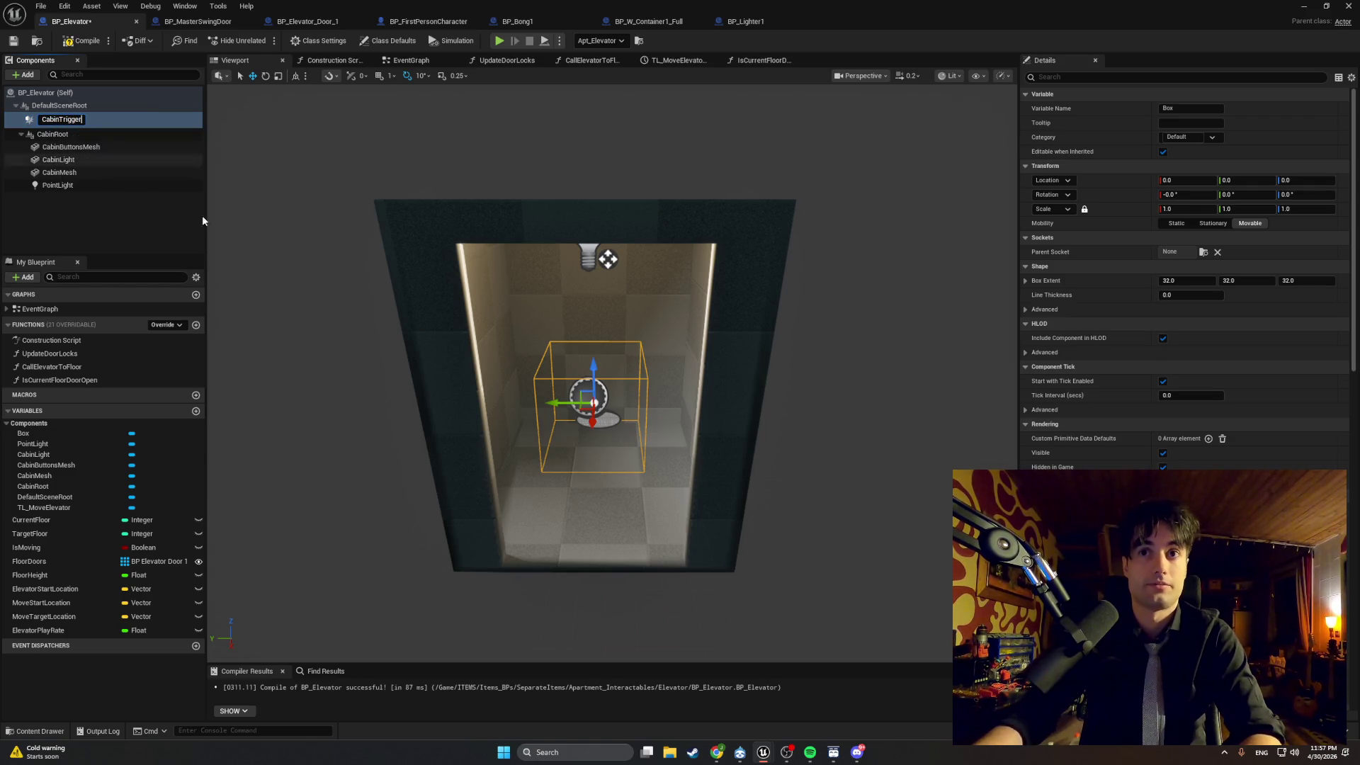
{"action": "left_click", "coordinate": [562, 381]}
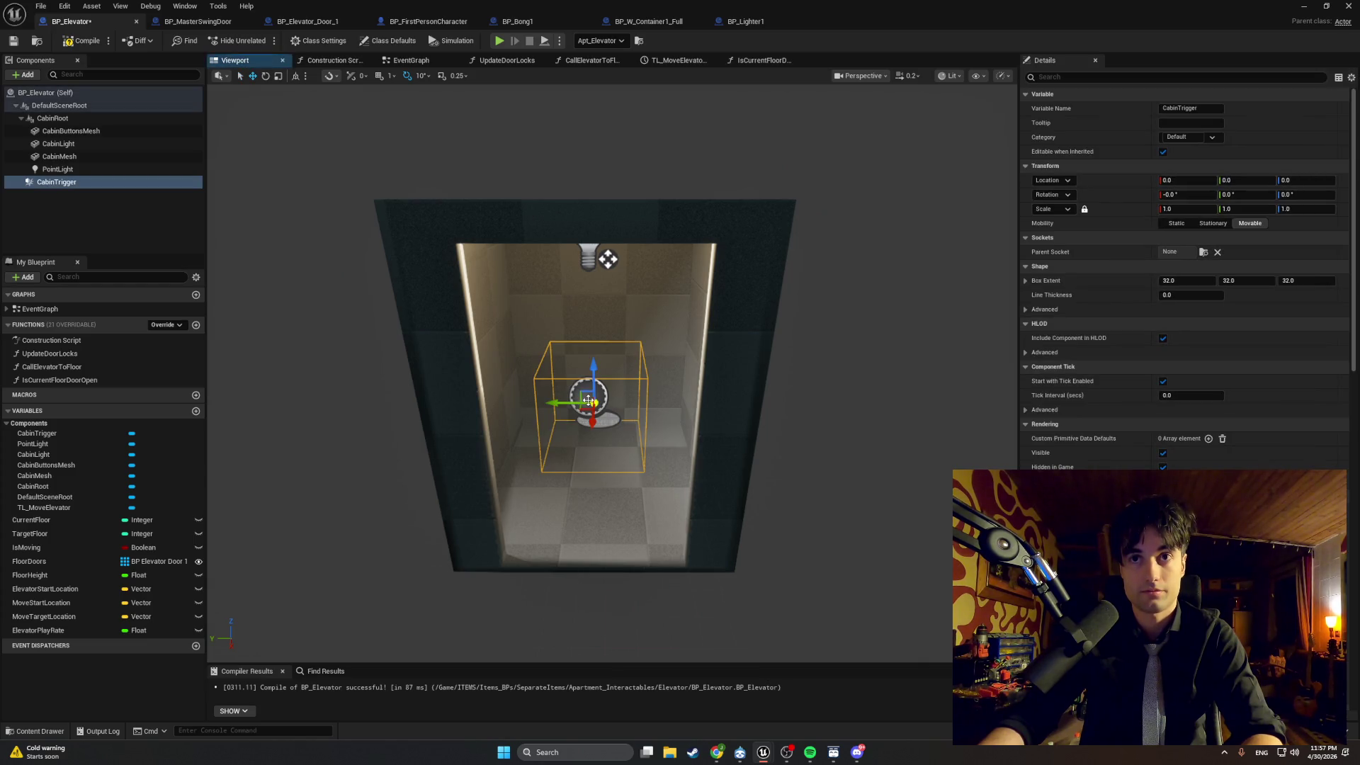
Scale the CabinTrigger box up, then narrow its width and depth to about 2.76 × 2.67 × 3.37.
{"action": "mouse_move", "coordinate": [588, 412]}
{"action": "left_mouse_down"}
{"action": "mouse_move", "coordinate": [510, 419]}
{"action": "mouse_move", "coordinate": [624, 370]}
{"action": "mouse_move", "coordinate": [601, 352]}
{"action": "mouse_move", "coordinate": [683, 344]}
{"action": "mouse_move", "coordinate": [480, 196]}
{"action": "mouse_move", "coordinate": [690, 277]}
{"action": "left_mouse_up"}
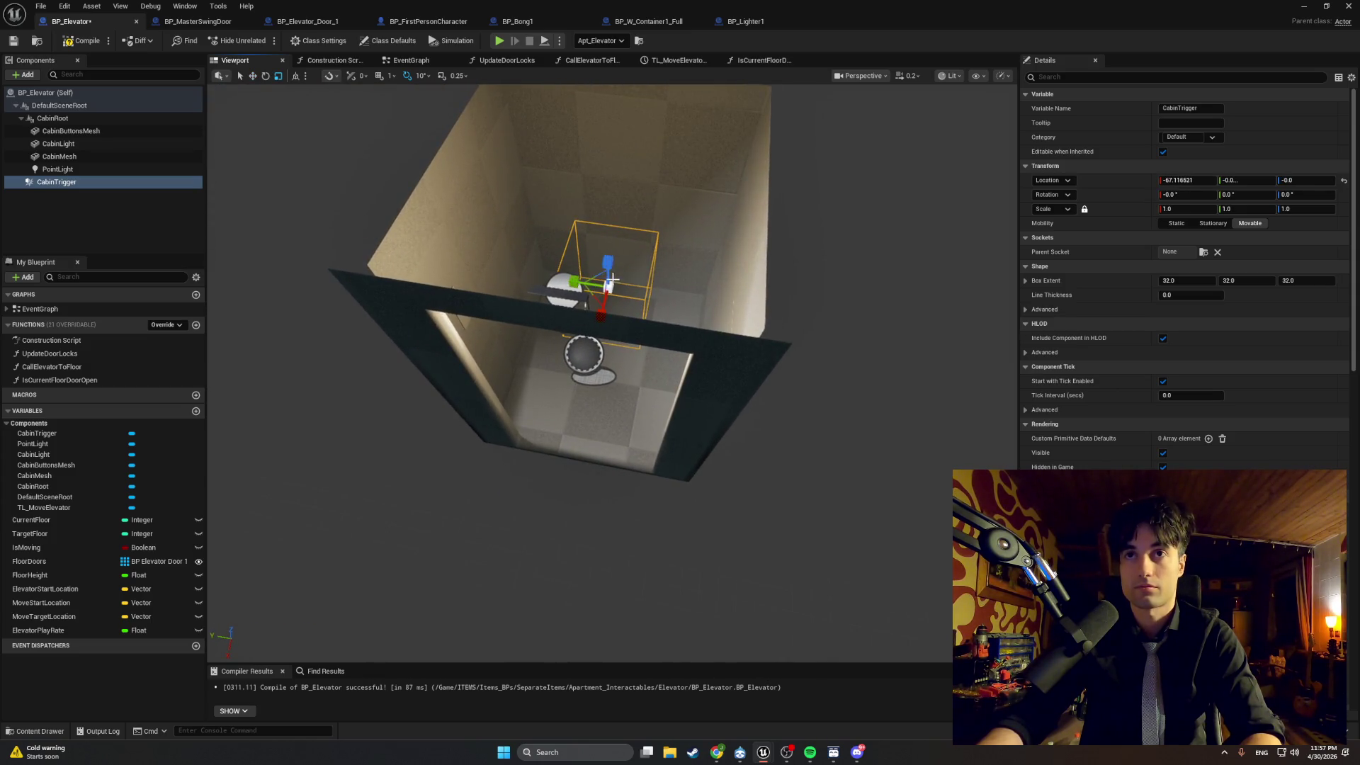
{"action": "mouse_move", "coordinate": [608, 288]}
{"action": "left_mouse_down"}
{"action": "mouse_move", "coordinate": [659, 275]}
{"action": "mouse_move", "coordinate": [637, 283]}
{"action": "left_mouse_up"}
{"action": "key", "text": "w"}
{"action": "key", "text": "f"}
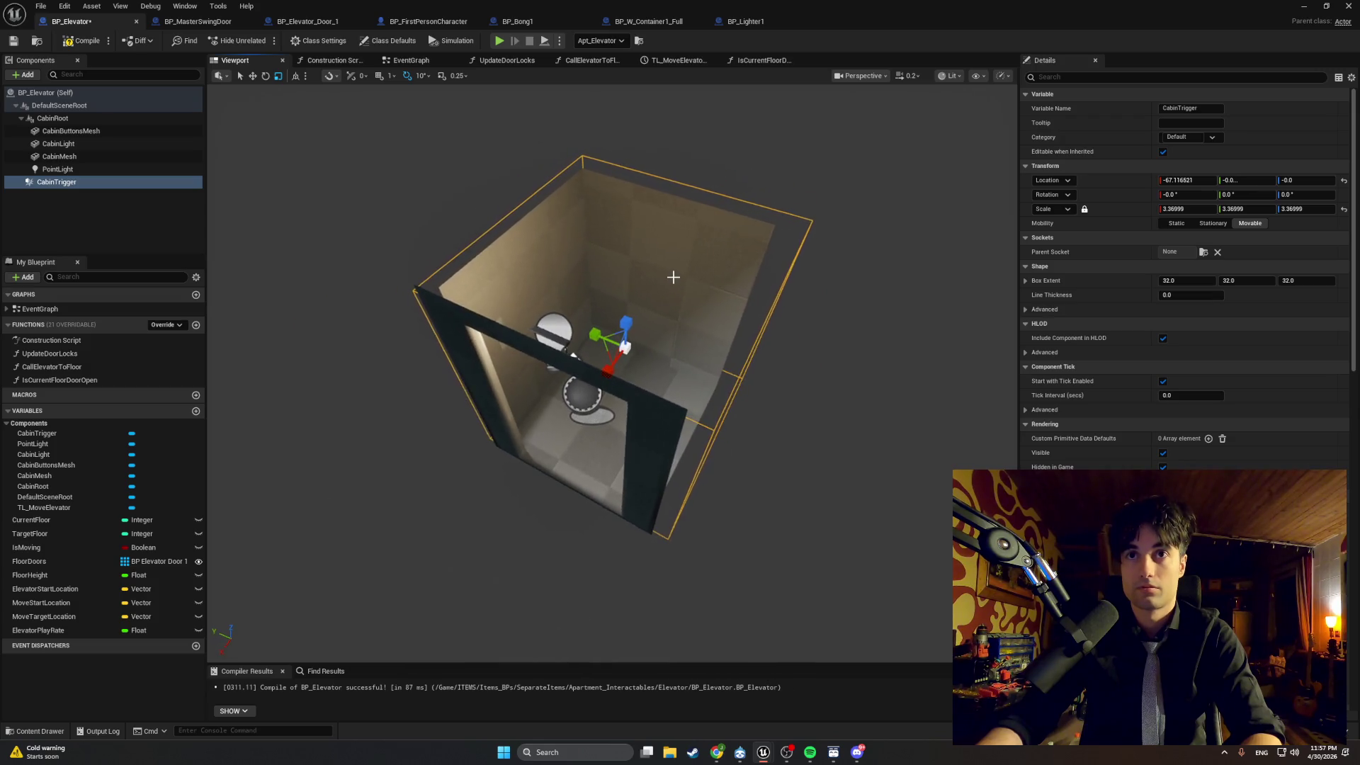
{"action": "mouse_move", "coordinate": [595, 333]}
{"action": "left_mouse_down"}
{"action": "mouse_move", "coordinate": [610, 366]}
{"action": "mouse_move", "coordinate": [583, 389]}
{"action": "mouse_move", "coordinate": [494, 344]}
{"action": "mouse_move", "coordinate": [622, 375]}
{"action": "left_mouse_up"}
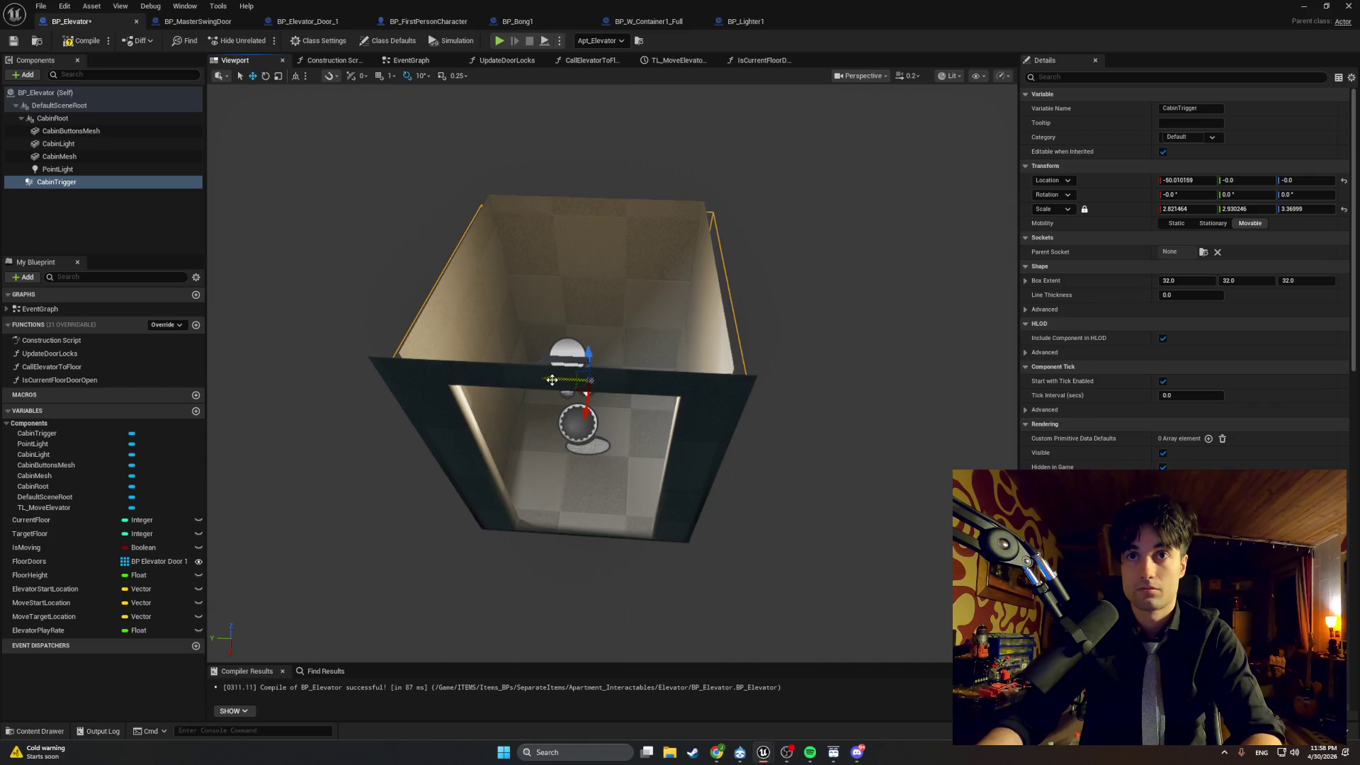
{"action": "left_click_drag", "start_coordinate": [556, 379], "coordinate": [551, 380]}
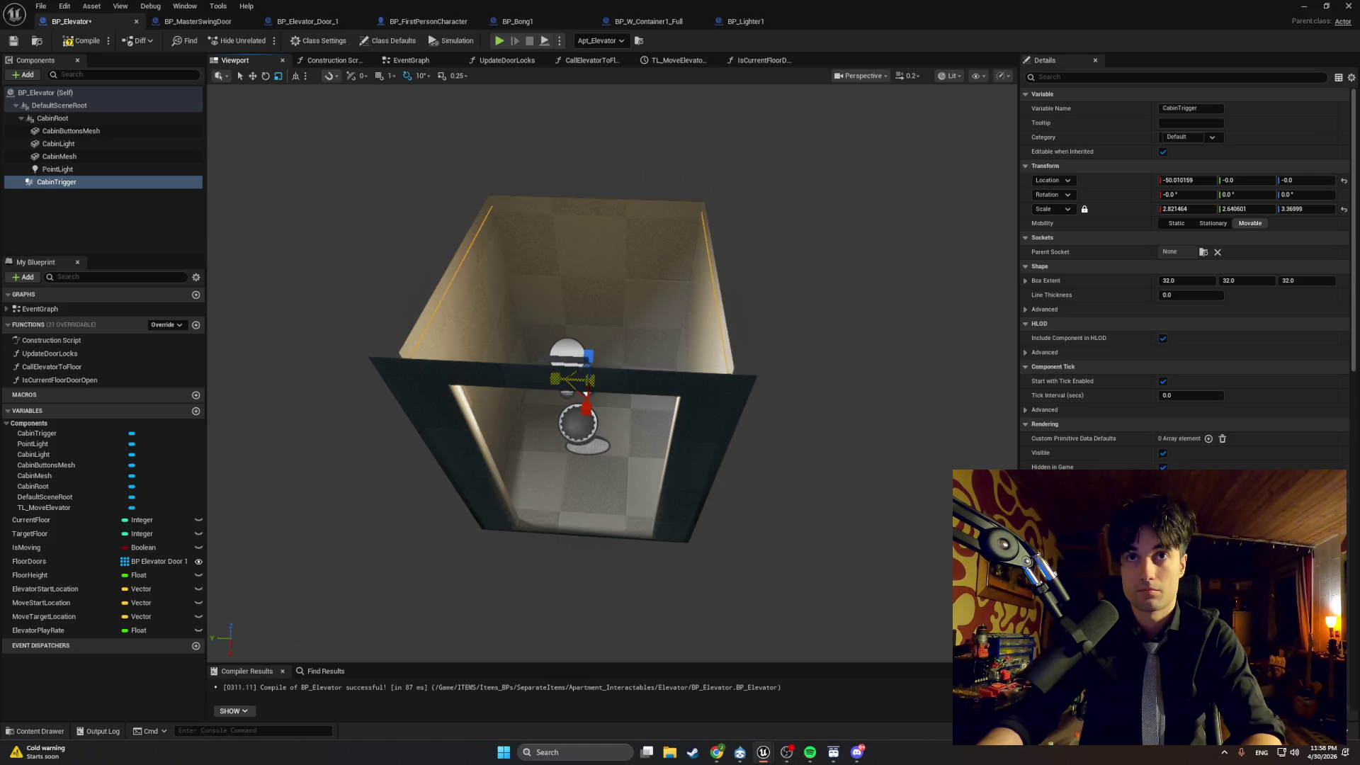
{"action": "mouse_move", "coordinate": [569, 370]}
{"action": "left_mouse_down"}
{"action": "mouse_move", "coordinate": [566, 386]}
{"action": "mouse_move", "coordinate": [510, 416]}
{"action": "mouse_move", "coordinate": [495, 374]}
{"action": "mouse_move", "coordinate": [455, 359]}
{"action": "mouse_move", "coordinate": [541, 355]}
{"action": "mouse_move", "coordinate": [564, 312]}
{"action": "mouse_move", "coordinate": [595, 313]}
{"action": "left_mouse_up"}
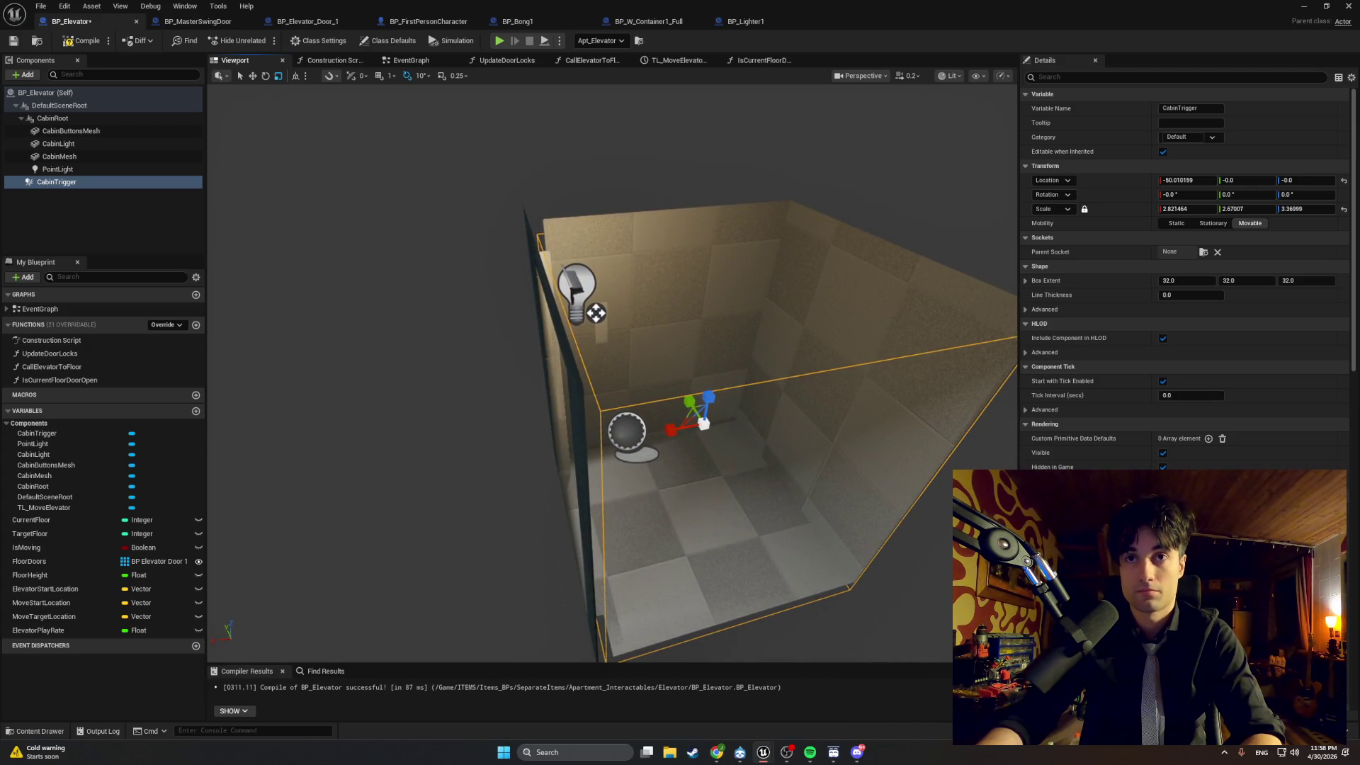
{"action": "mouse_move", "coordinate": [596, 313]}
{"action": "left_mouse_down"}
{"action": "mouse_move", "coordinate": [555, 288]}
{"action": "mouse_move", "coordinate": [625, 265]}
{"action": "left_mouse_up"}
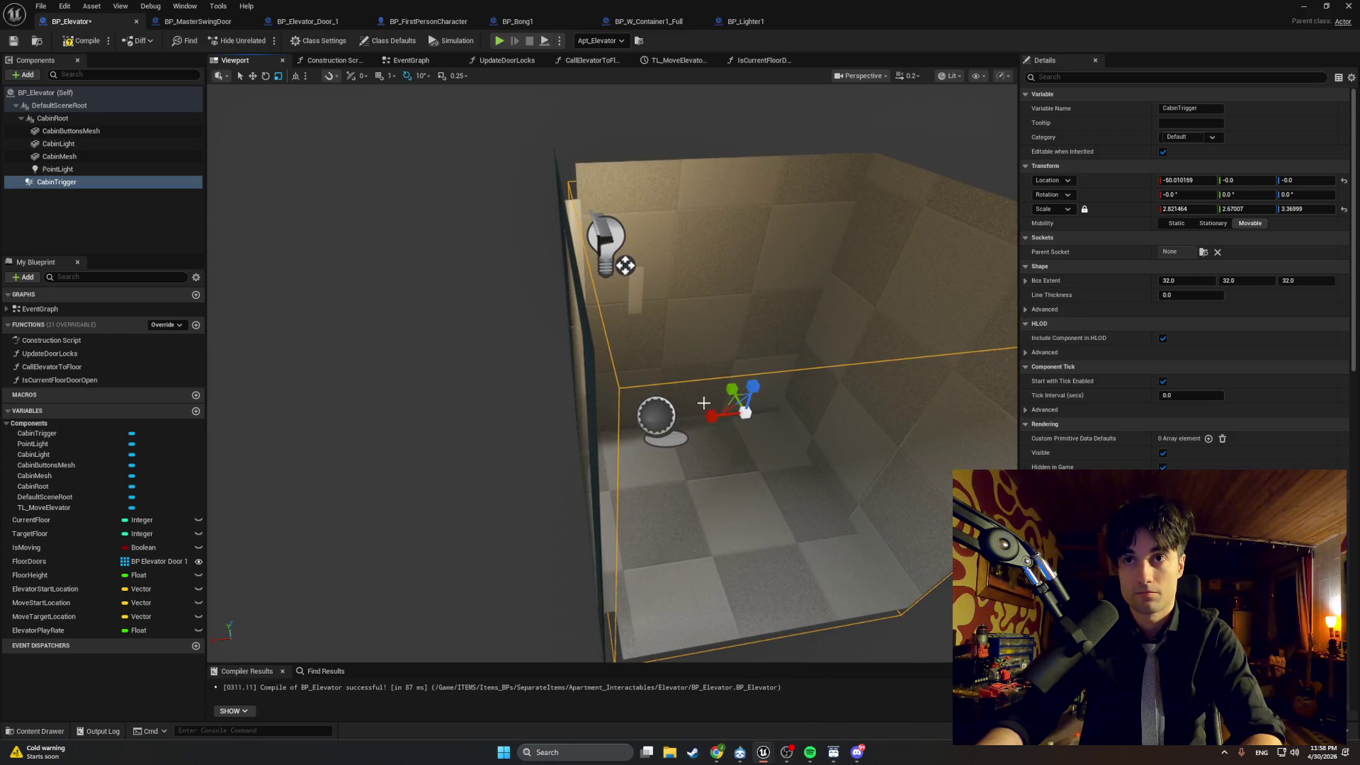
{"action": "left_click_drag", "start_coordinate": [709, 411], "coordinate": [717, 410]}
{"action": "key", "text": "w"}
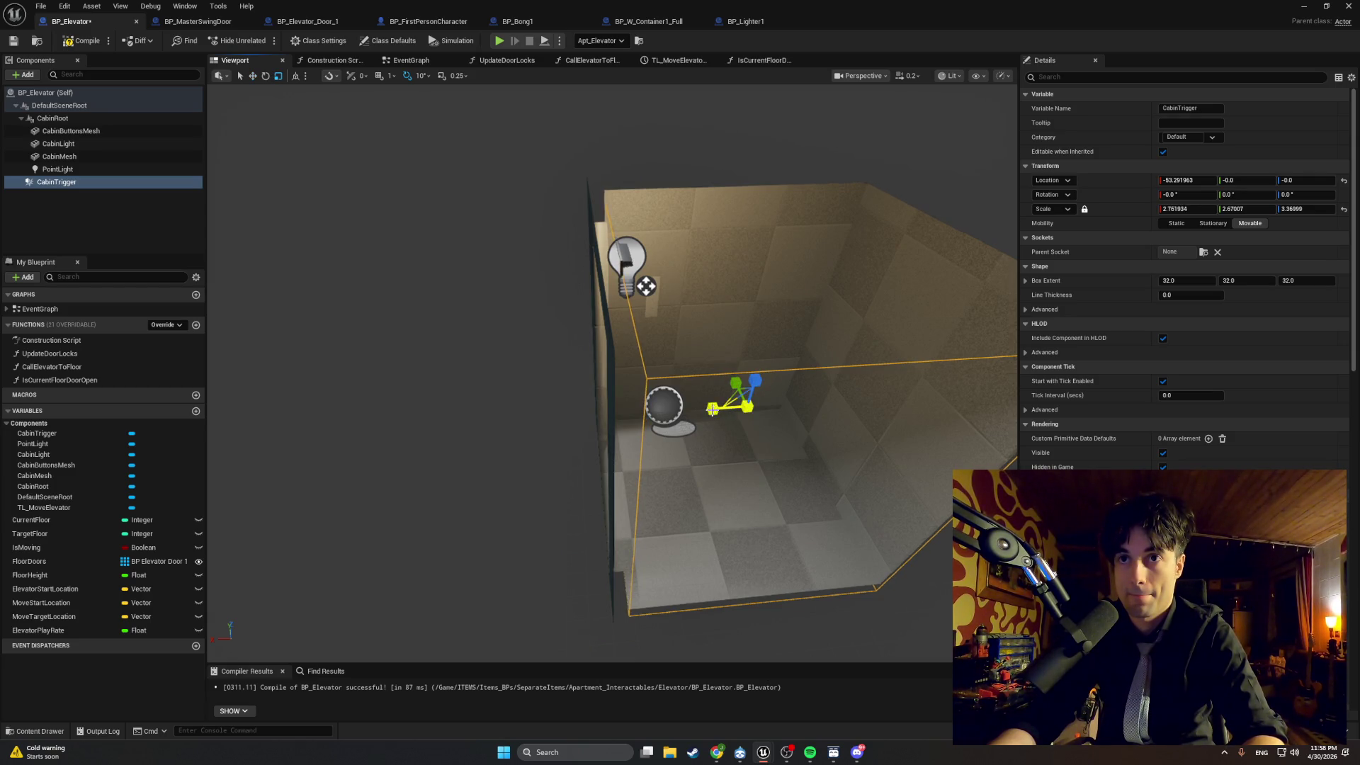
{"action": "left_click", "coordinate": [488, 386]}
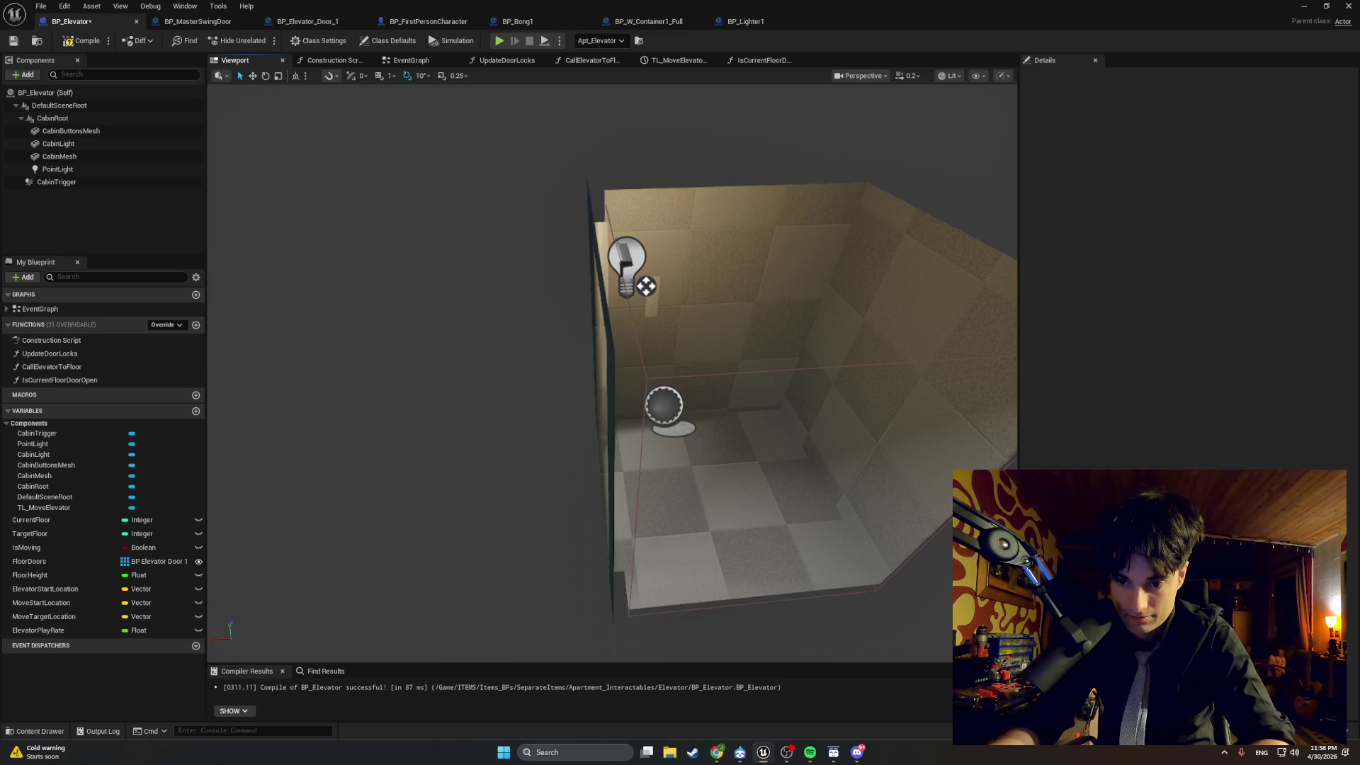
Create a Boolean variable named IsPlayerInside and compile BP_Elevator.
{"action": "left_click", "coordinate": [192, 414]}
{"action": "type", "text": "IsPLayerInsid"}
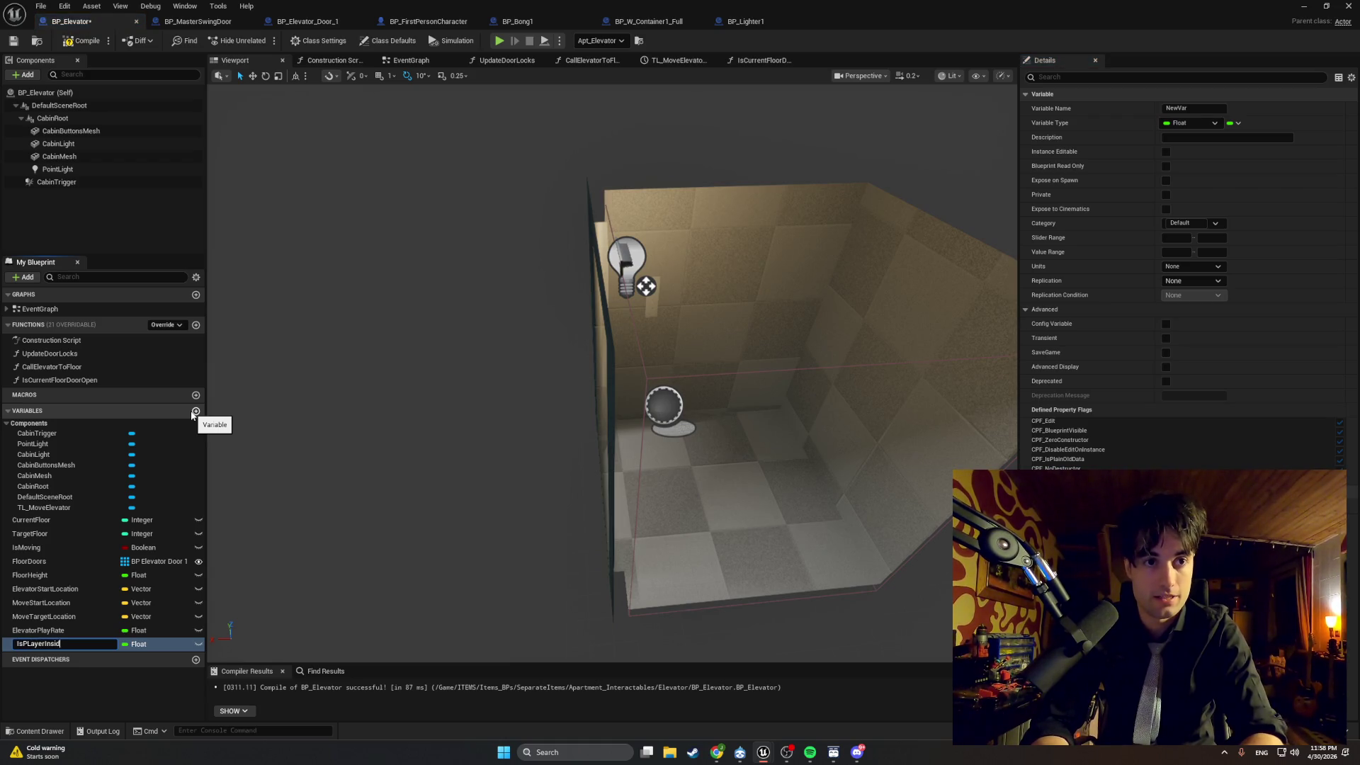
{"action": "type", "text": "e"}
{"action": "key", "text": "Return"}
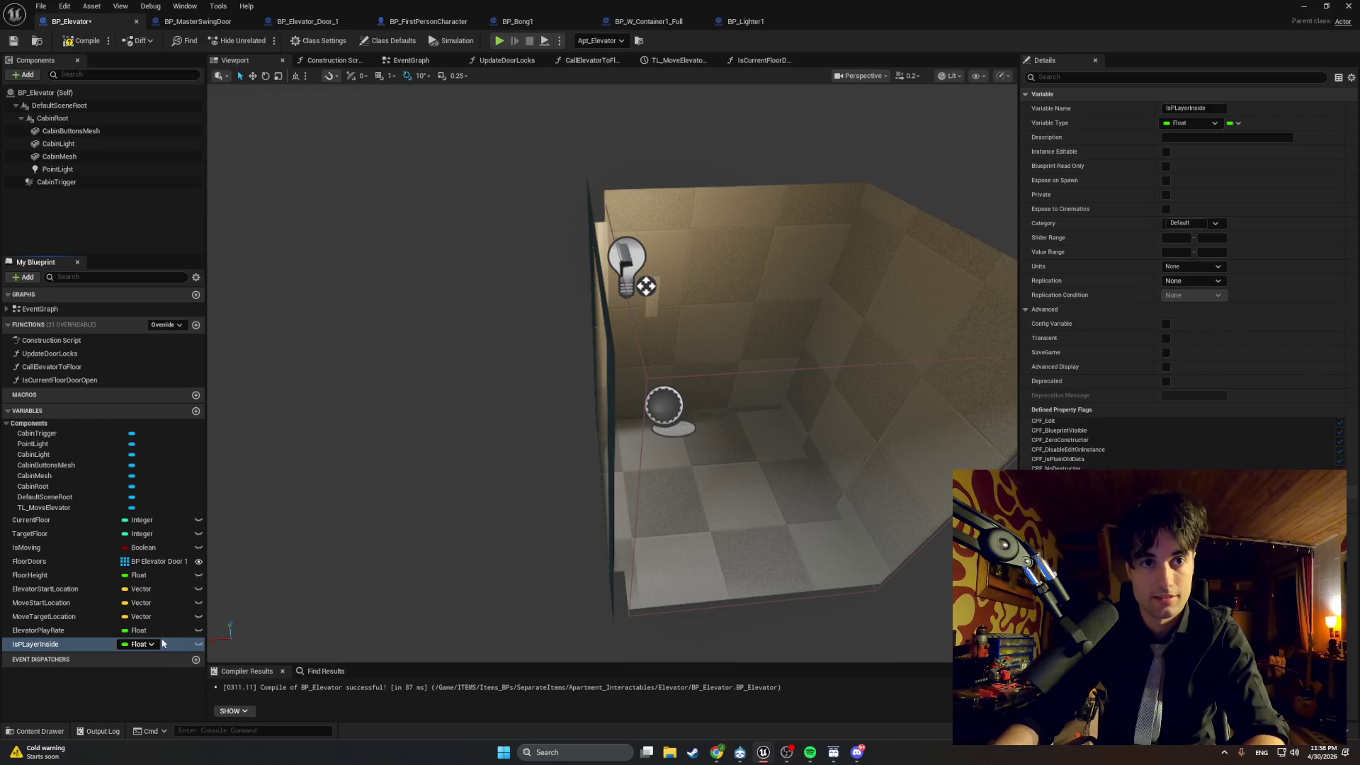
{"action": "left_click", "coordinate": [152, 642]}
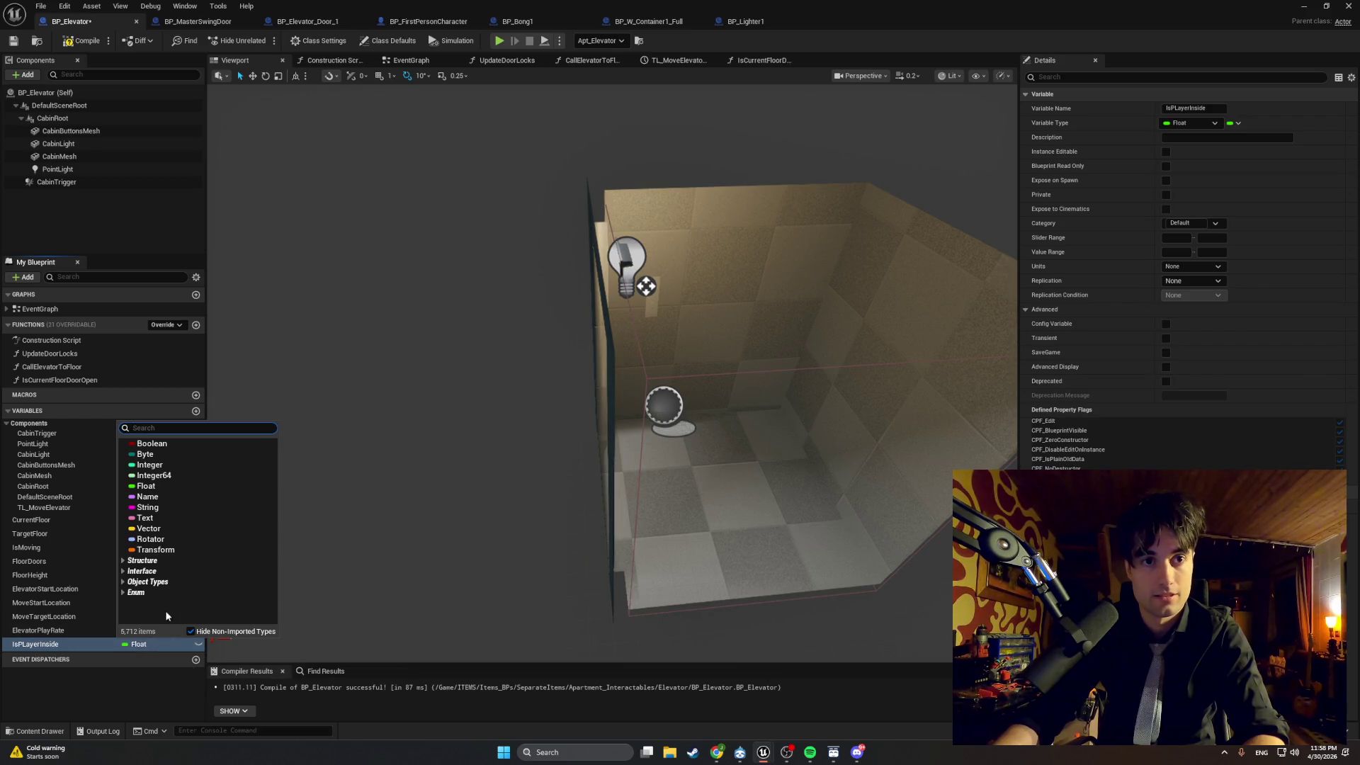
{"action": "left_click", "coordinate": [153, 444]}
{"action": "left_click", "coordinate": [83, 43]}
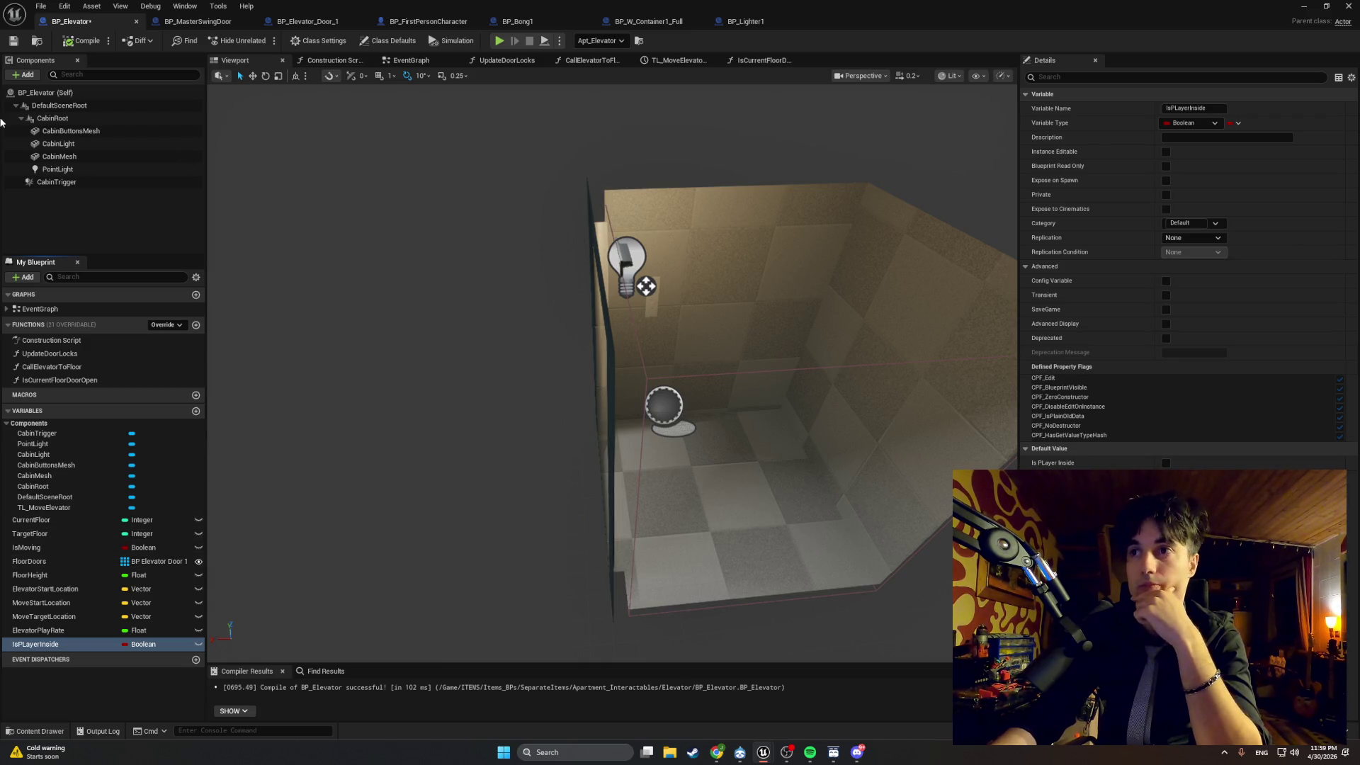
{"action": "left_click", "coordinate": [68, 119]}
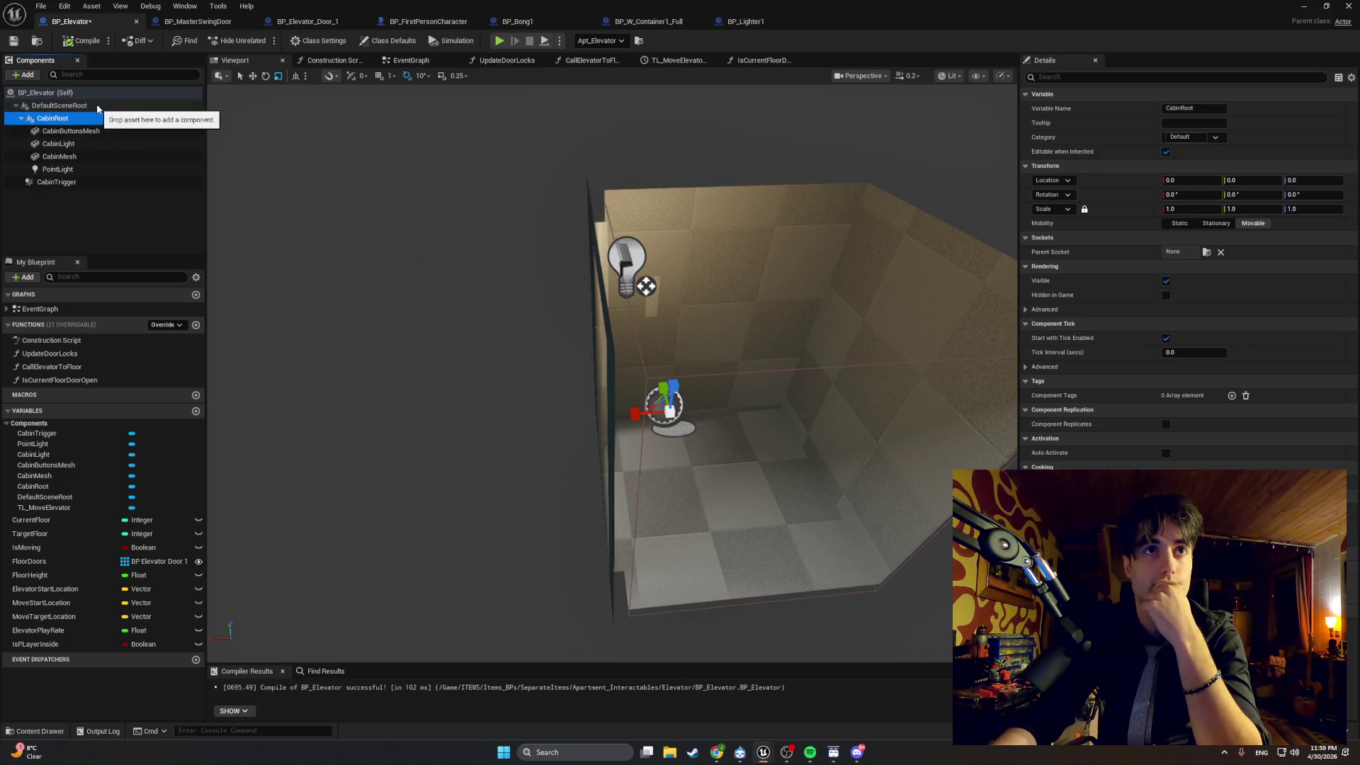
Reparent CabinTrigger onto CabinRoot in the Components panel.
{"action": "left_click", "coordinate": [86, 184]}
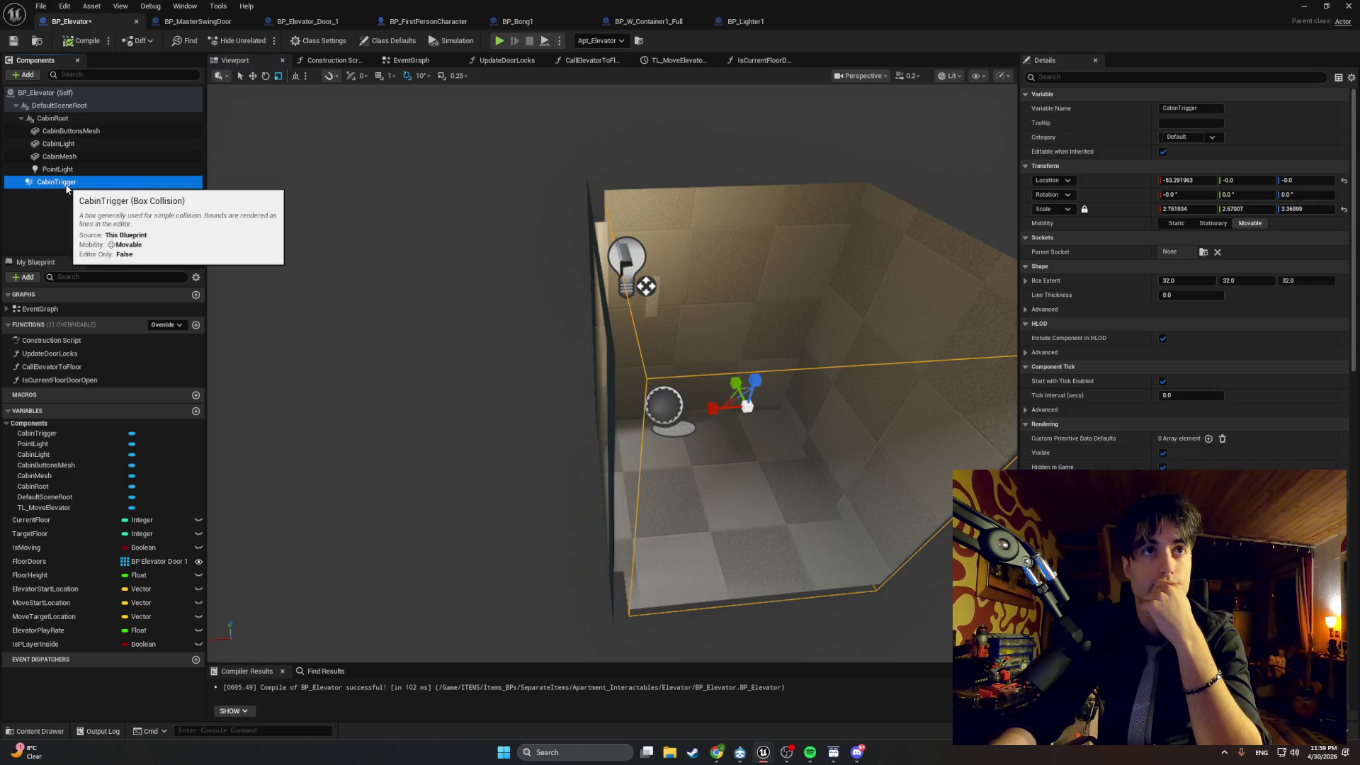
{"action": "left_click_drag", "start_coordinate": [67, 184], "coordinate": [52, 118]}
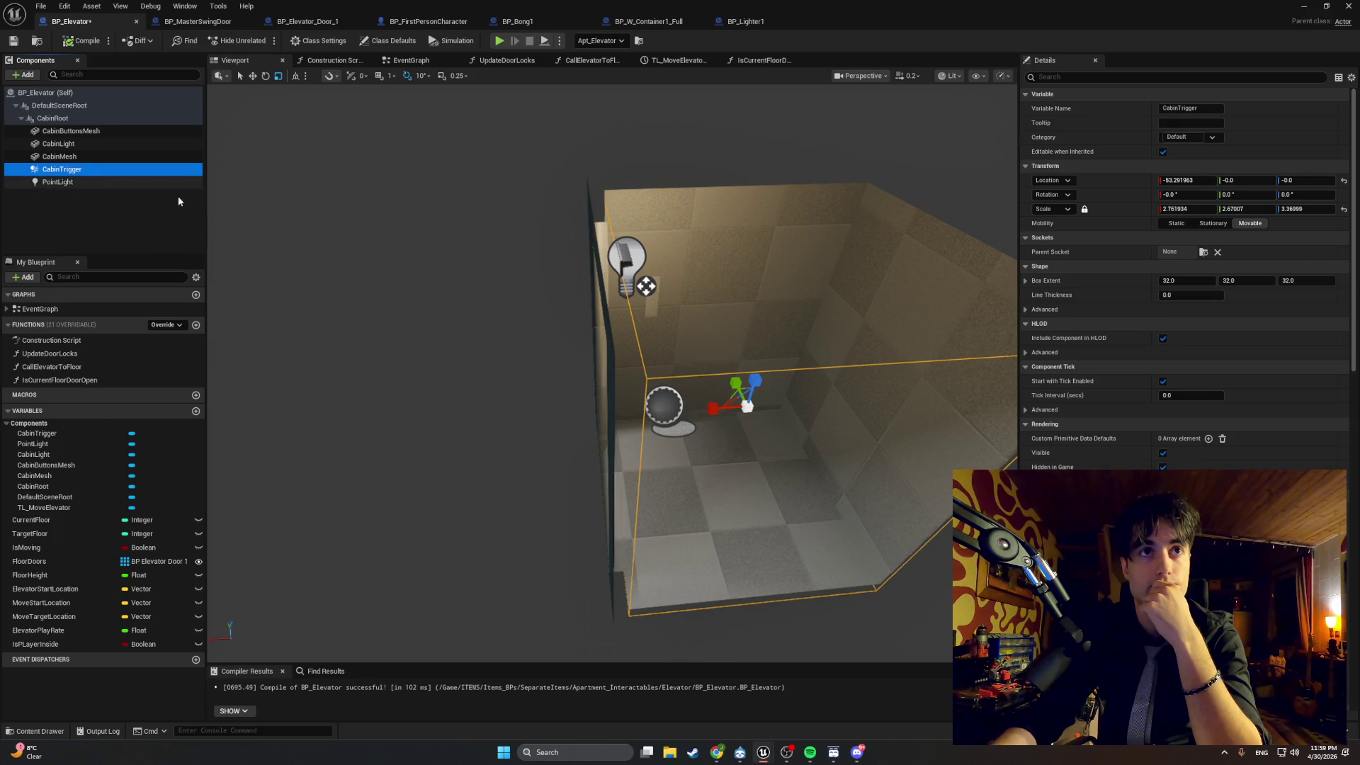
{"action": "scroll", "coordinate": [1192, 469], "scroll_direction": "down", "scroll_amount": 5}
{"action": "scroll", "coordinate": [1192, 469], "scroll_direction": "down", "scroll_amount": 12}
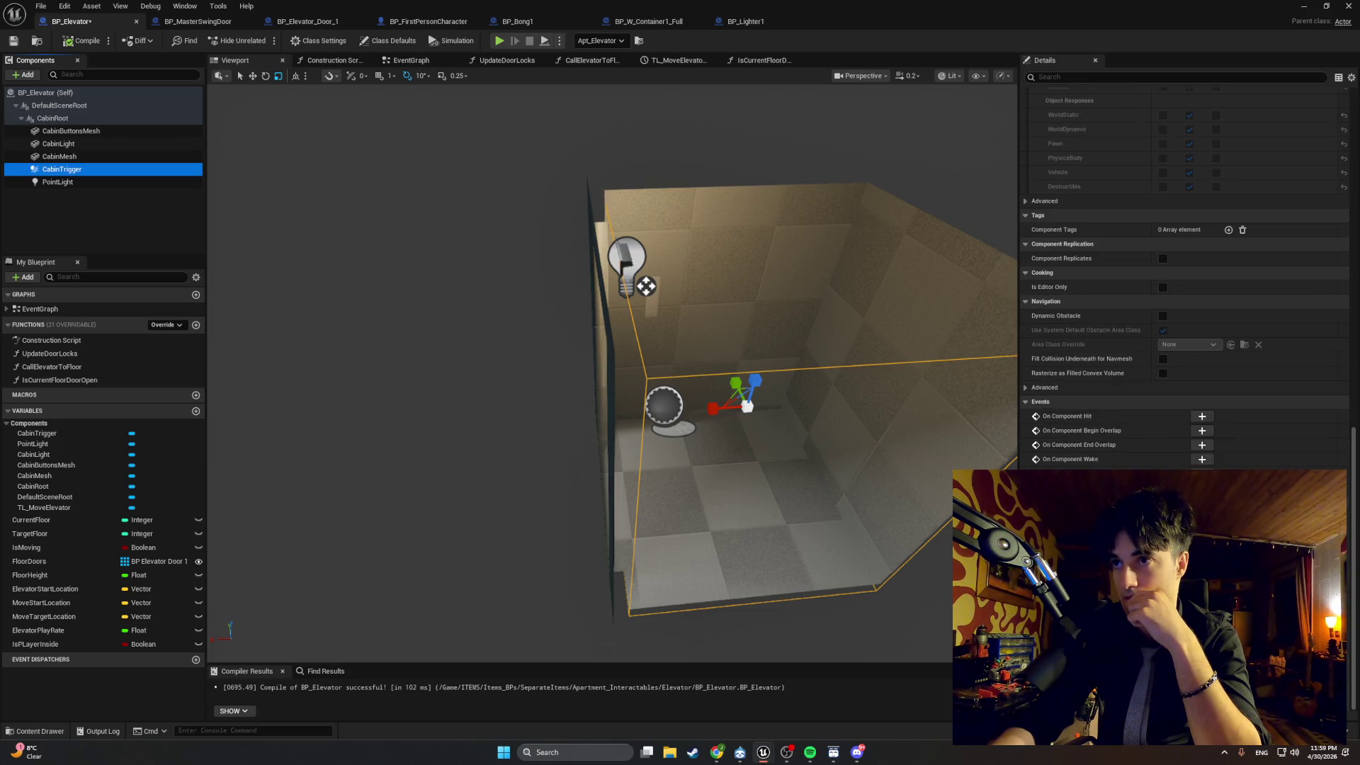
Add an On Component Begin Overlap event for CabinTrigger and move the key-event node stack aside.
{"action": "left_click", "coordinate": [1205, 440]}
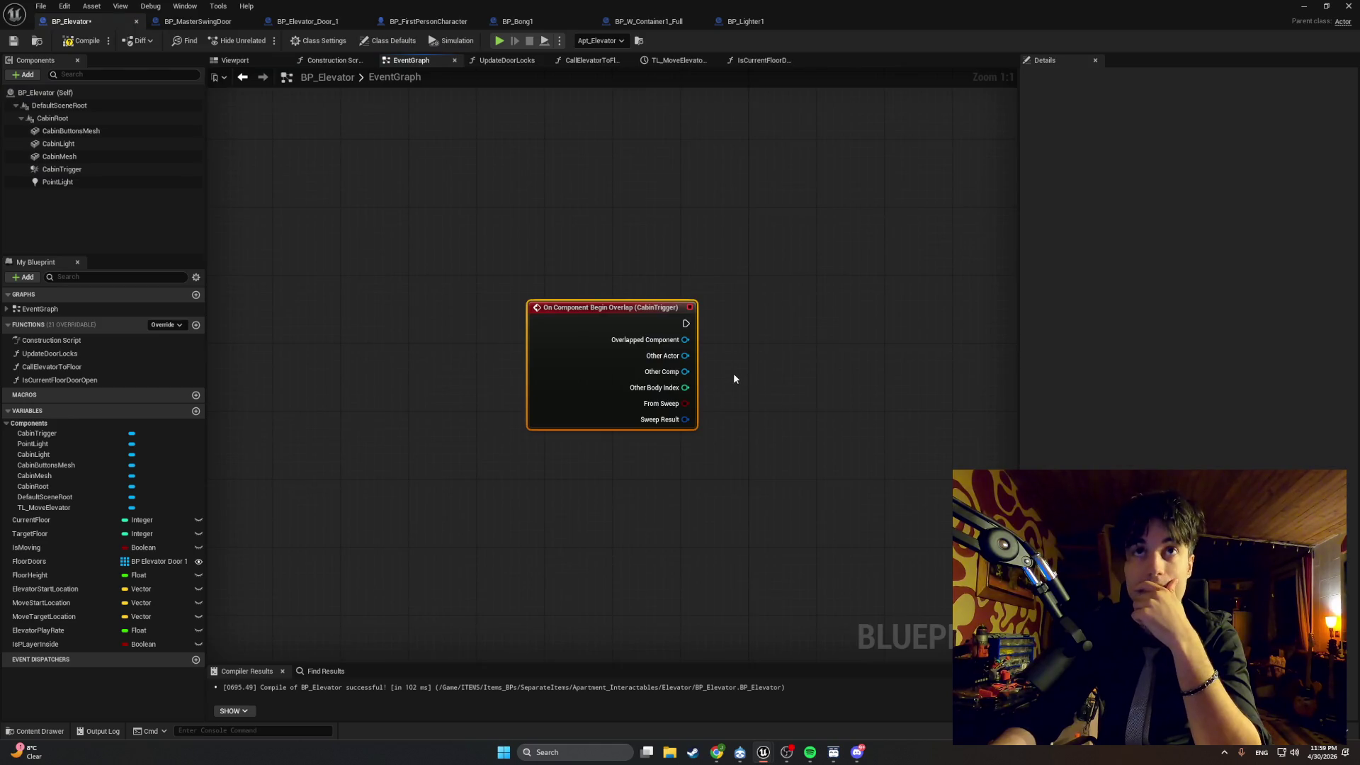
{"action": "scroll", "coordinate": [745, 372], "scroll_direction": "down", "scroll_amount": 4}
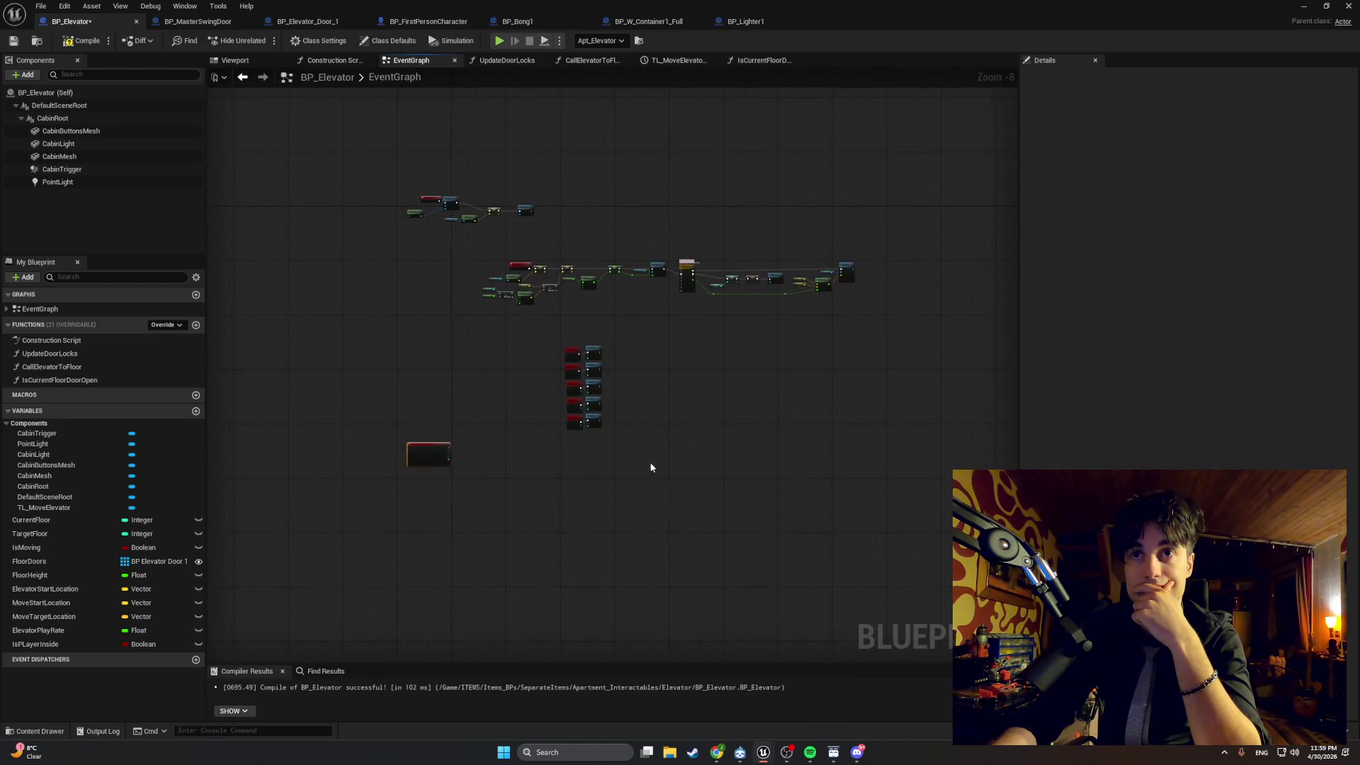
{"action": "left_click_drag", "start_coordinate": [581, 352], "coordinate": [605, 320]}
{"action": "mouse_move", "coordinate": [895, 329]}
{"action": "left_mouse_down"}
{"action": "mouse_move", "coordinate": [768, 280]}
{"action": "mouse_move", "coordinate": [445, 239]}
{"action": "left_mouse_up"}
{"action": "left_click_drag", "start_coordinate": [826, 425], "coordinate": [470, 236]}
Rearrange the BeginPlay chain, Get Player Controller and five key-event nodes, moving Begin Overlap up.
{"action": "scroll", "coordinate": [678, 272], "scroll_direction": "up", "scroll_amount": 5}
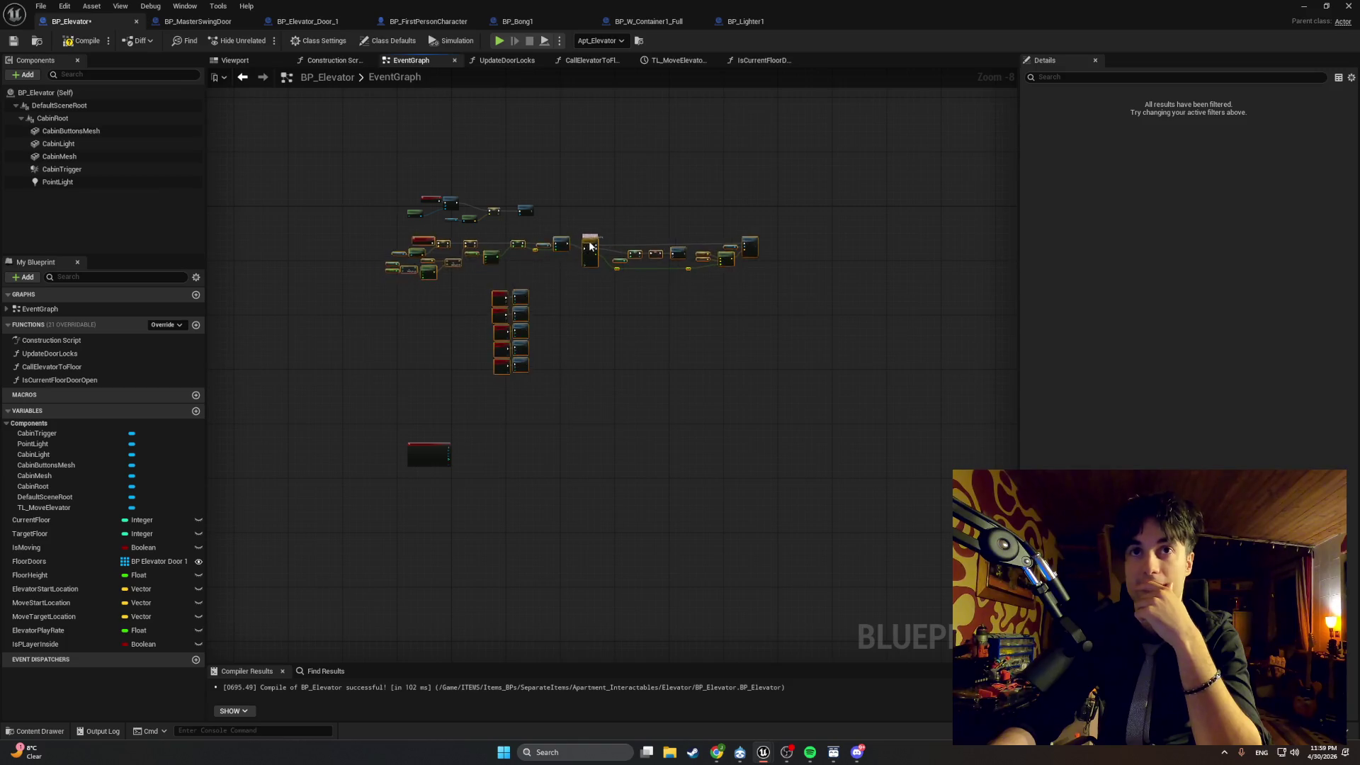
{"action": "mouse_move", "coordinate": [576, 203]}
{"action": "left_mouse_down"}
{"action": "mouse_move", "coordinate": [814, 191]}
{"action": "mouse_move", "coordinate": [778, 222]}
{"action": "left_mouse_up"}
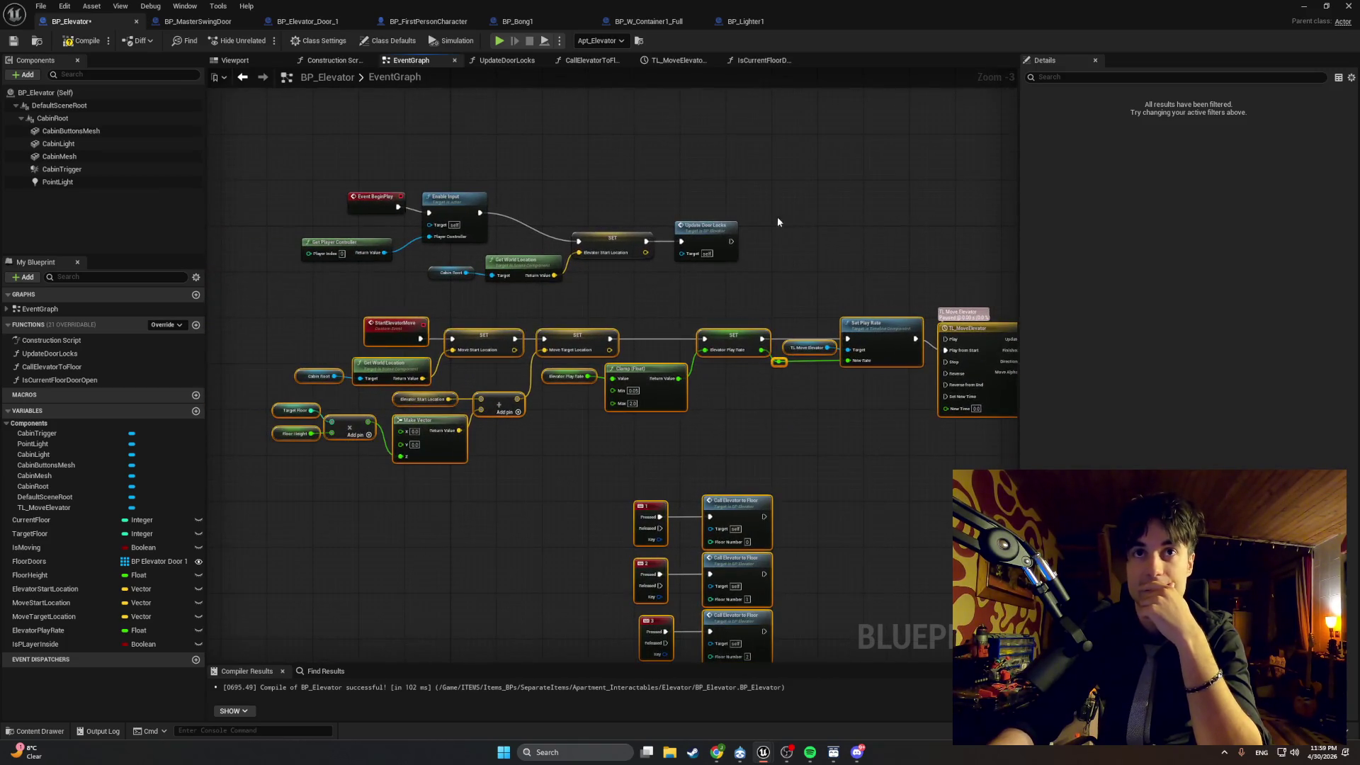
{"action": "scroll", "coordinate": [452, 198], "scroll_direction": "up", "scroll_amount": 3}
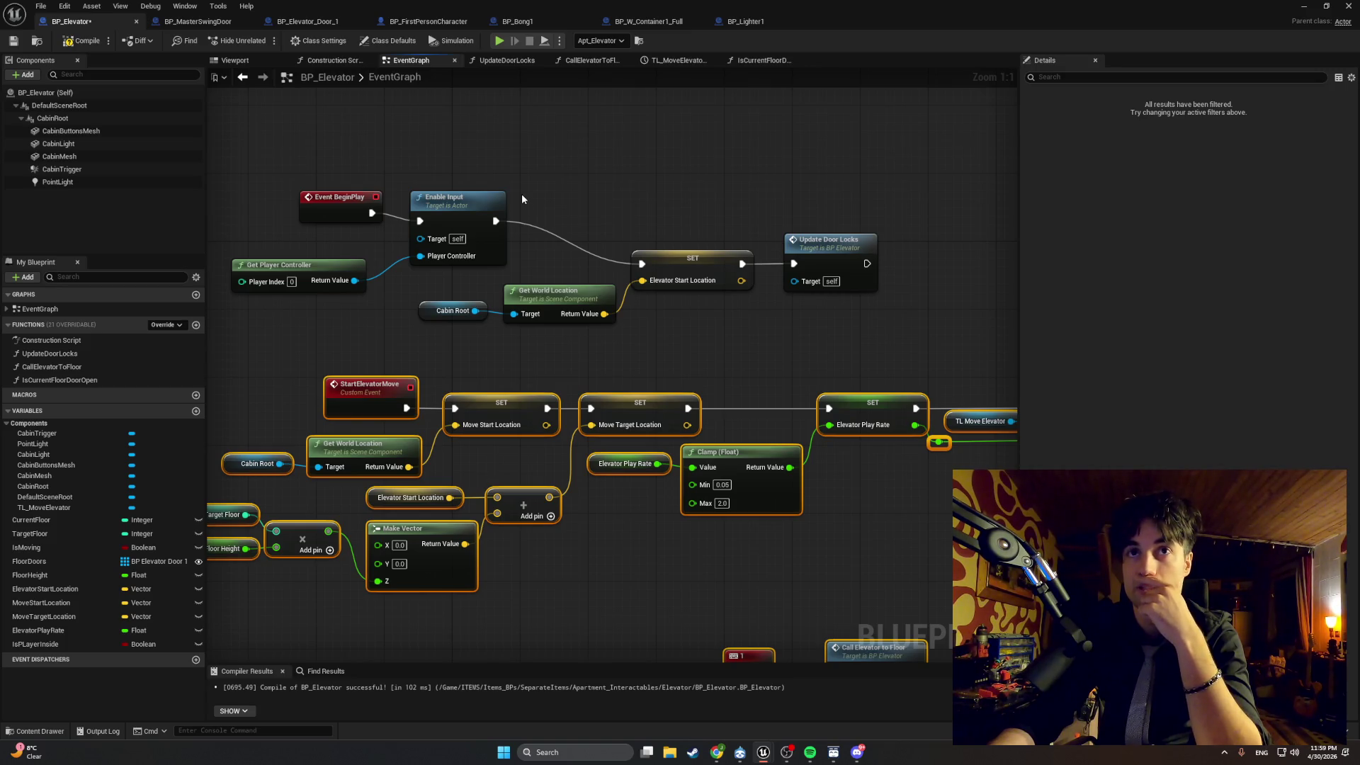
{"action": "left_click_drag", "start_coordinate": [339, 265], "coordinate": [369, 247]}
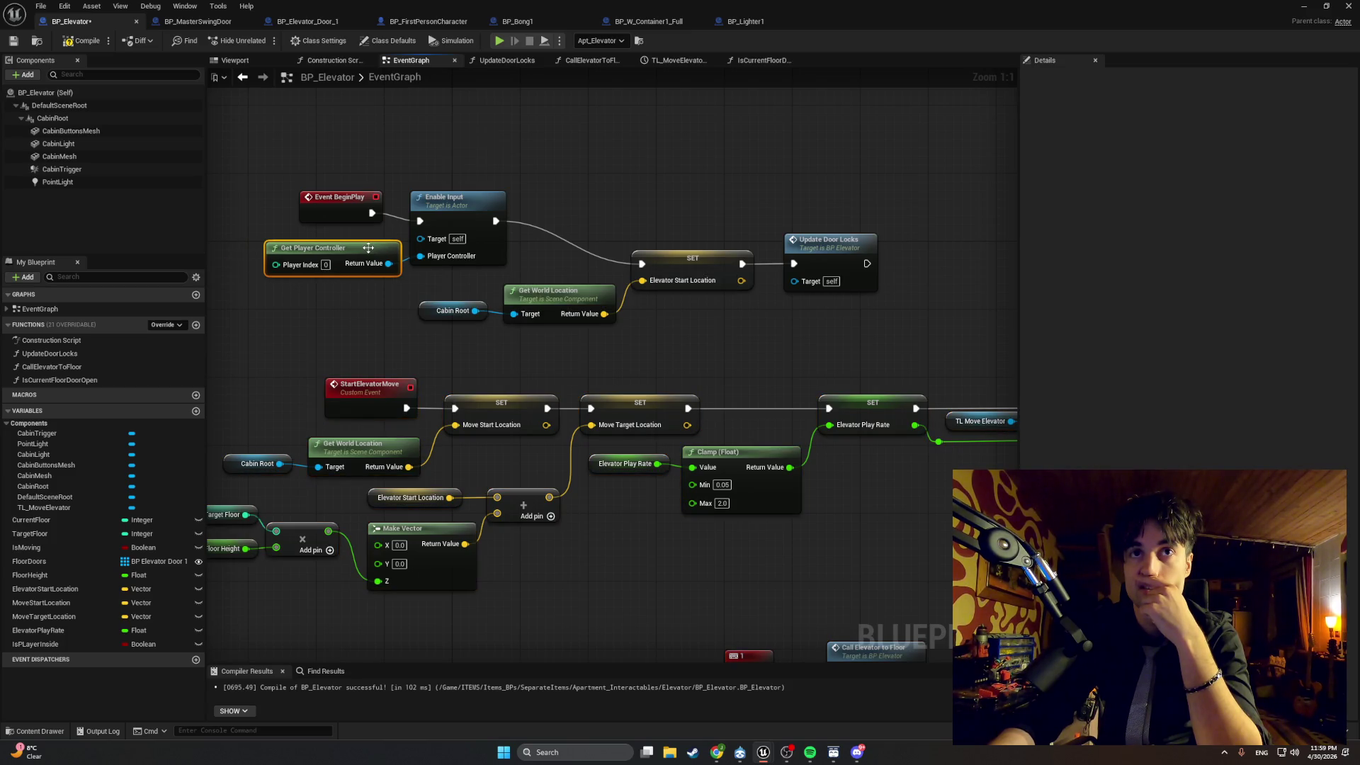
{"action": "scroll", "coordinate": [454, 312], "scroll_direction": "down", "scroll_amount": 2}
{"action": "mouse_move", "coordinate": [717, 365]}
{"action": "left_mouse_down"}
{"action": "mouse_move", "coordinate": [689, 262]}
{"action": "mouse_move", "coordinate": [560, 396]}
{"action": "left_mouse_up"}
{"action": "mouse_move", "coordinate": [790, 566]}
{"action": "left_mouse_down"}
{"action": "mouse_move", "coordinate": [560, 279]}
{"action": "mouse_move", "coordinate": [424, 262]}
{"action": "left_mouse_up"}
{"action": "scroll", "coordinate": [541, 265], "scroll_direction": "down", "scroll_amount": 3}
{"action": "mouse_move", "coordinate": [516, 571]}
{"action": "left_mouse_down"}
{"action": "mouse_move", "coordinate": [477, 592]}
{"action": "mouse_move", "coordinate": [397, 598]}
{"action": "mouse_move", "coordinate": [428, 495]}
{"action": "left_mouse_up"}
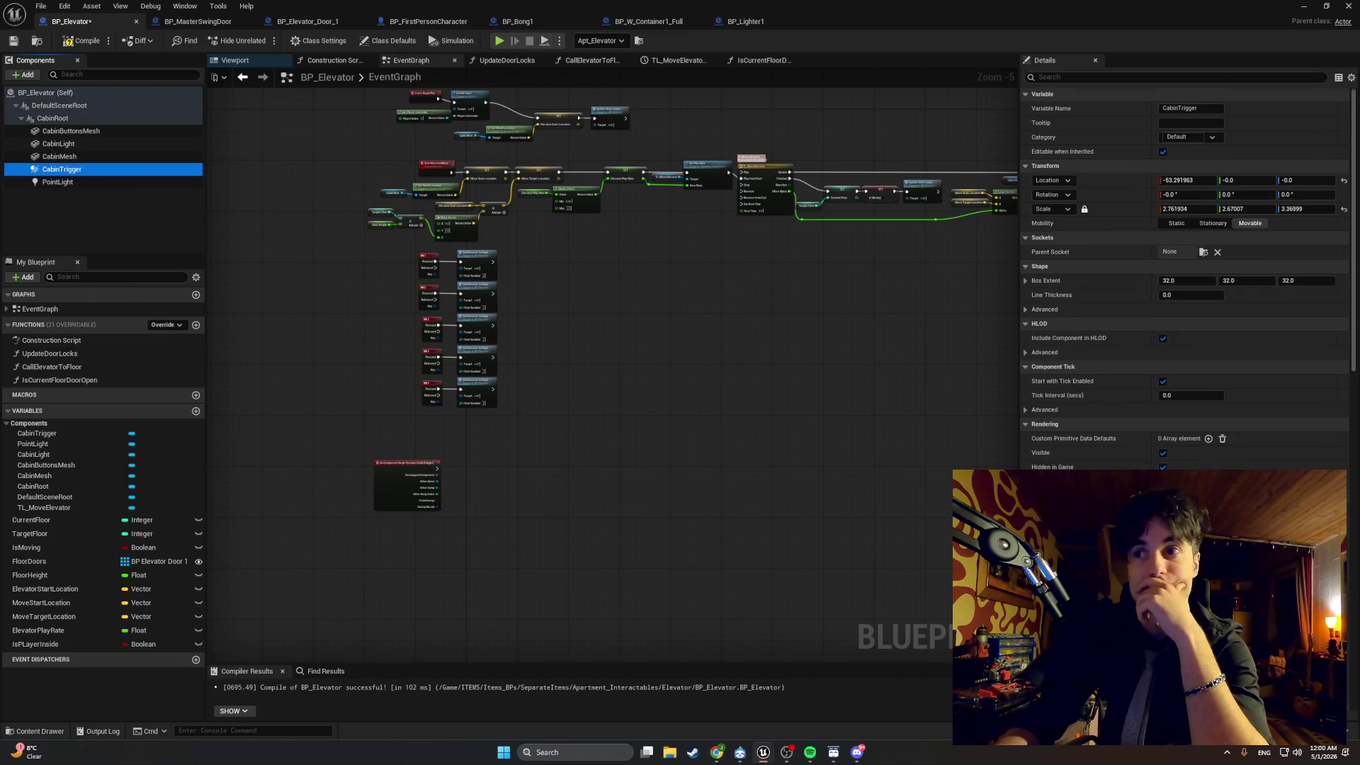
Add an On Component End Overlap (CabinTrigger) event lined up beneath Begin Overlap.
{"action": "scroll", "coordinate": [1183, 277], "scroll_direction": "down", "scroll_amount": 15}
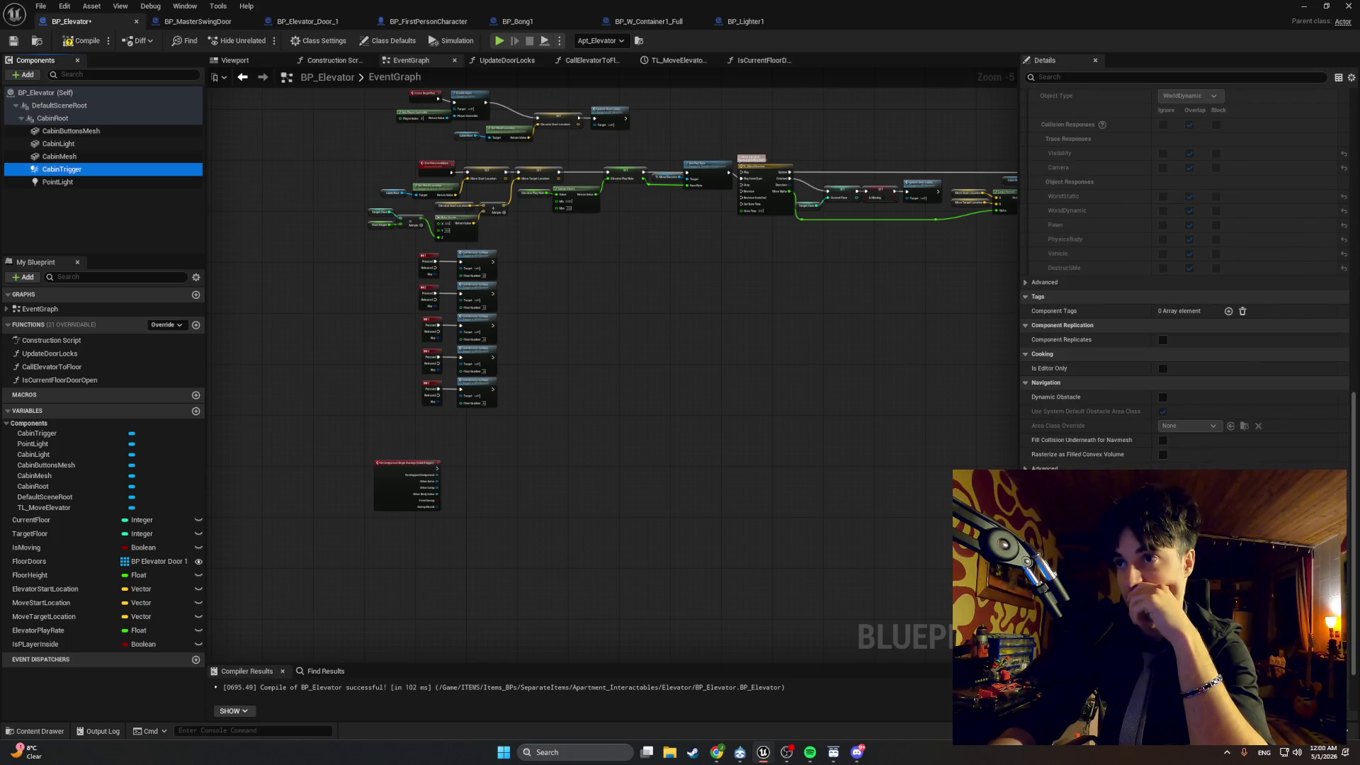
{"action": "left_click", "coordinate": [1335, 550]}
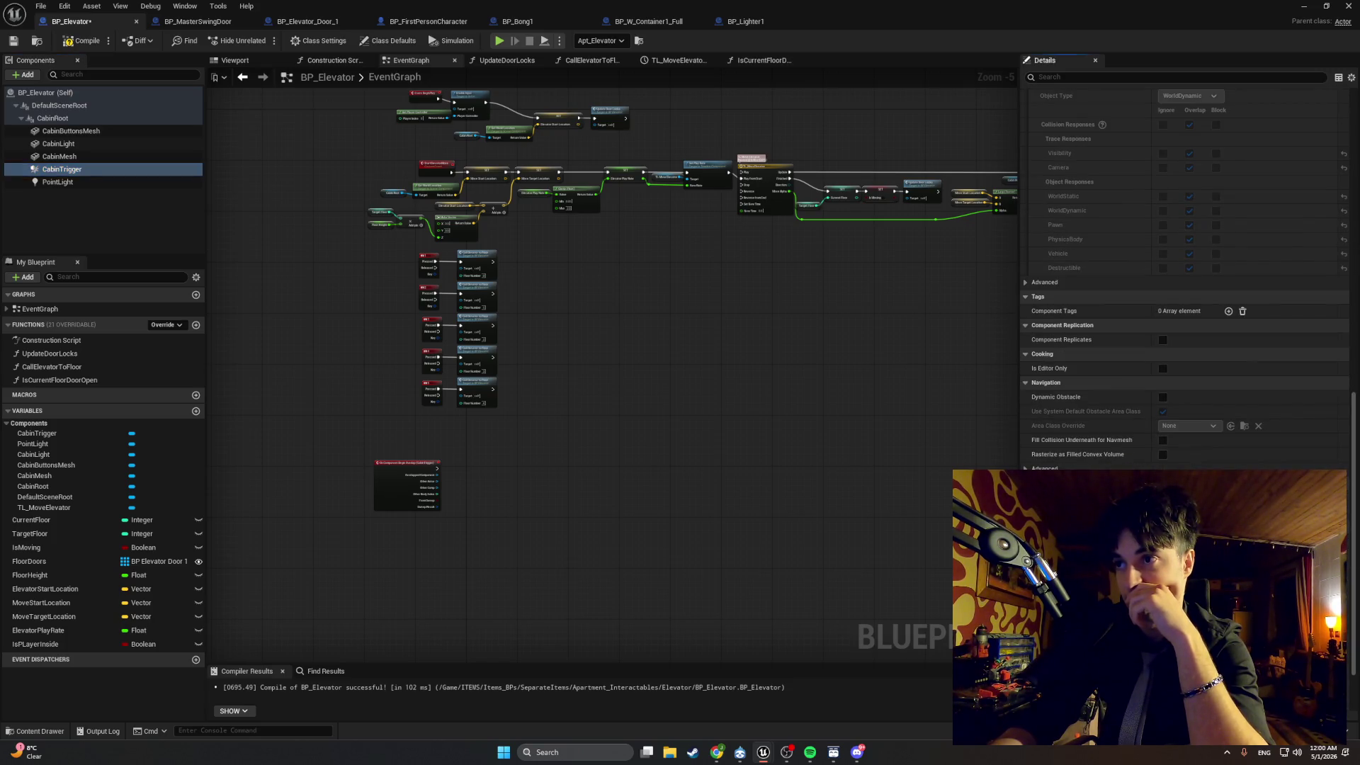
{"action": "key", "text": "Home"}
{"action": "left_click_drag", "start_coordinate": [627, 321], "coordinate": [644, 322]}
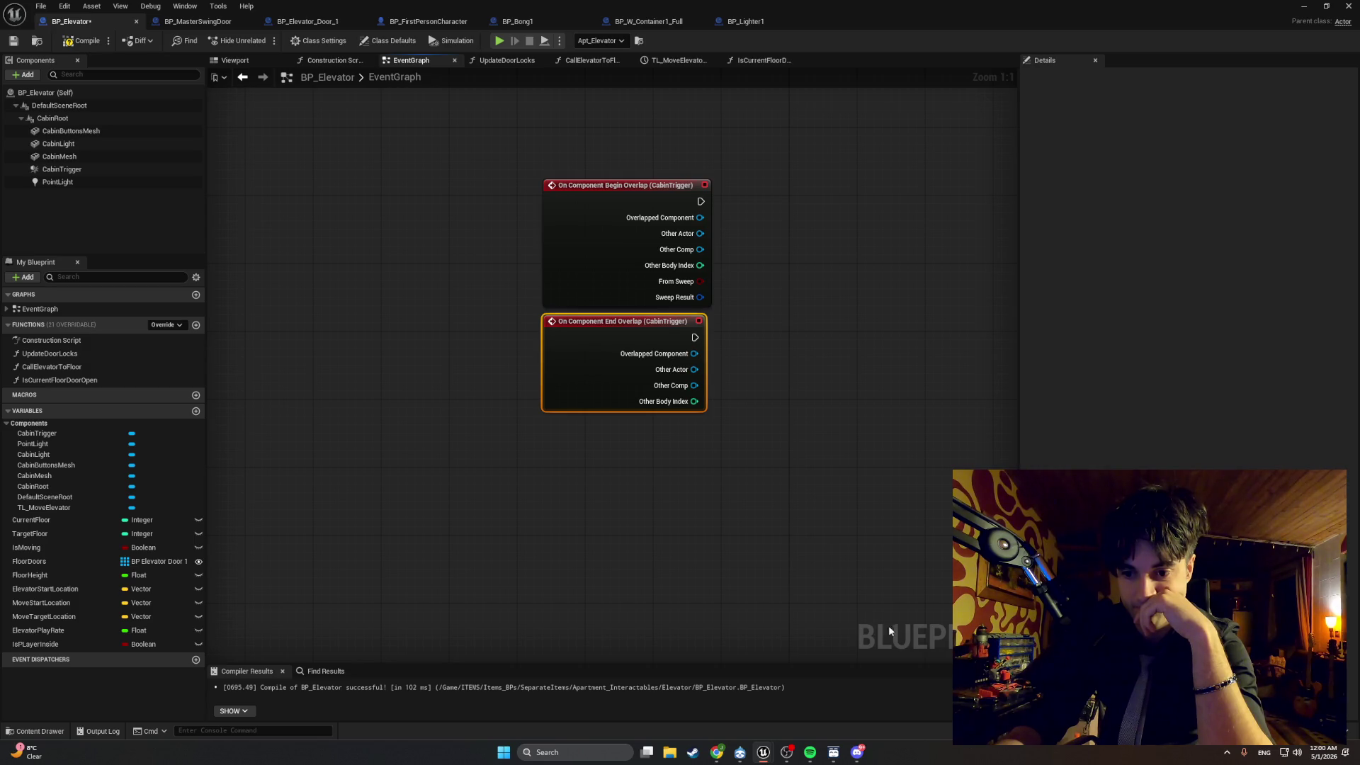
Add a Cast To BP_FirstPersonCharacter node after the Begin Overlap event.
{"action": "left_click_drag", "start_coordinate": [700, 202], "coordinate": [758, 230]}
{"action": "type", "text": "cast to"}
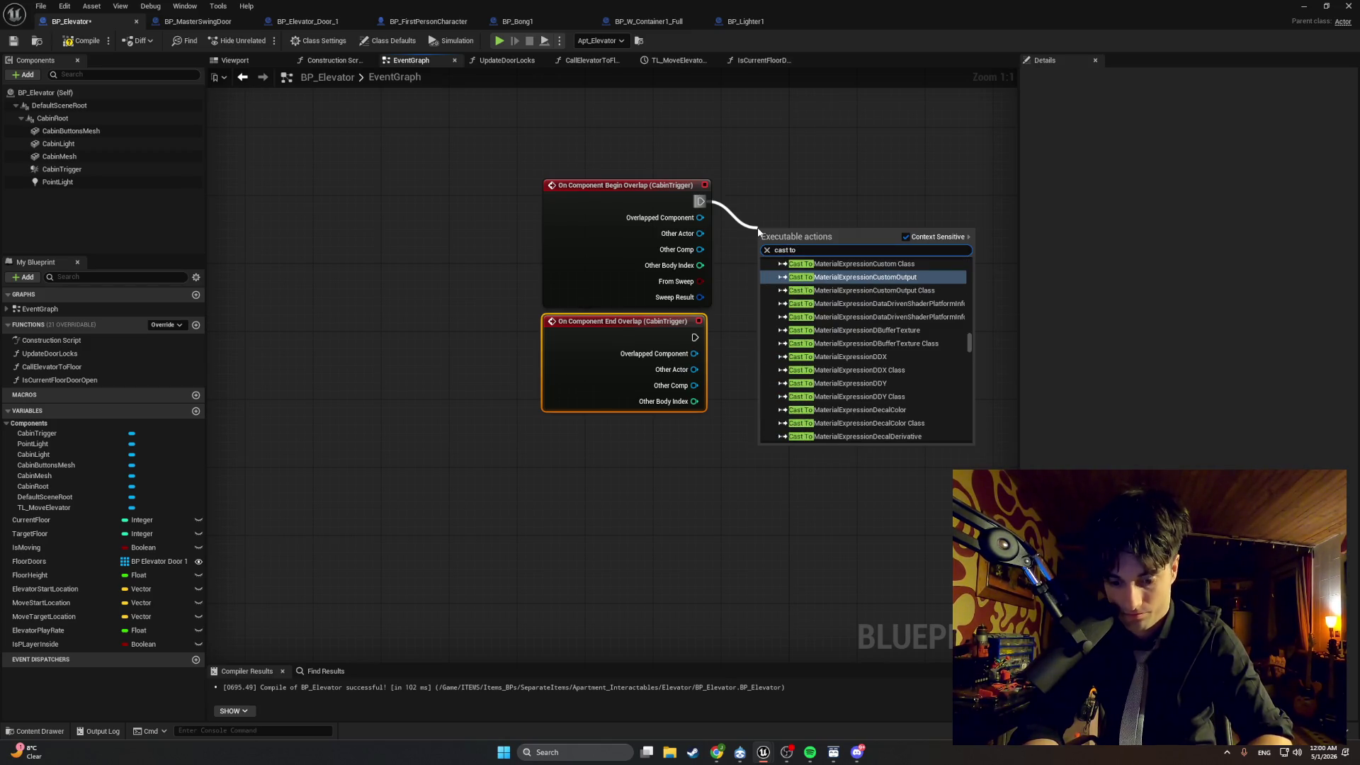
{"action": "type", "text": " BP_first"}
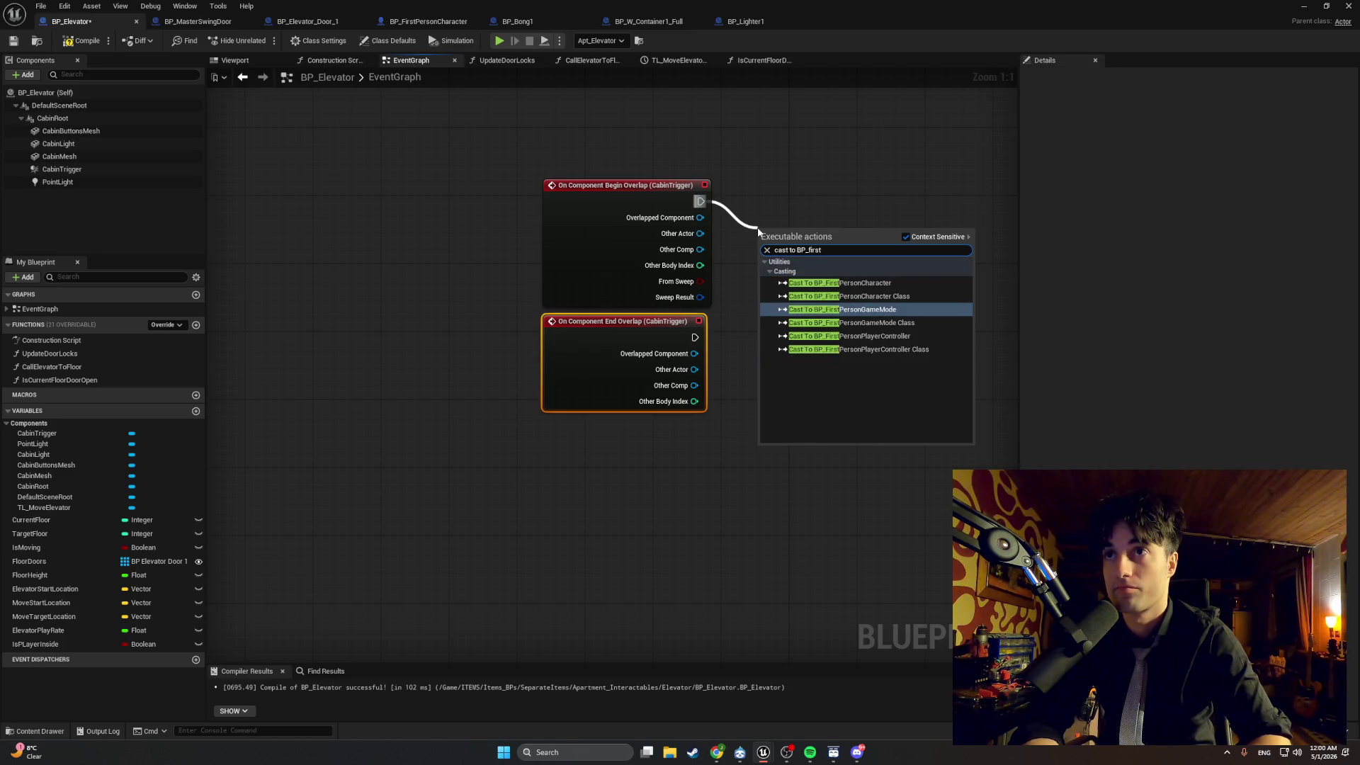
{"action": "left_click", "coordinate": [850, 283]}
{"action": "left_click_drag", "start_coordinate": [818, 219], "coordinate": [809, 186]}
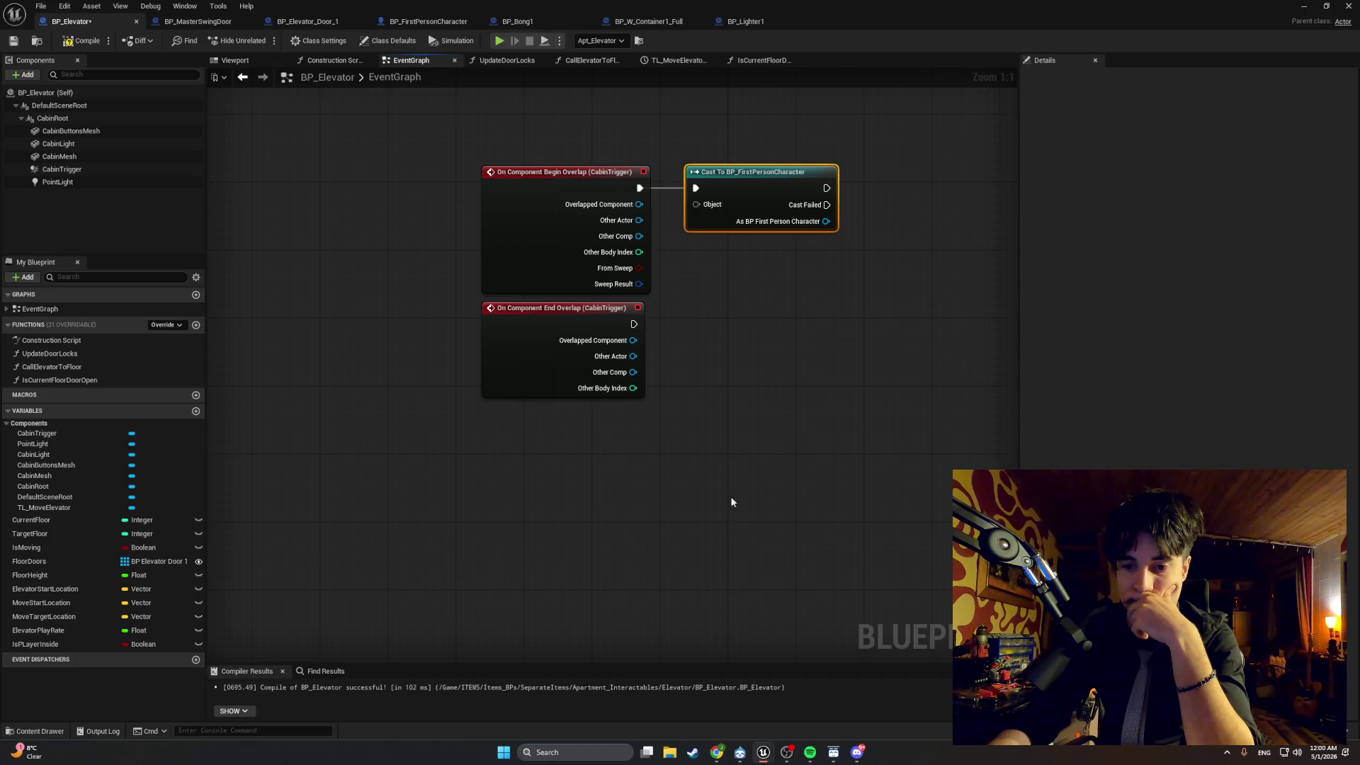
{"action": "mouse_move", "coordinate": [733, 444]}
{"action": "left_mouse_down"}
{"action": "mouse_move", "coordinate": [668, 517]}
{"action": "mouse_move", "coordinate": [641, 459]}
{"action": "mouse_move", "coordinate": [636, 473]}
{"action": "mouse_move", "coordinate": [550, 478]}
{"action": "mouse_move", "coordinate": [533, 451]}
{"action": "left_mouse_up"}
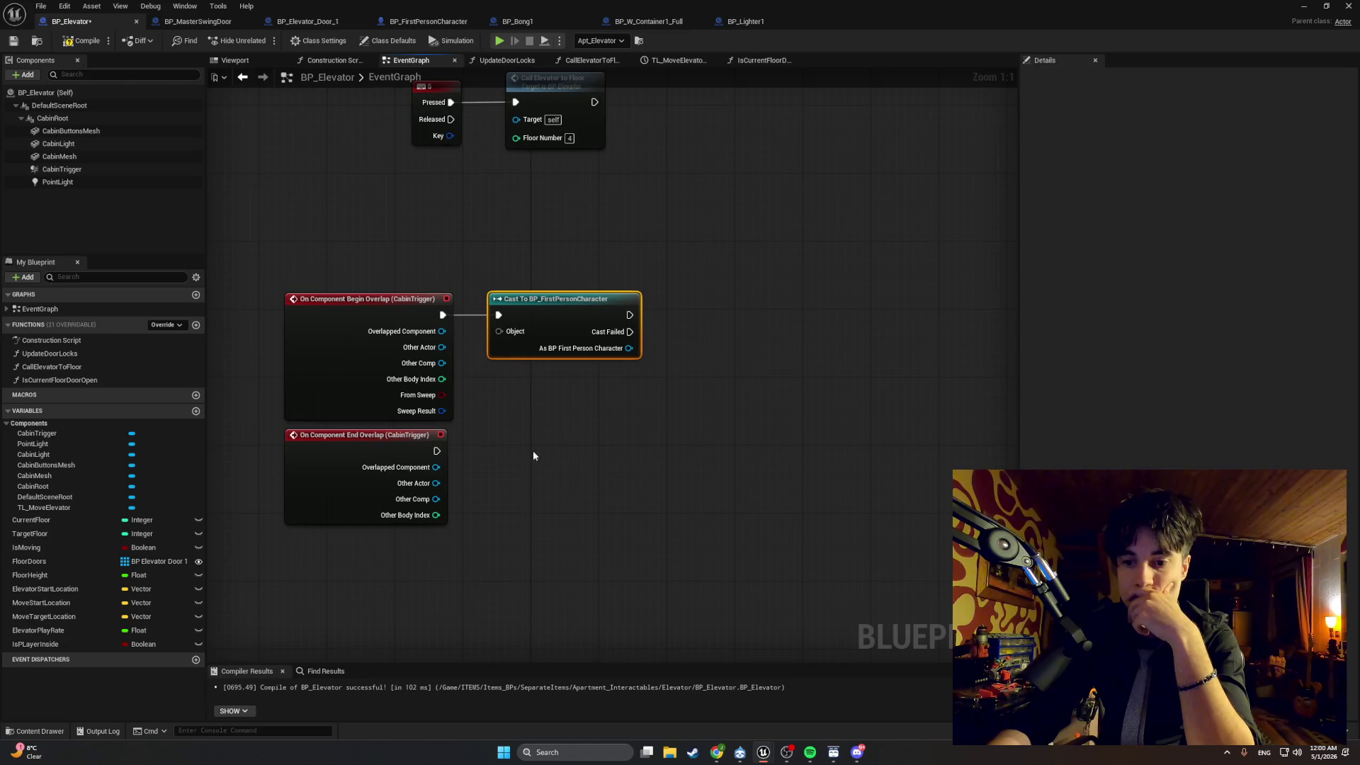
Add a Set IsPlayerInside node and run it from the cast's success output.
{"action": "mouse_move", "coordinate": [629, 314]}
{"action": "left_mouse_down"}
{"action": "mouse_move", "coordinate": [648, 333]}
{"action": "mouse_move", "coordinate": [724, 339]}
{"action": "left_mouse_up"}
{"action": "type", "text": "se"}
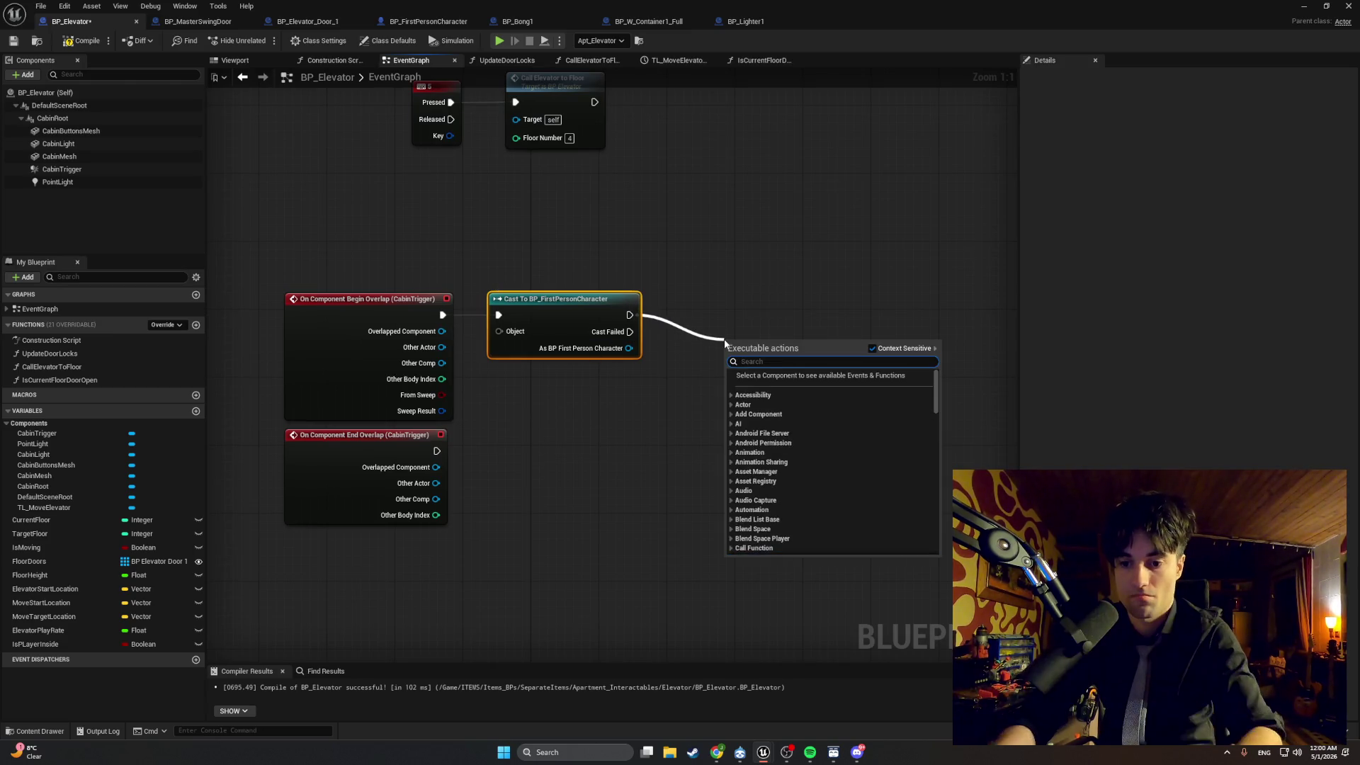
{"action": "type", "text": "t"}
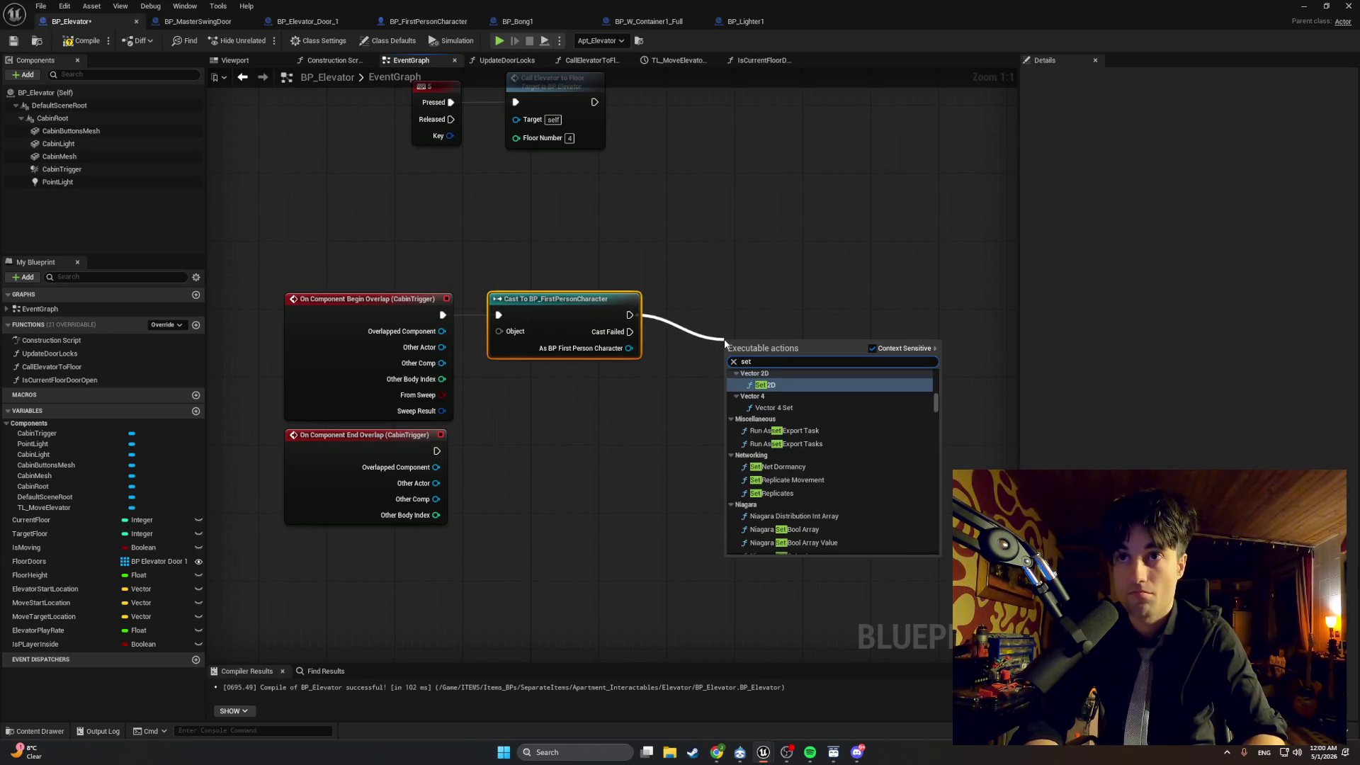
{"action": "type", "text": " player"}
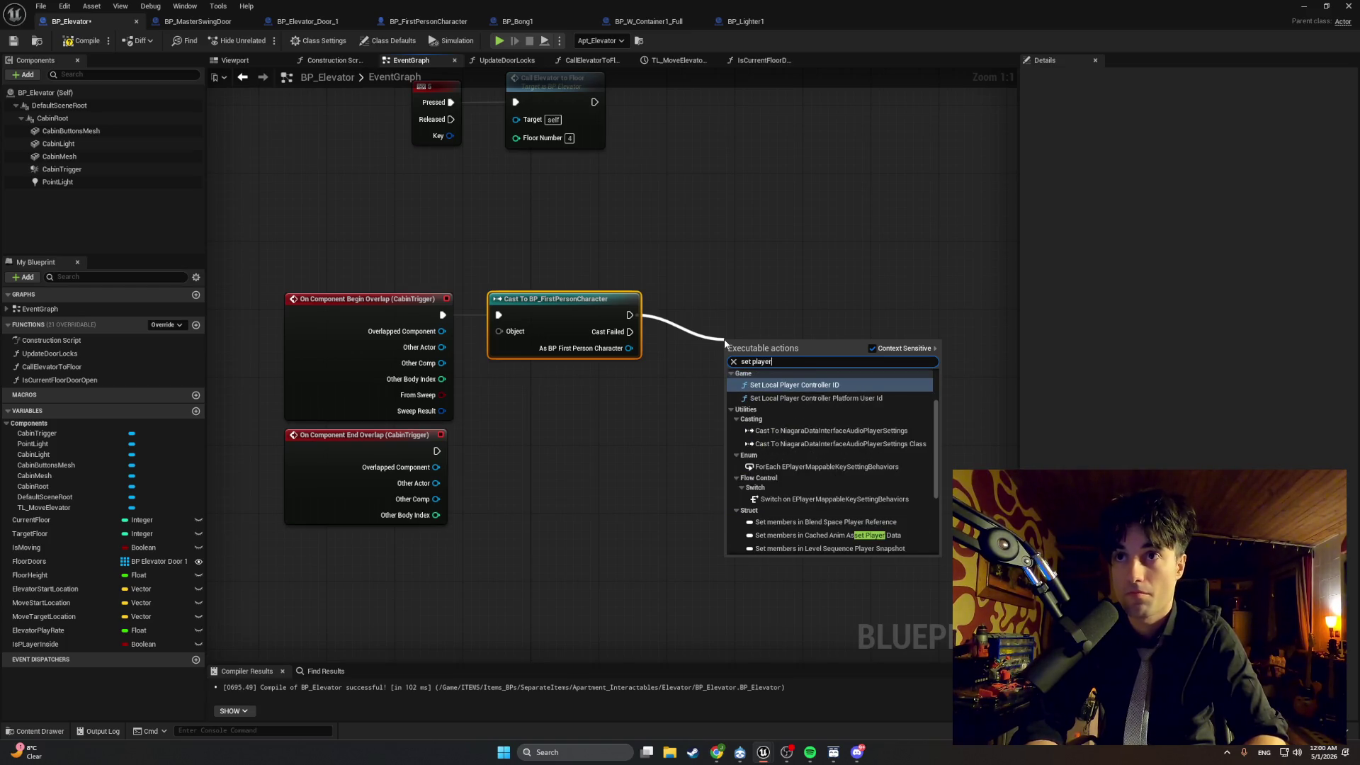
{"action": "left_click", "coordinate": [615, 478]}
{"action": "mouse_move", "coordinate": [71, 648]}
{"action": "left_mouse_down"}
{"action": "mouse_move", "coordinate": [626, 427]}
{"action": "mouse_move", "coordinate": [716, 320]}
{"action": "left_mouse_up"}
{"action": "left_click", "coordinate": [760, 341]}
{"action": "mouse_move", "coordinate": [630, 314]}
{"action": "left_mouse_down"}
{"action": "mouse_move", "coordinate": [752, 314]}
{"action": "mouse_move", "coordinate": [726, 314]}
{"action": "mouse_move", "coordinate": [740, 314]}
{"action": "left_mouse_up"}
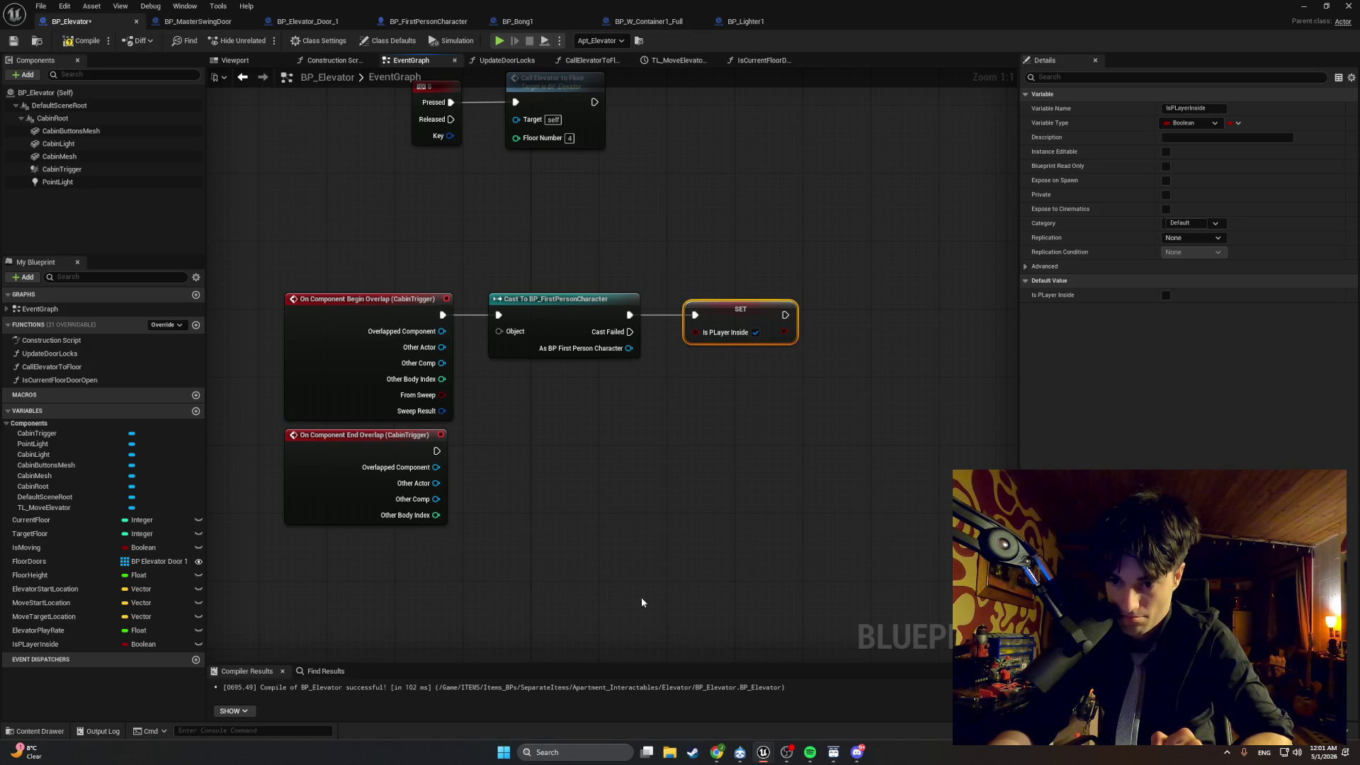
{"action": "left_click_drag", "start_coordinate": [686, 508], "coordinate": [571, 477]}
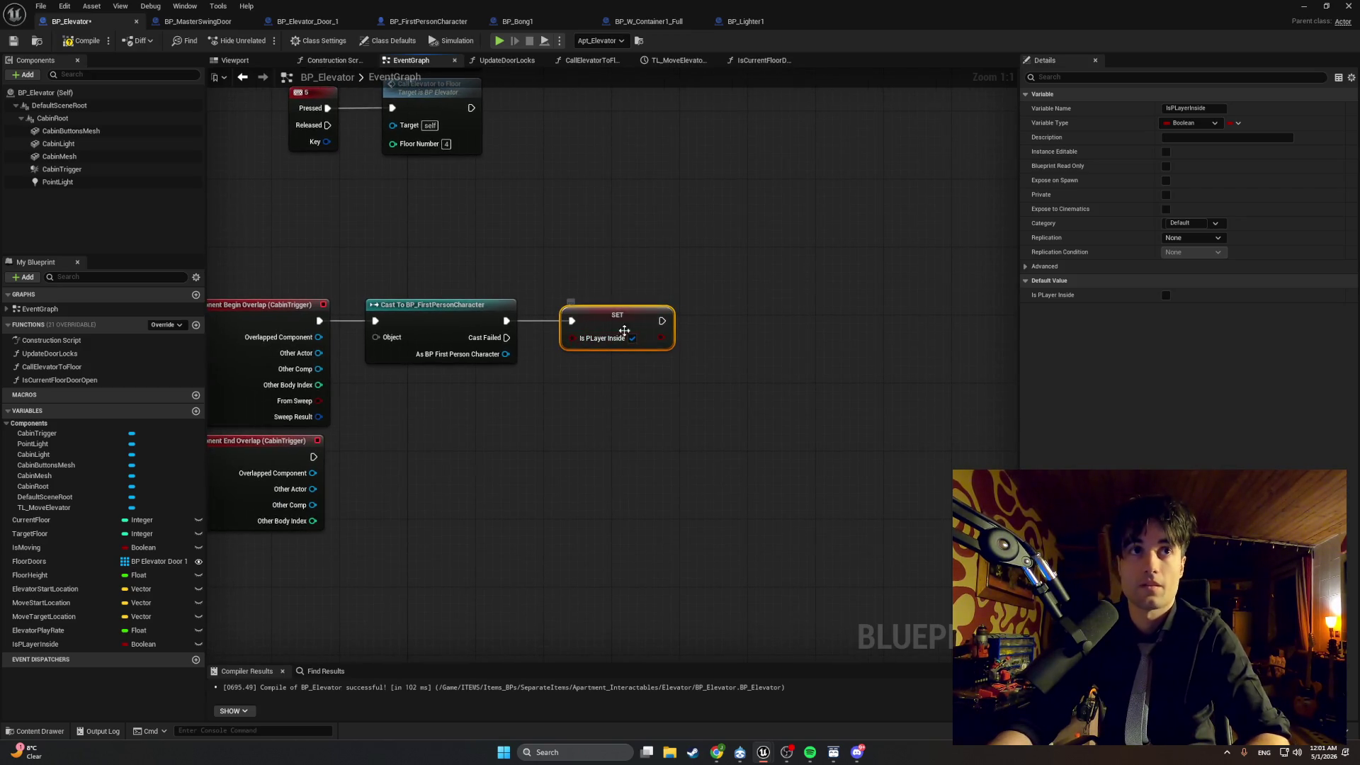
Add a Point Light reference feeding a Set Visibility node with New Visibility enabled.
{"action": "left_click", "coordinate": [128, 183]}
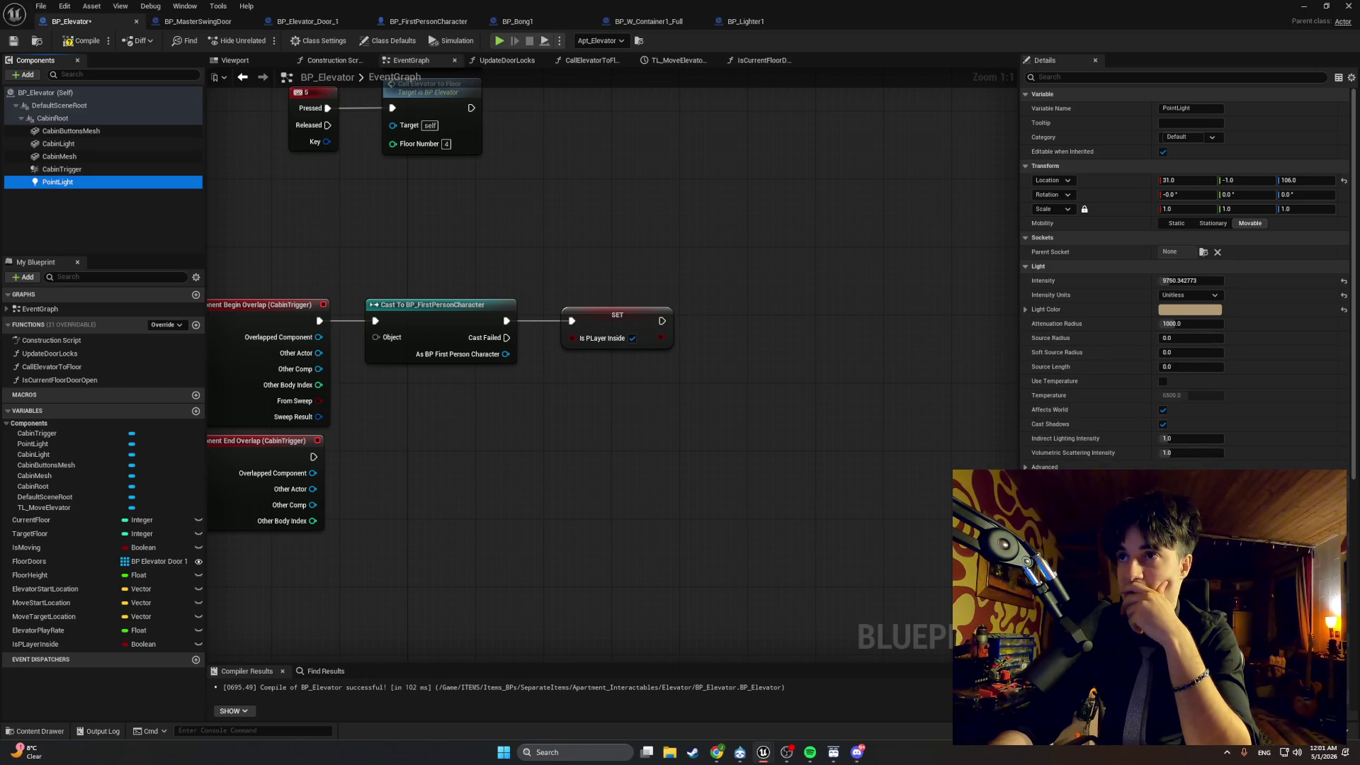
{"action": "scroll", "coordinate": [1117, 463], "scroll_direction": "down", "scroll_amount": 1}
{"action": "scroll", "coordinate": [1116, 453], "scroll_direction": "down", "scroll_amount": 1}
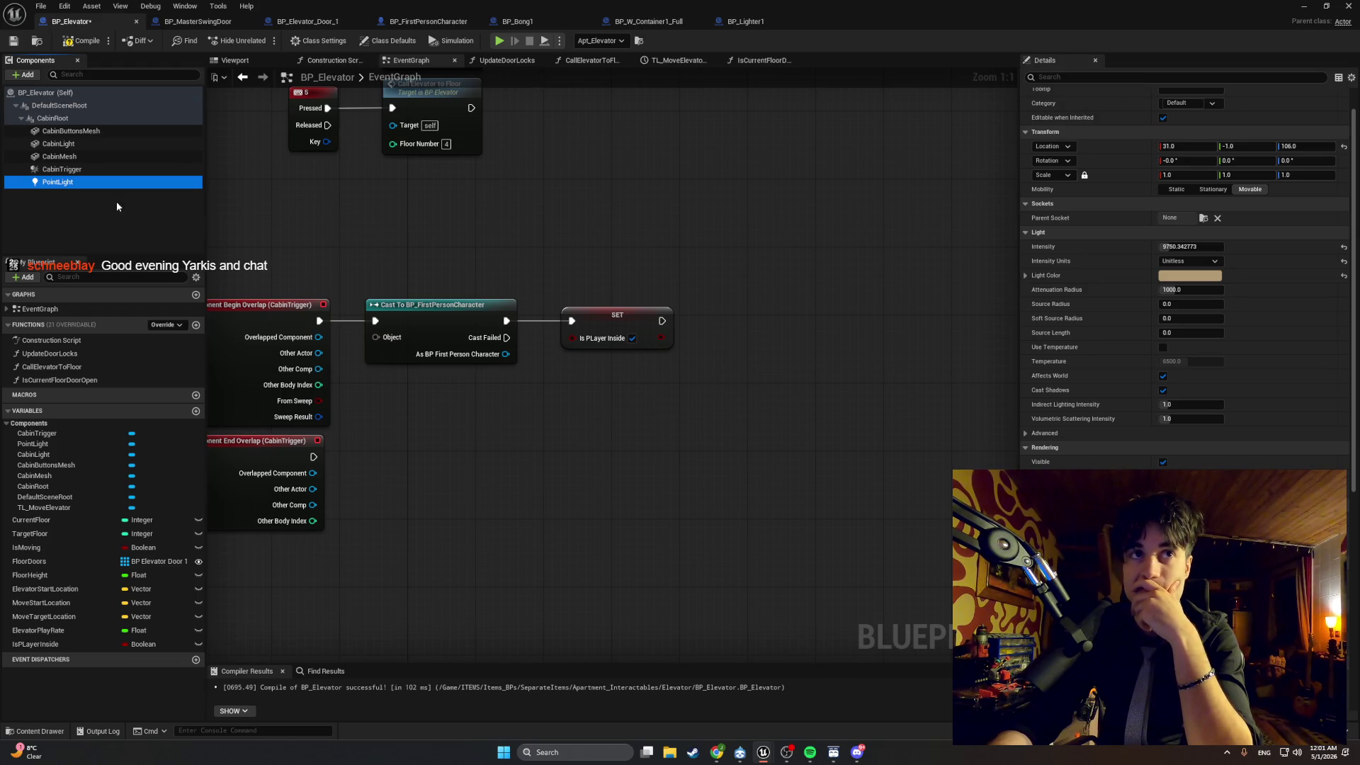
{"action": "left_click", "coordinate": [422, 254]}
{"action": "mouse_move", "coordinate": [63, 182]}
{"action": "left_mouse_down"}
{"action": "mouse_move", "coordinate": [154, 194]}
{"action": "mouse_move", "coordinate": [735, 375]}
{"action": "mouse_move", "coordinate": [830, 365]}
{"action": "left_mouse_up"}
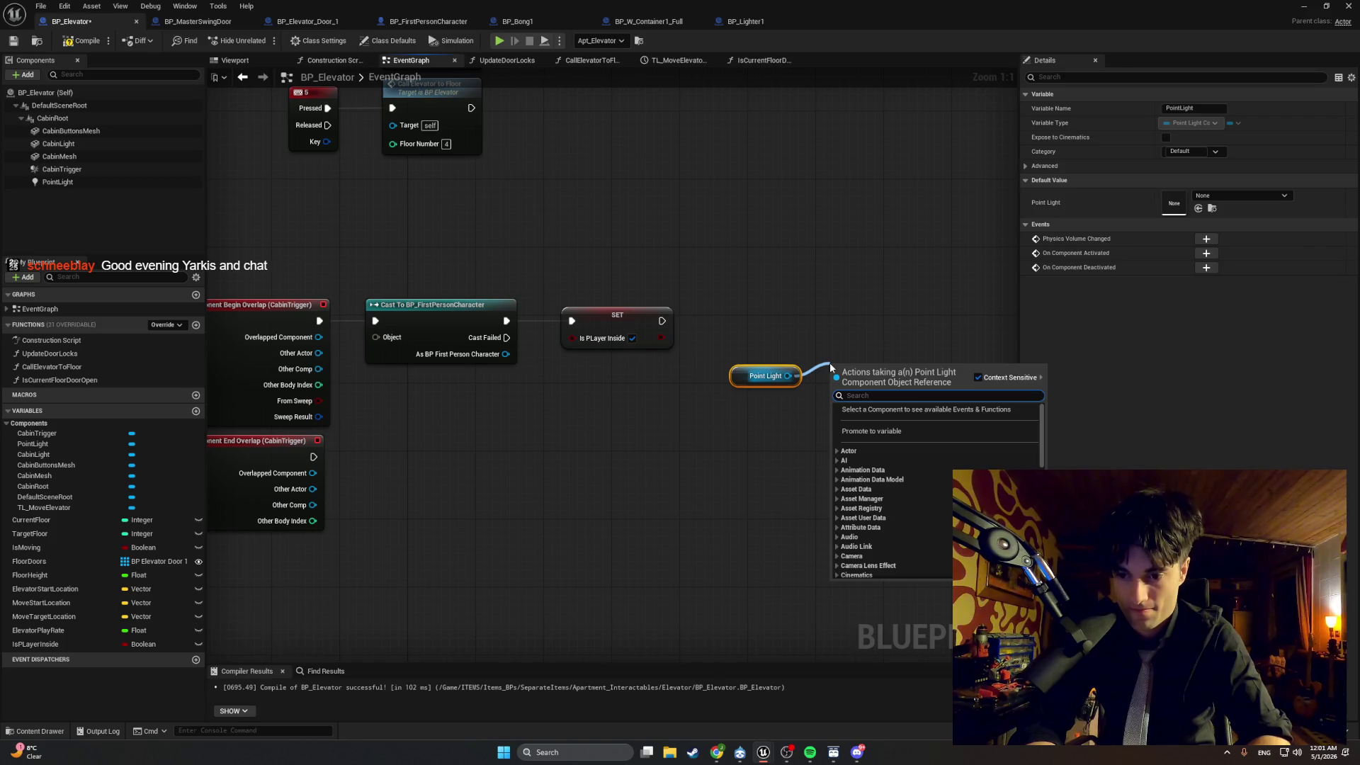
{"action": "type", "text": "set visibility"}
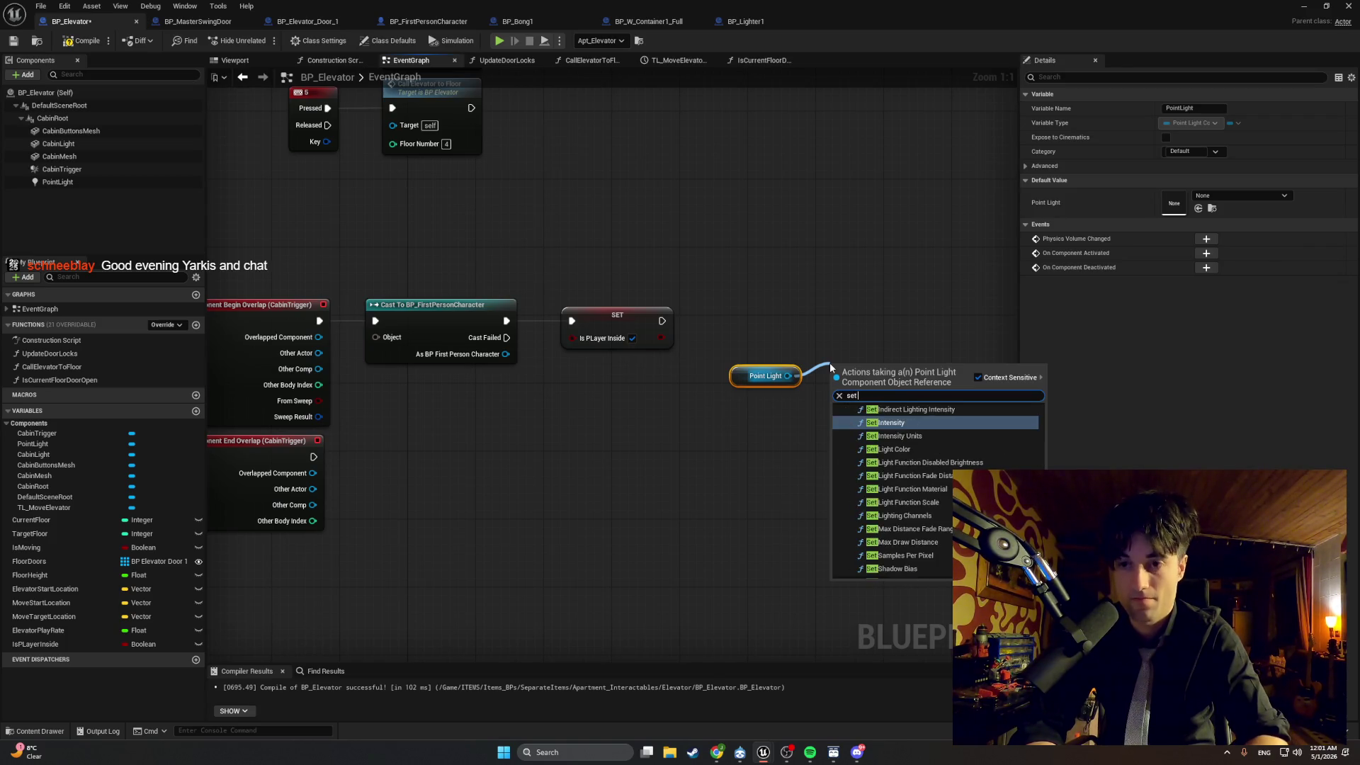
{"action": "key", "text": "Return"}
{"action": "left_click", "coordinate": [887, 422]}
{"action": "left_click_drag", "start_coordinate": [874, 382], "coordinate": [865, 340]}
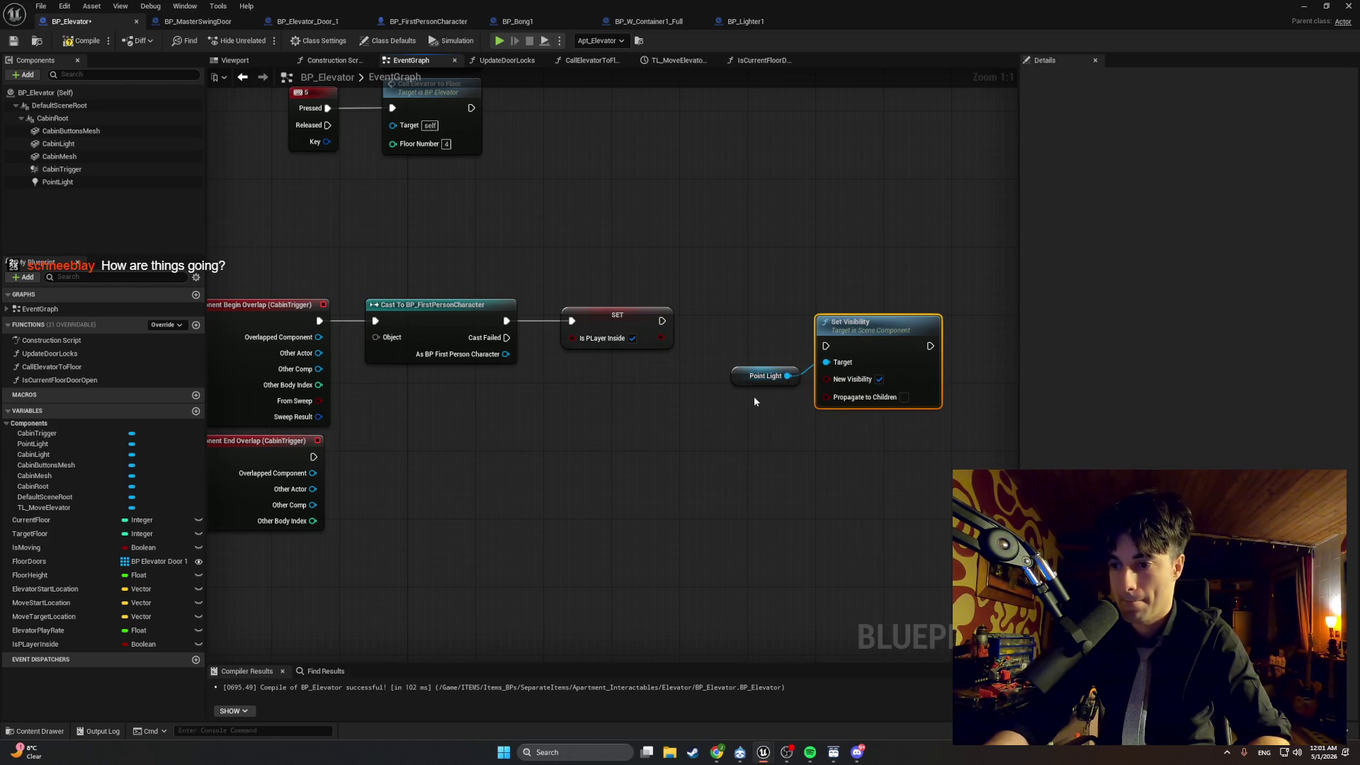
Inspect the PointLight component and compile, revealing the cast's unconnected Object error.
{"action": "left_click", "coordinate": [739, 379]}
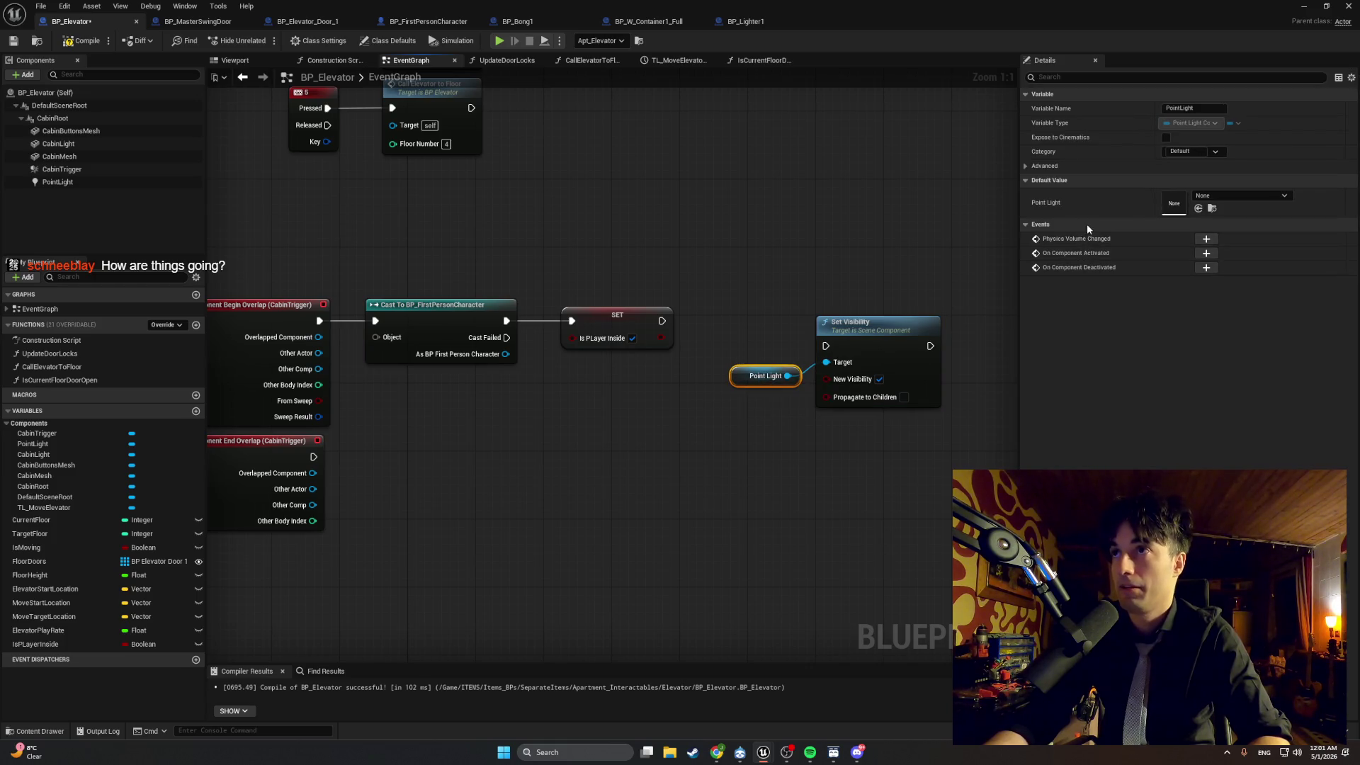
{"action": "left_click", "coordinate": [51, 182]}
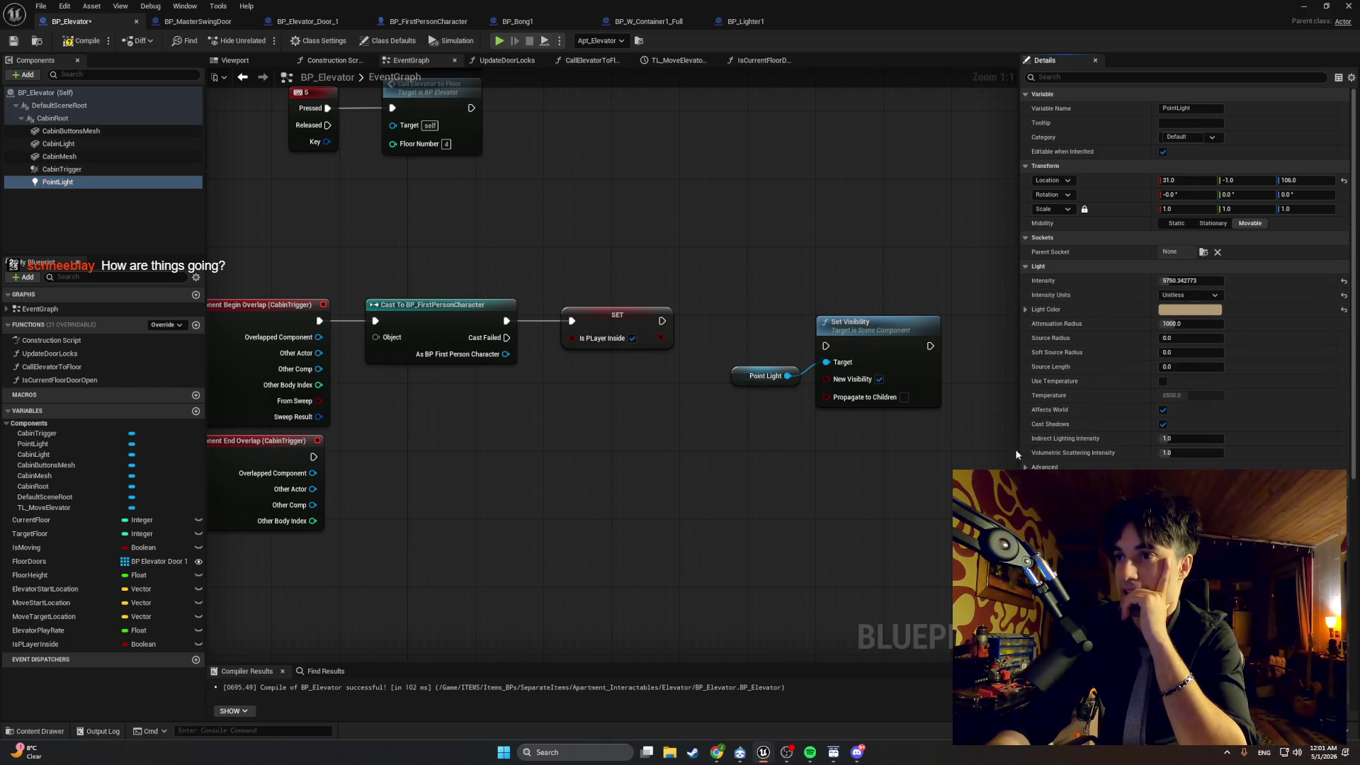
{"action": "left_click", "coordinate": [68, 41]}
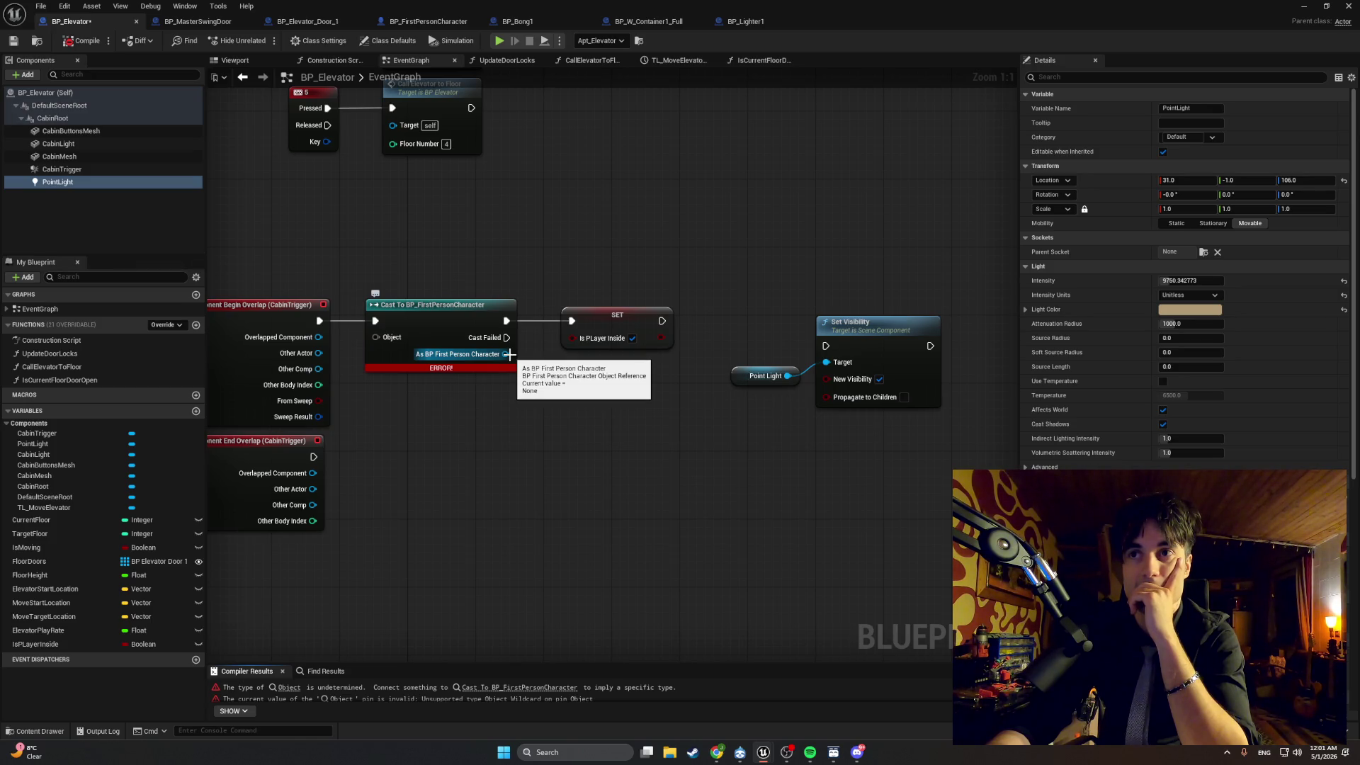
Reposition the Set Visibility and Point Light nodes beside the cast chain.
{"action": "mouse_move", "coordinate": [840, 325]}
{"action": "left_mouse_down"}
{"action": "mouse_move", "coordinate": [689, 305]}
{"action": "mouse_move", "coordinate": [760, 306]}
{"action": "left_mouse_up"}
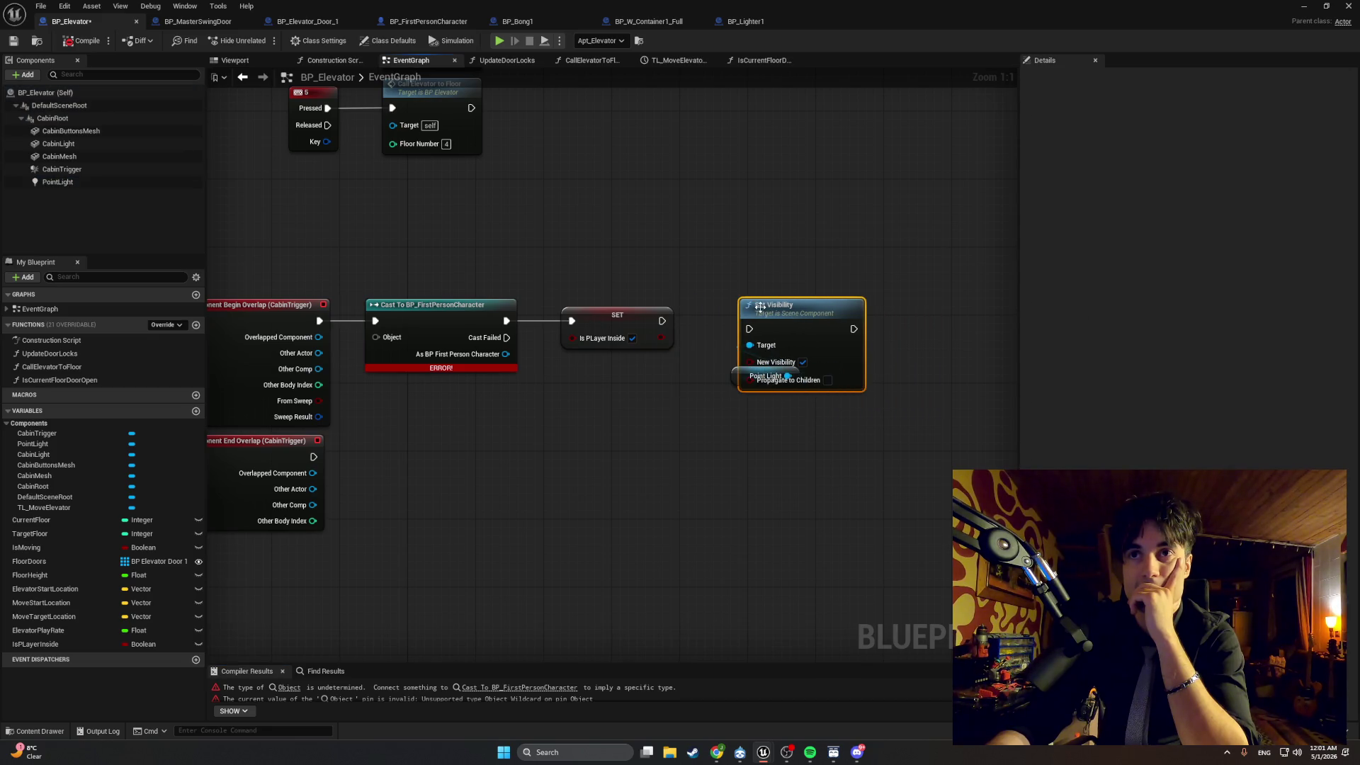
{"action": "left_click_drag", "start_coordinate": [737, 373], "coordinate": [629, 375]}
{"action": "left_click_drag", "start_coordinate": [662, 321], "coordinate": [750, 328]}
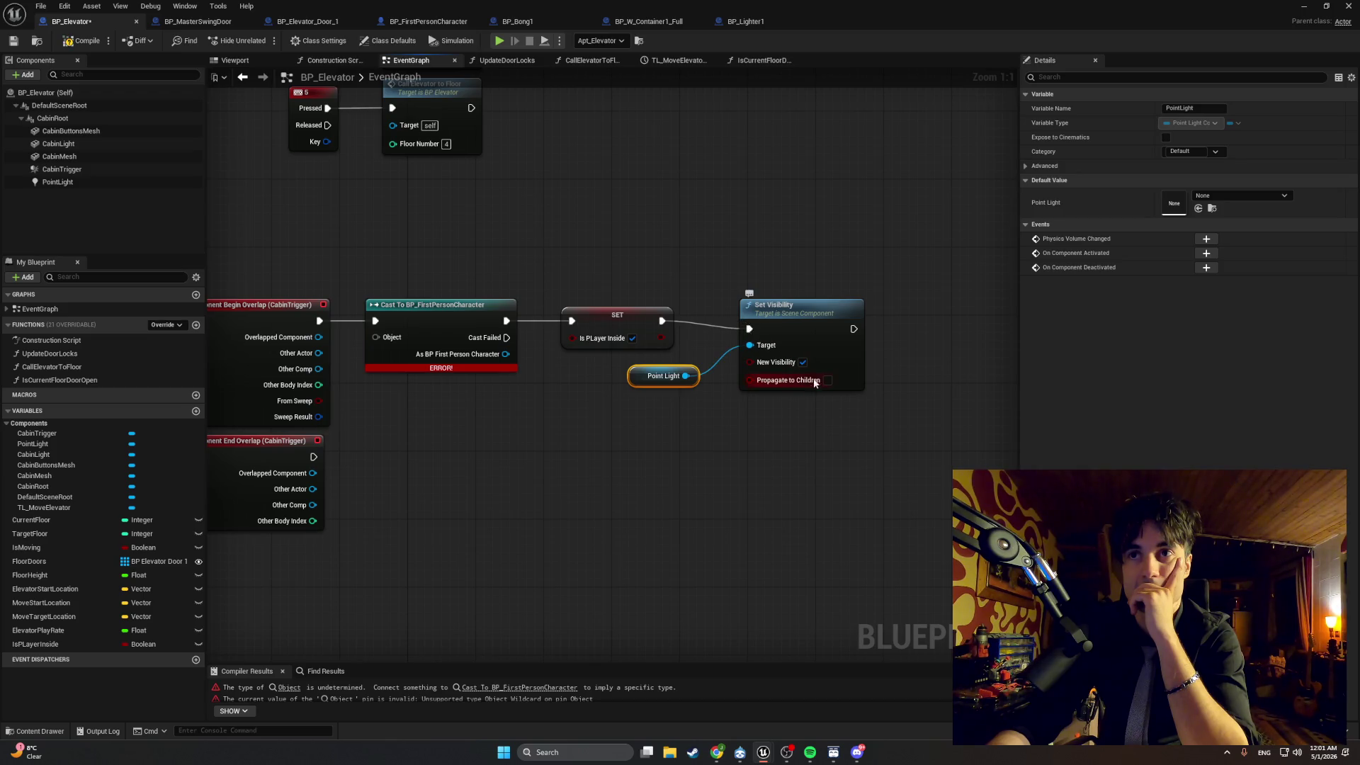
{"action": "left_click_drag", "start_coordinate": [637, 383], "coordinate": [655, 383]}
{"action": "left_click_drag", "start_coordinate": [775, 308], "coordinate": [775, 299]}
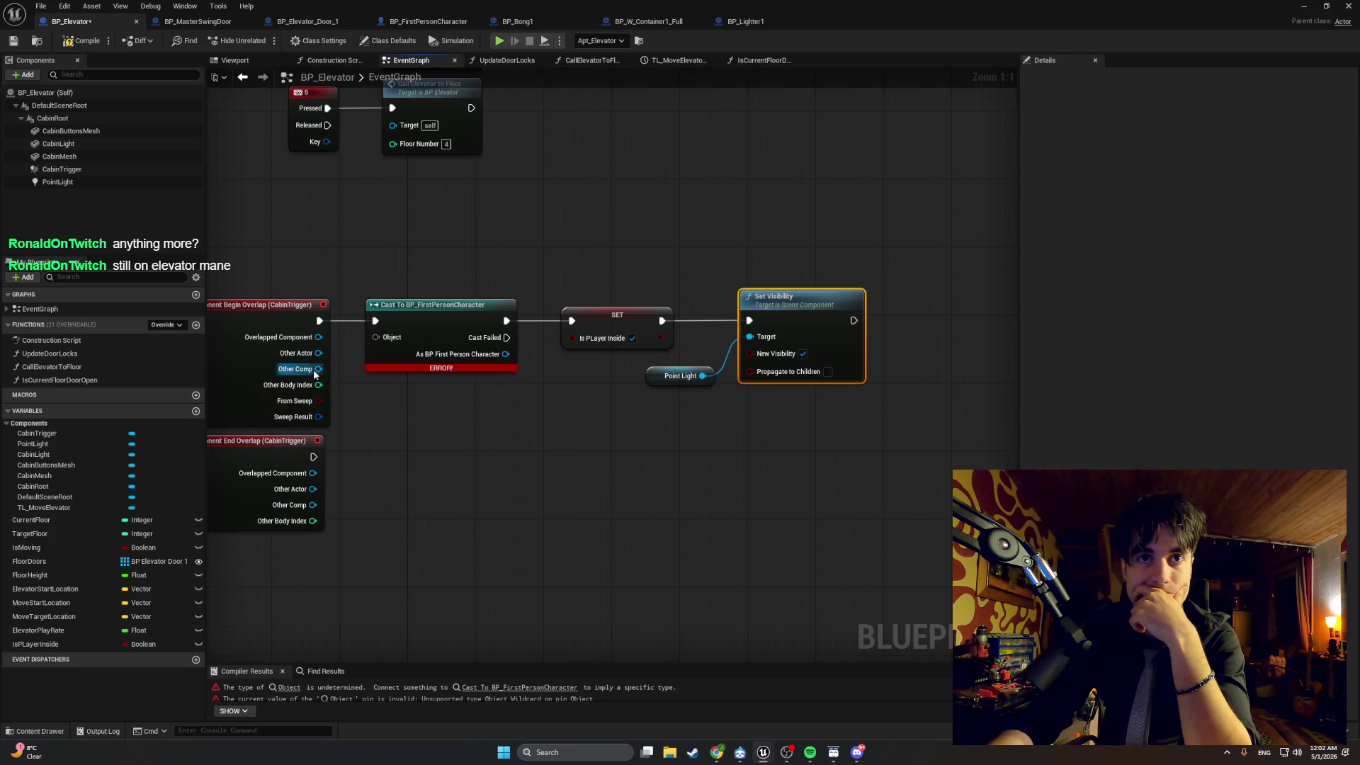
Wire Overlapped Component into the cast's Object input and recompile, leaving one warning.
{"action": "left_click_drag", "start_coordinate": [318, 337], "coordinate": [376, 339]}
{"action": "left_click", "coordinate": [81, 41]}
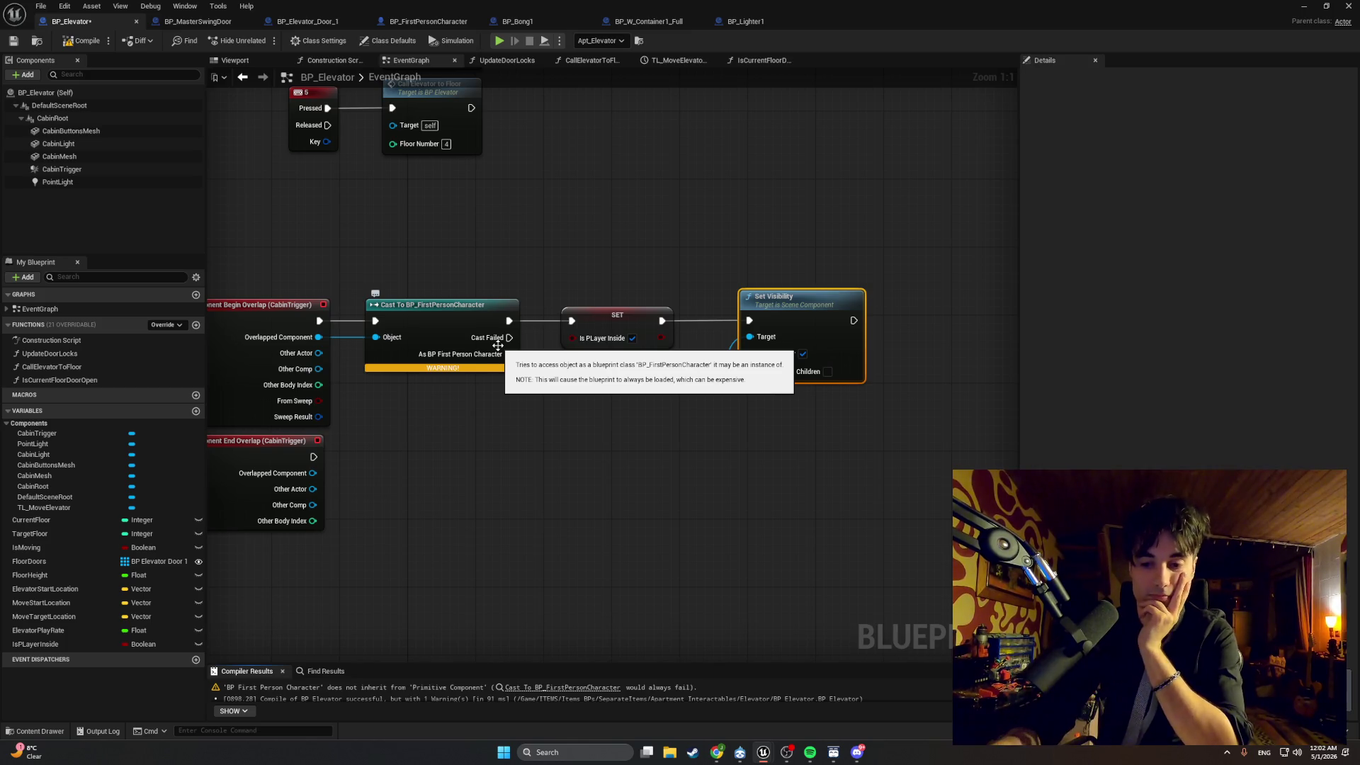
{"action": "left_click_drag", "start_coordinate": [384, 440], "coordinate": [456, 437]}
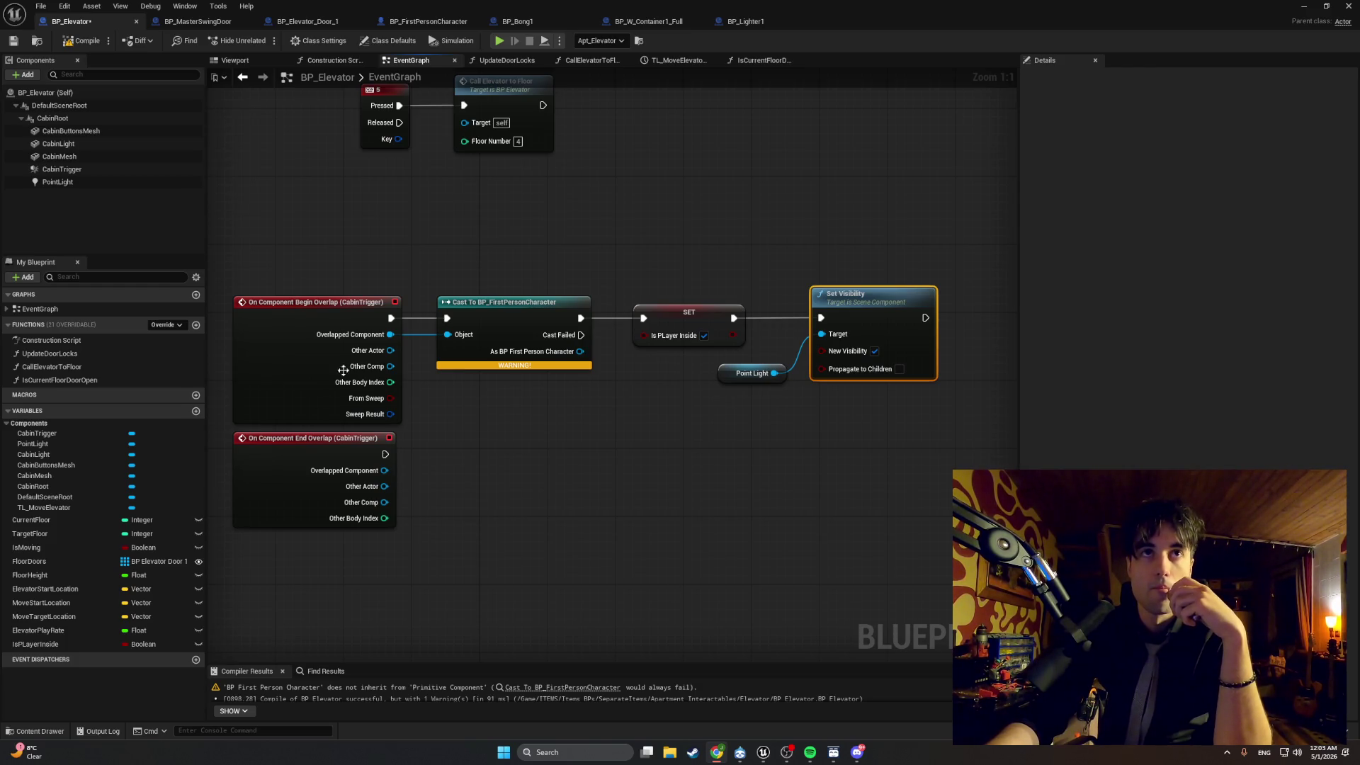
Switch to BP_FirstPersonCharacter and expand its Components, Slots and Rotate variable categories.
{"action": "left_click", "coordinate": [428, 21]}
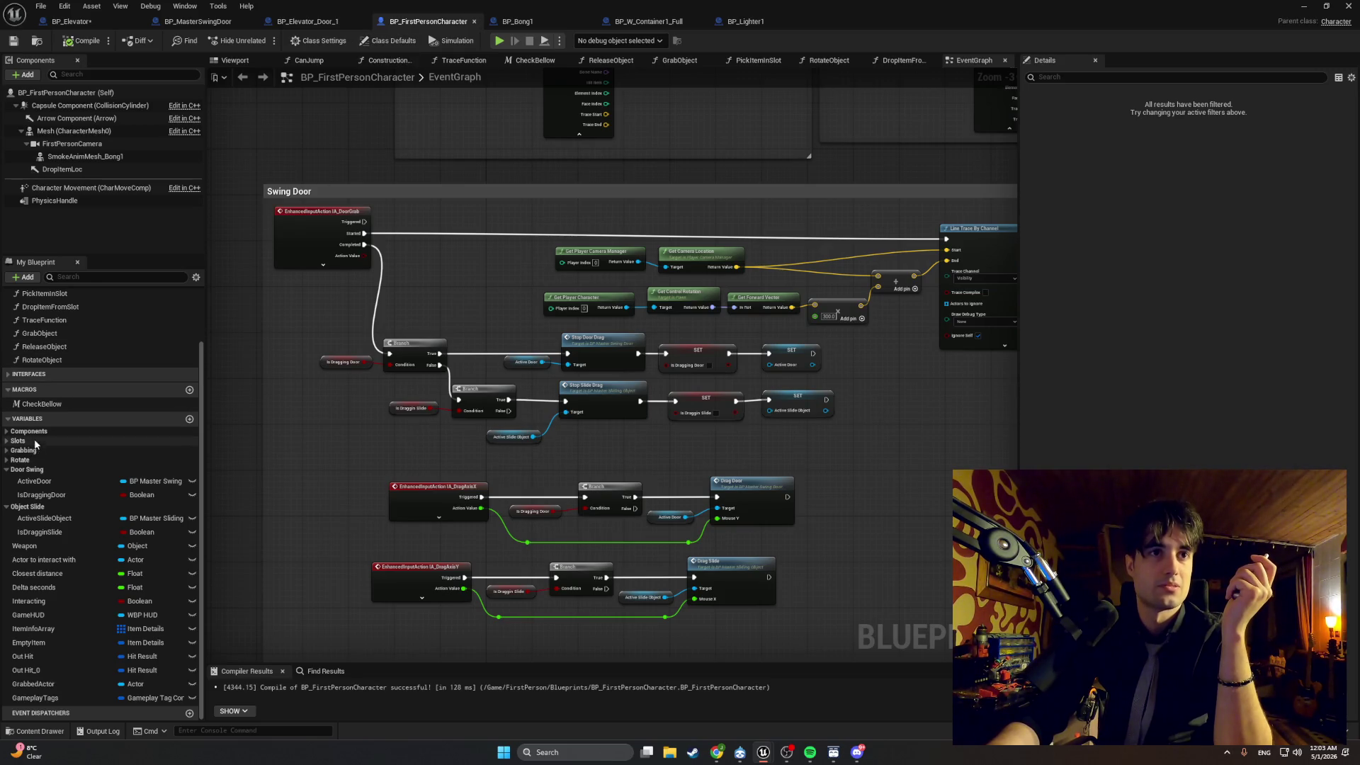
{"action": "left_click", "coordinate": [6, 432]}
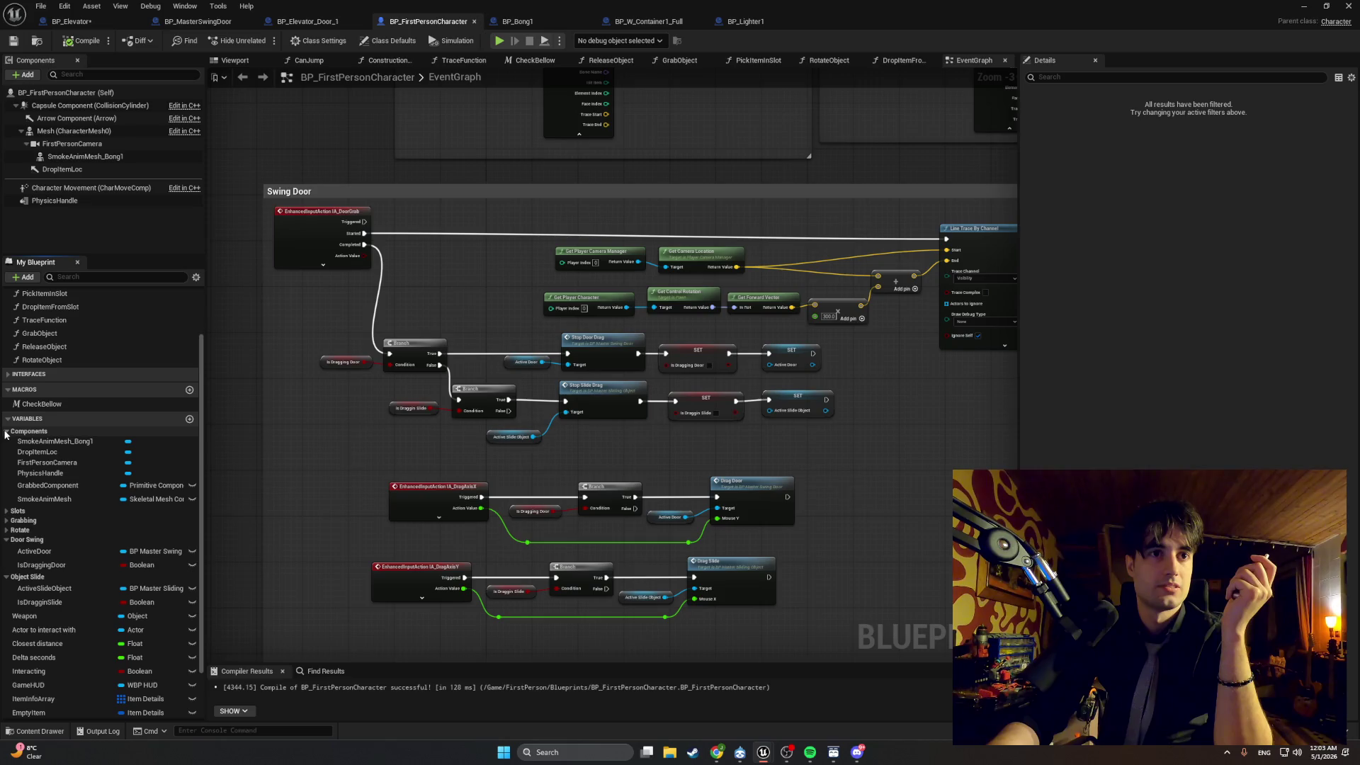
{"action": "left_click", "coordinate": [6, 432]}
{"action": "left_click", "coordinate": [7, 441]}
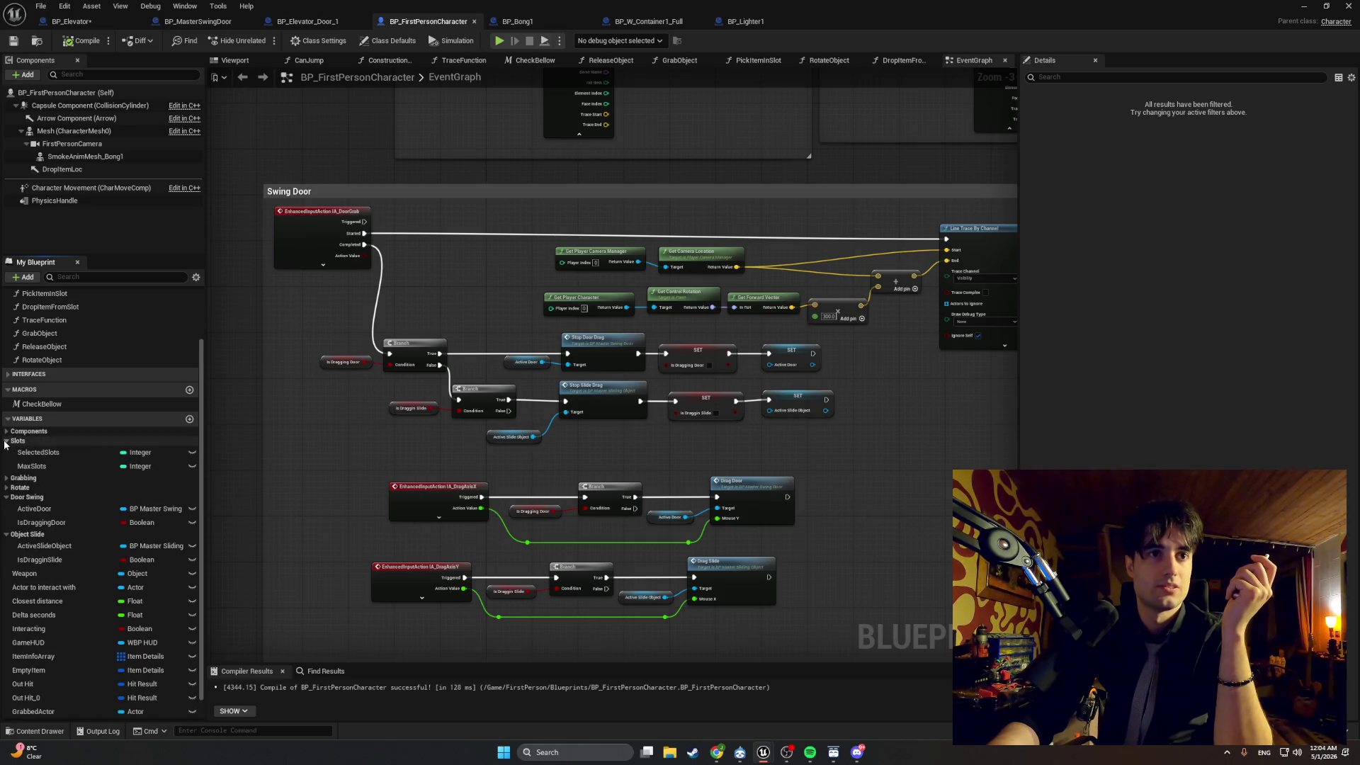
{"action": "left_click", "coordinate": [7, 441]}
{"action": "left_click", "coordinate": [7, 451]}
{"action": "left_click", "coordinate": [7, 450]}
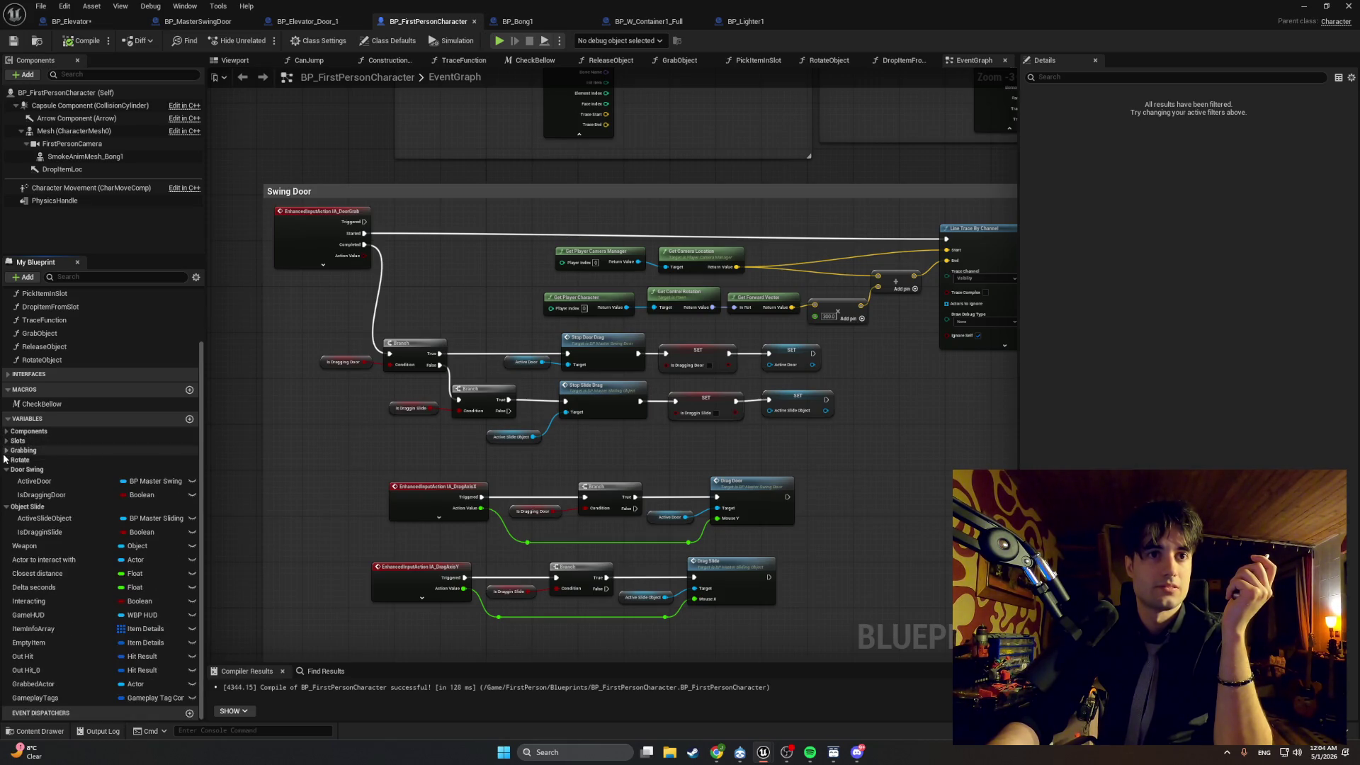
{"action": "left_click", "coordinate": [7, 460]}
{"action": "left_click", "coordinate": [6, 460]}
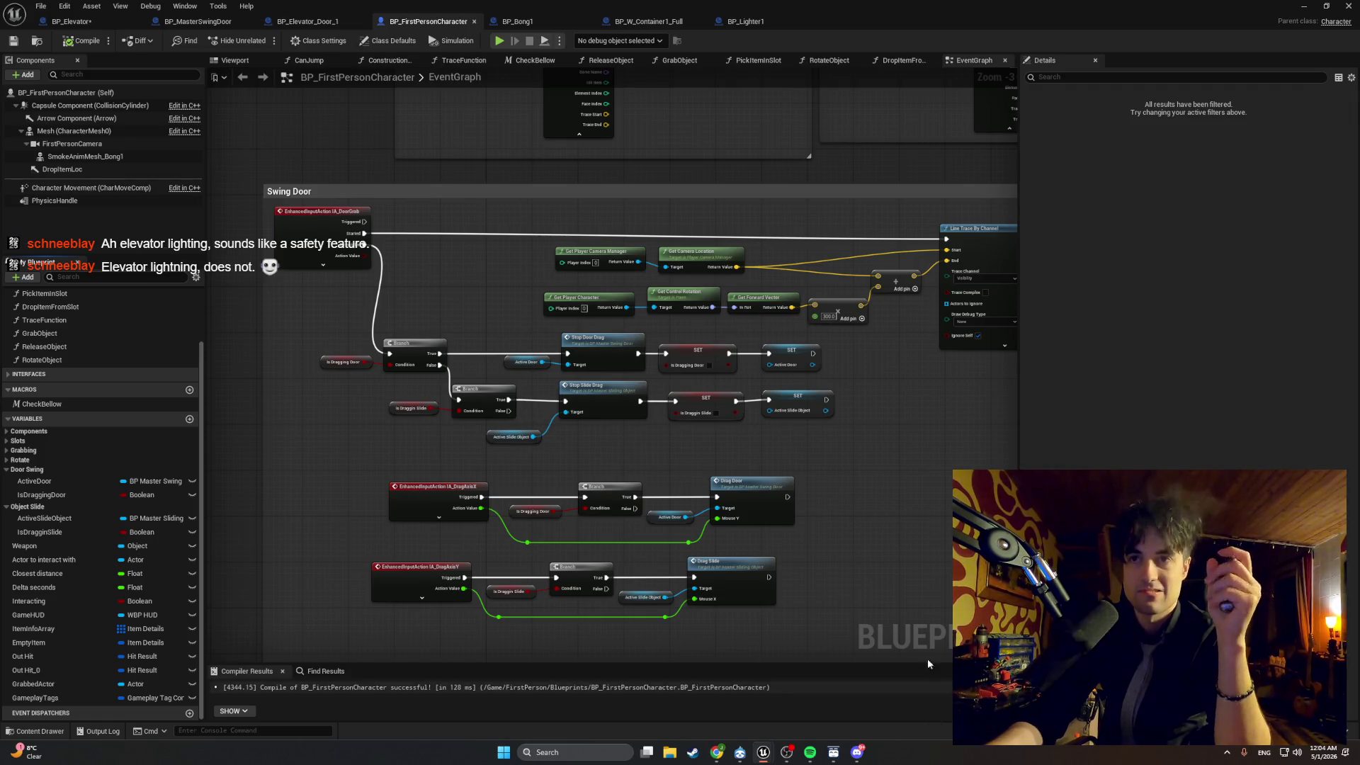
{"action": "scroll", "coordinate": [544, 478], "scroll_direction": "down", "scroll_amount": 3}
Place an Add Gameplay Tag node via 'add tag' and browse the Player tags, leaving Tag None.
{"action": "right_click", "coordinate": [544, 478]}
{"action": "type", "text": "add tag"}
{"action": "key", "text": "Return"}
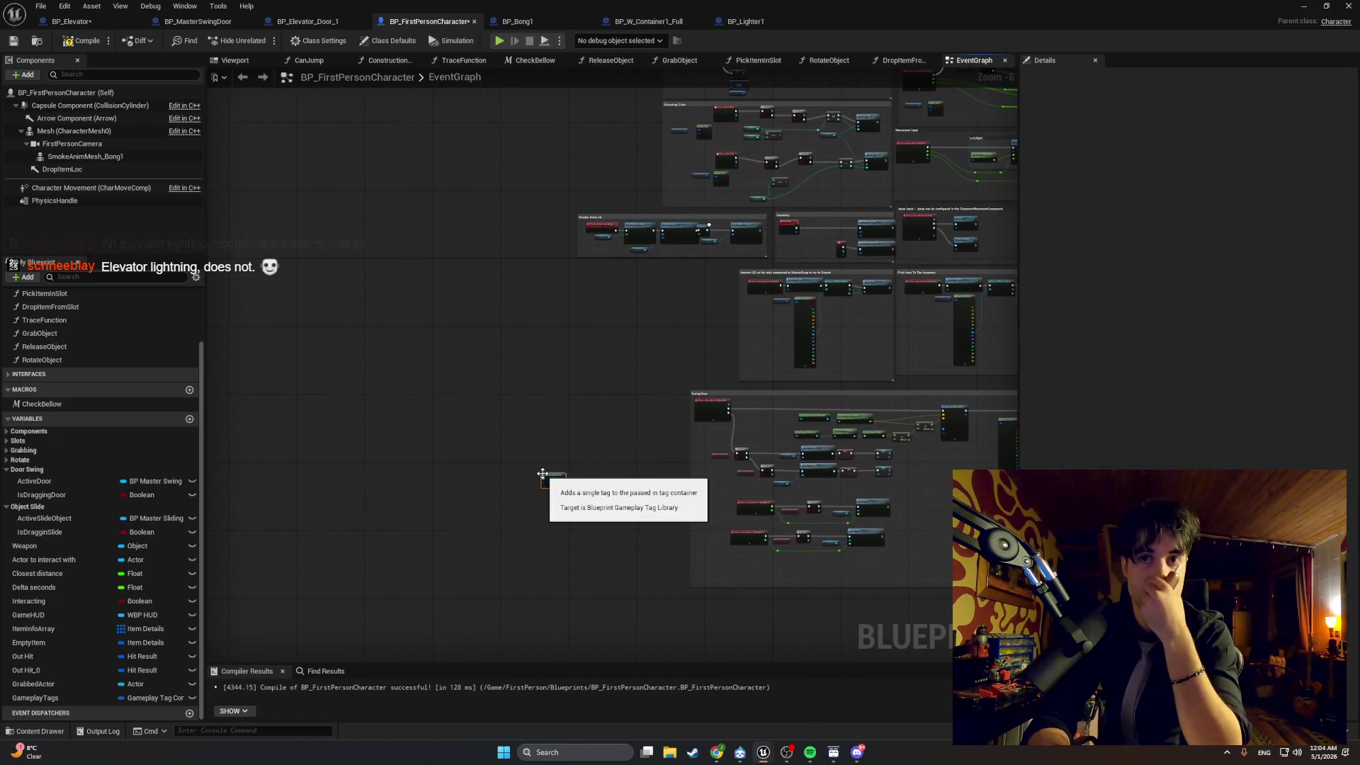
{"action": "scroll", "coordinate": [581, 491], "scroll_direction": "up", "scroll_amount": 6}
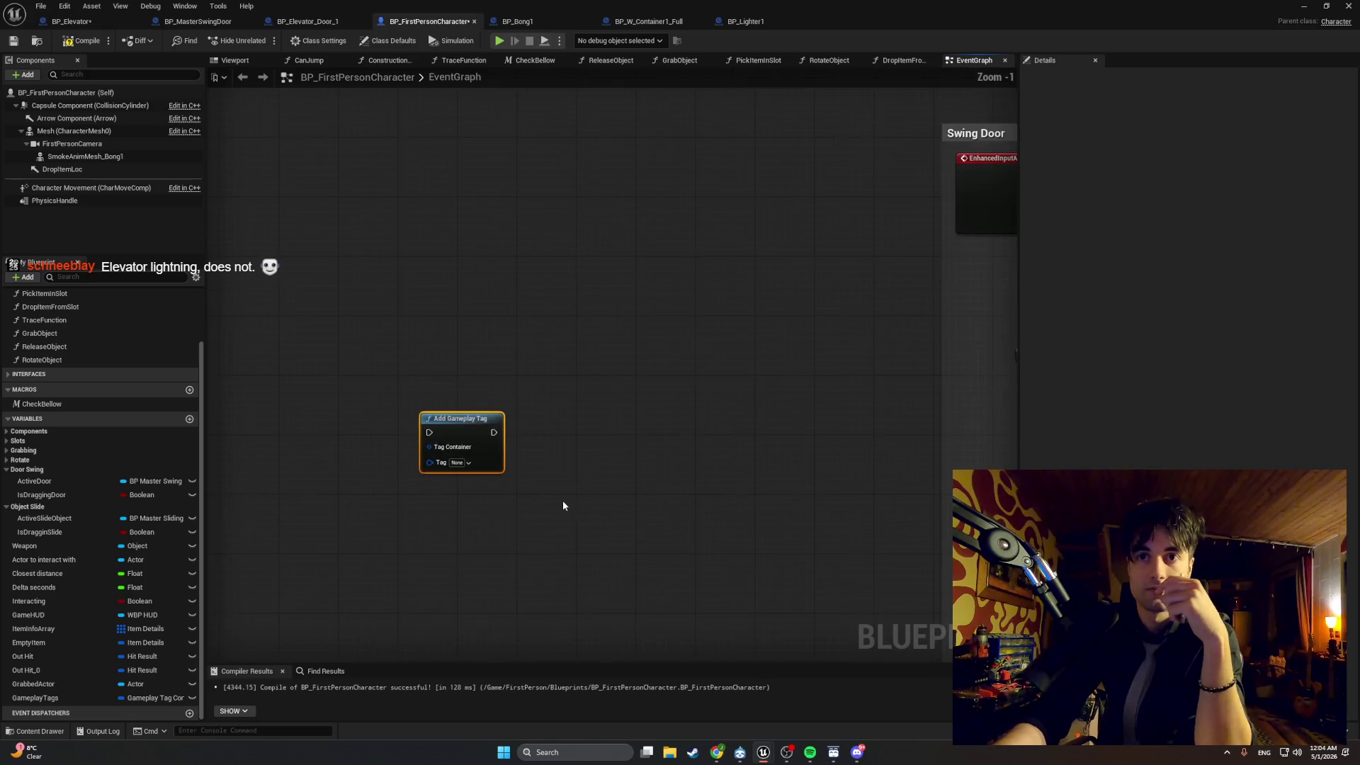
{"action": "left_click", "coordinate": [449, 459]}
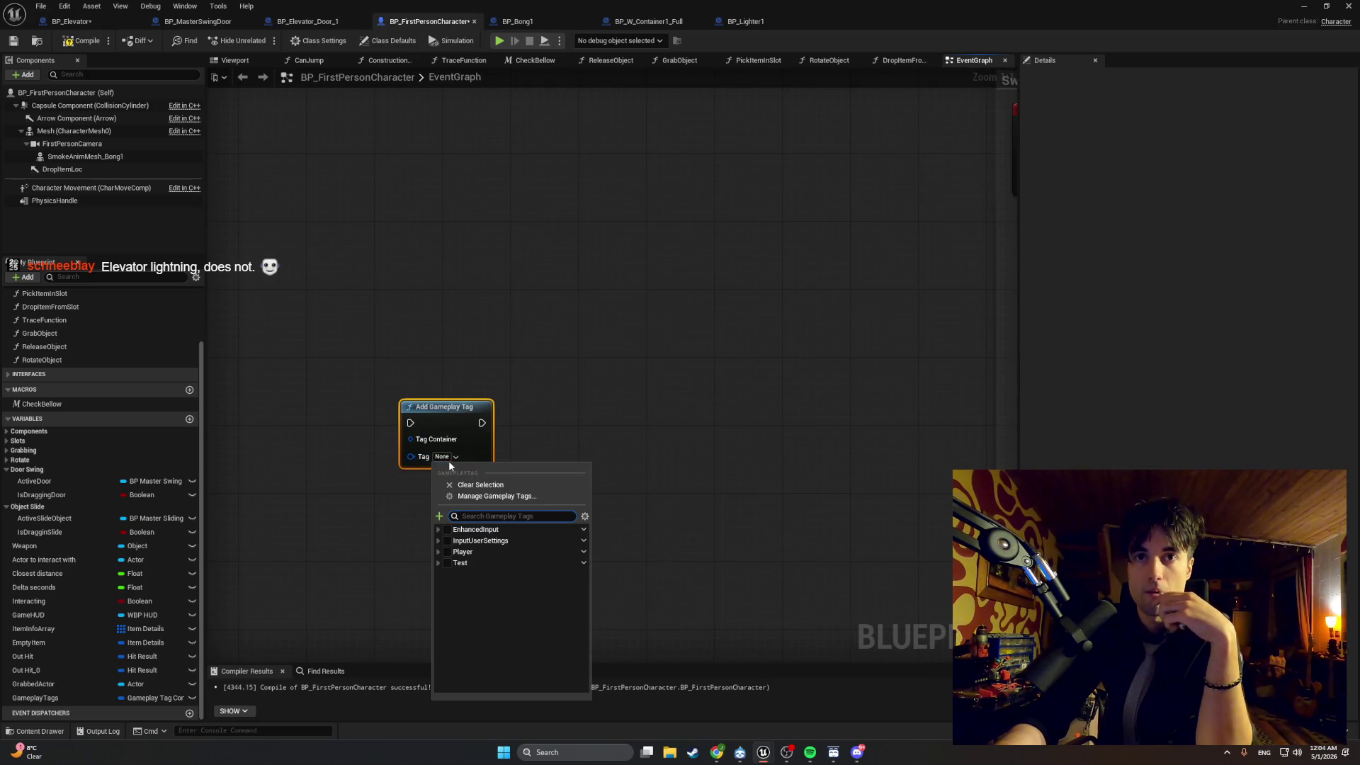
{"action": "left_click", "coordinate": [582, 552]}
{"action": "left_click", "coordinate": [438, 552]}
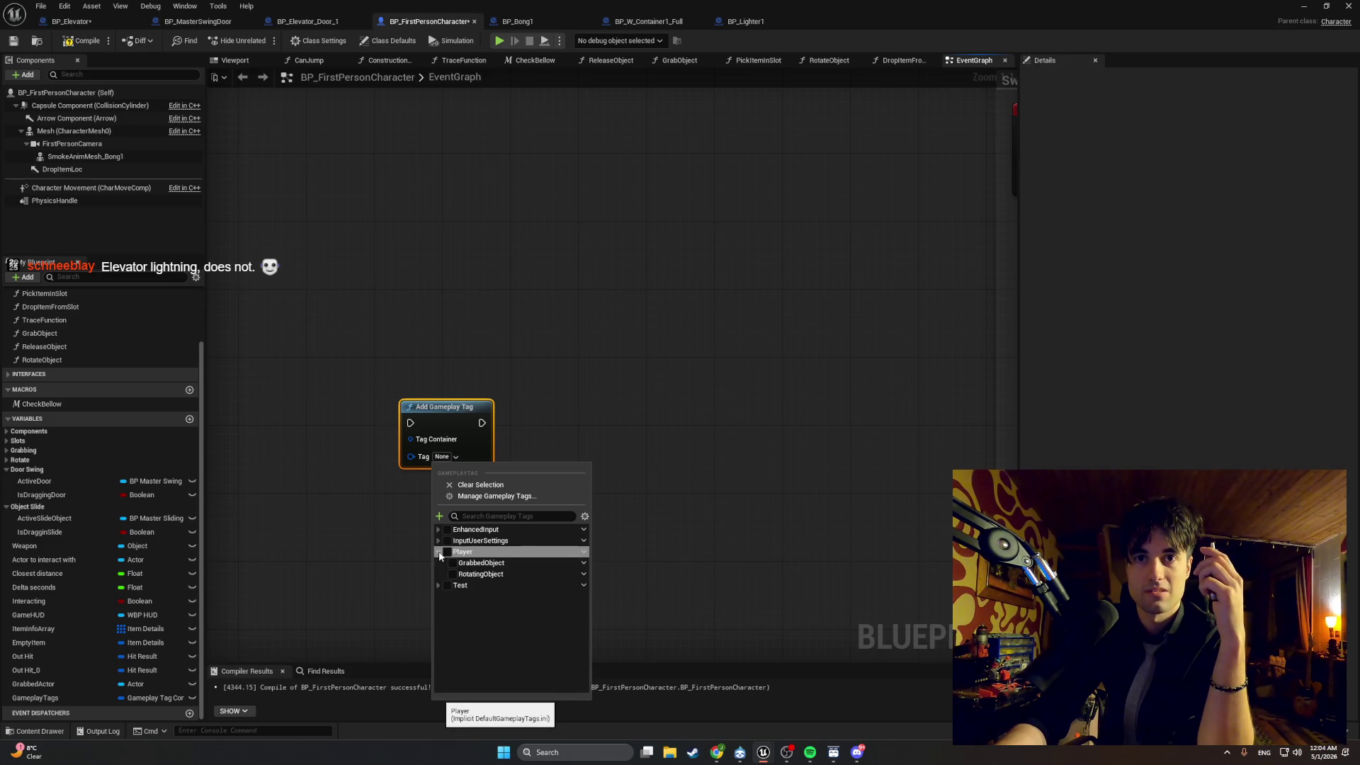
{"action": "left_click", "coordinate": [439, 553]}
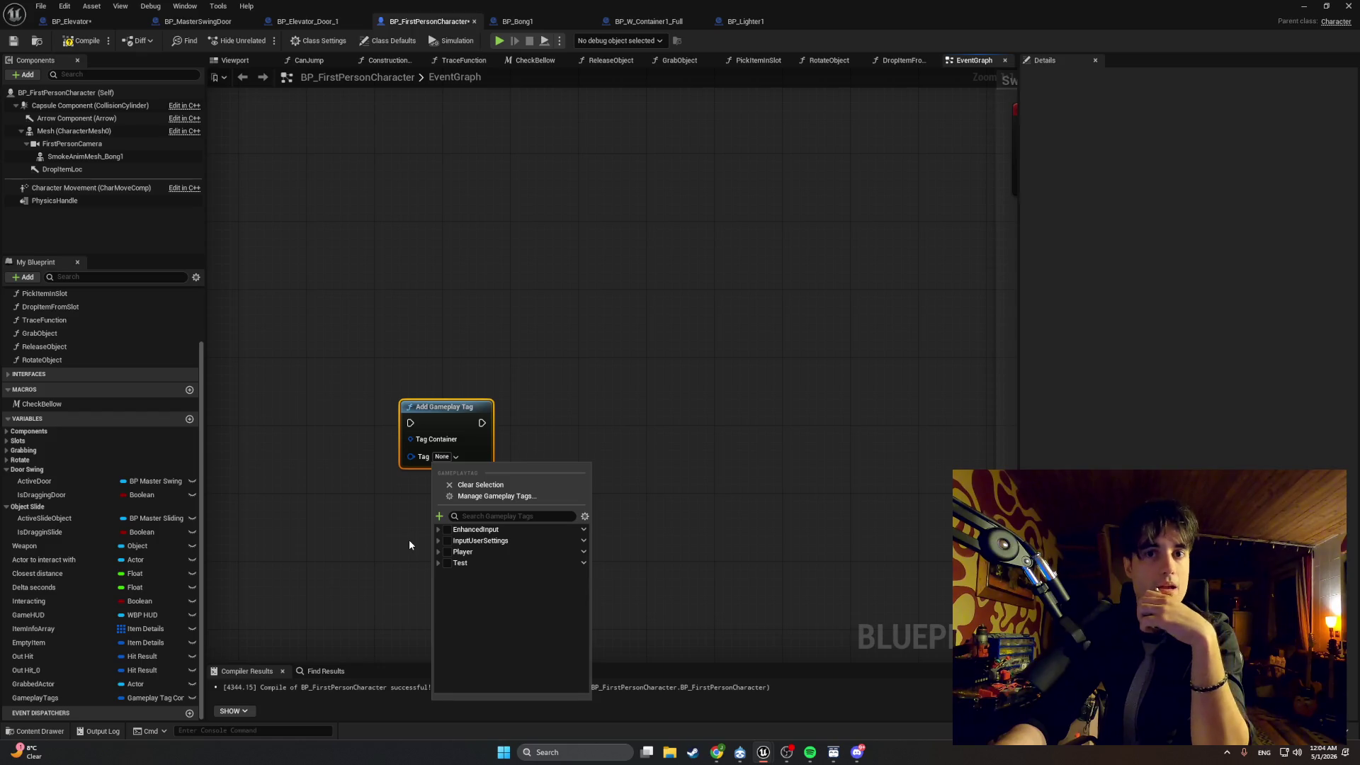
{"action": "left_click", "coordinate": [438, 551]}
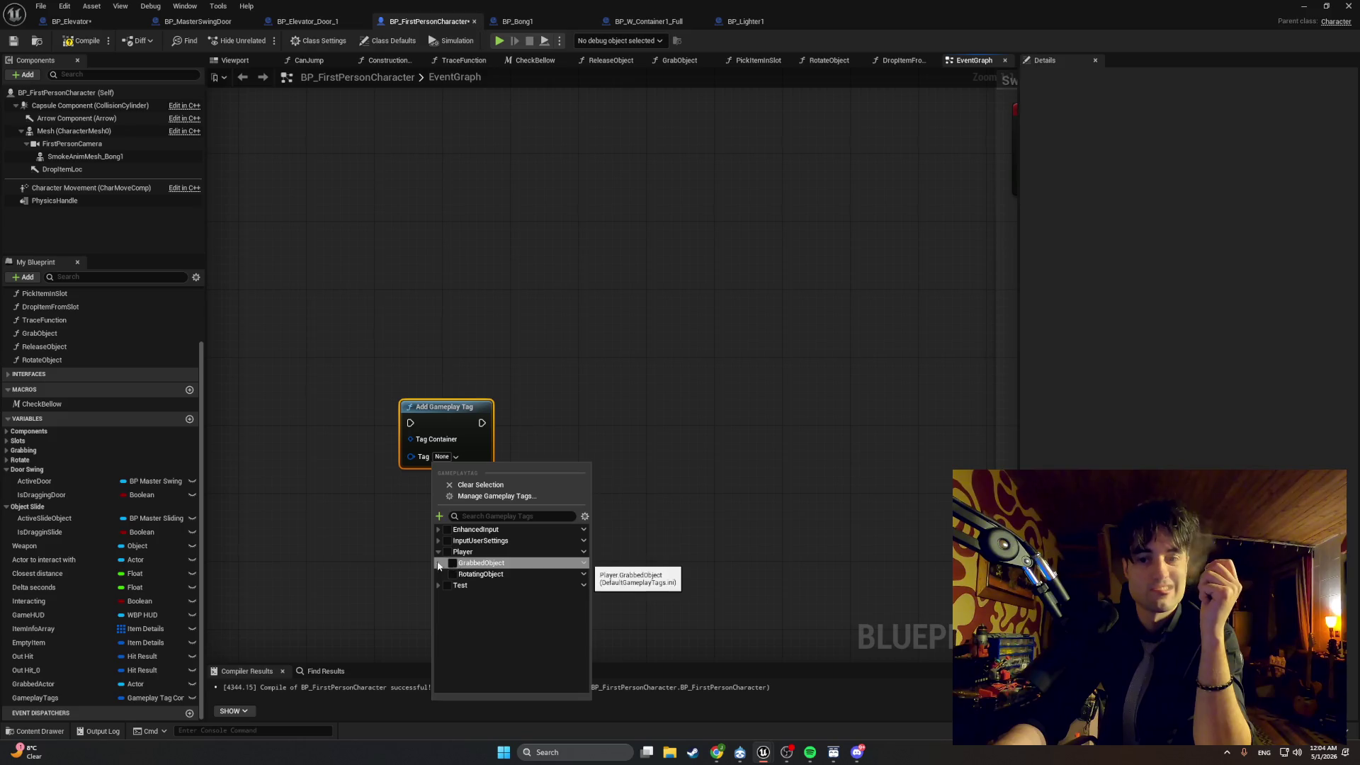
{"action": "key", "text": "Escape"}
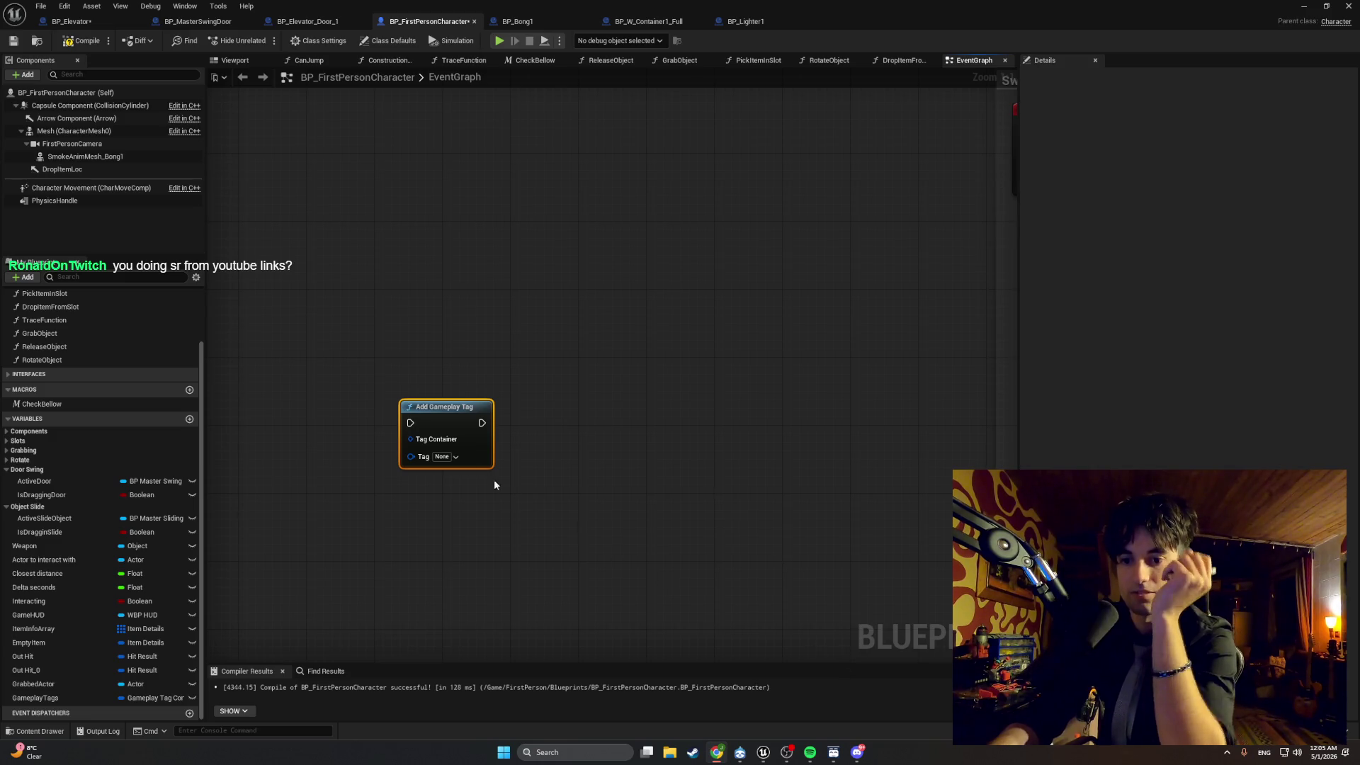
{"action": "left_click", "coordinate": [445, 419]}
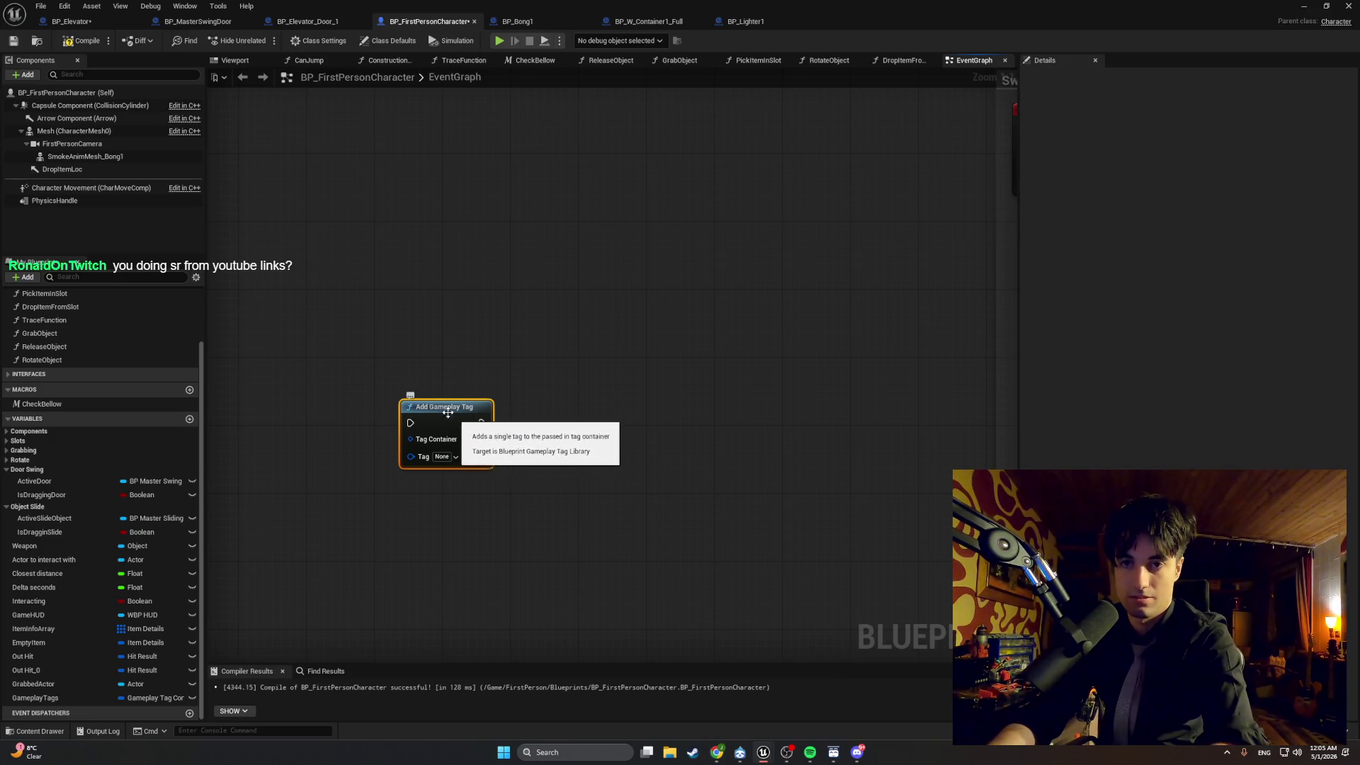
Delete the Add Gameplay Tag node, show Class Defaults, and recompile.
{"action": "key", "text": "Delete"}
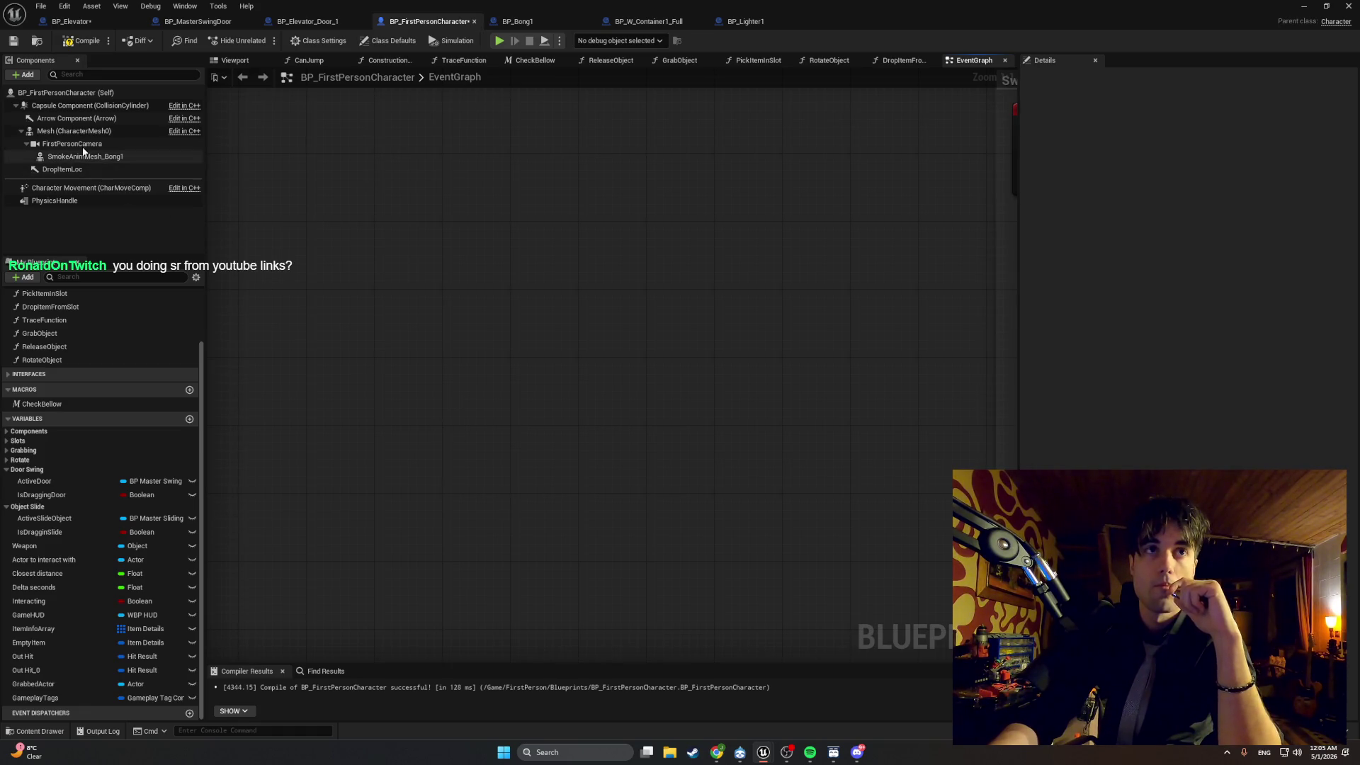
{"action": "left_click", "coordinate": [67, 92]}
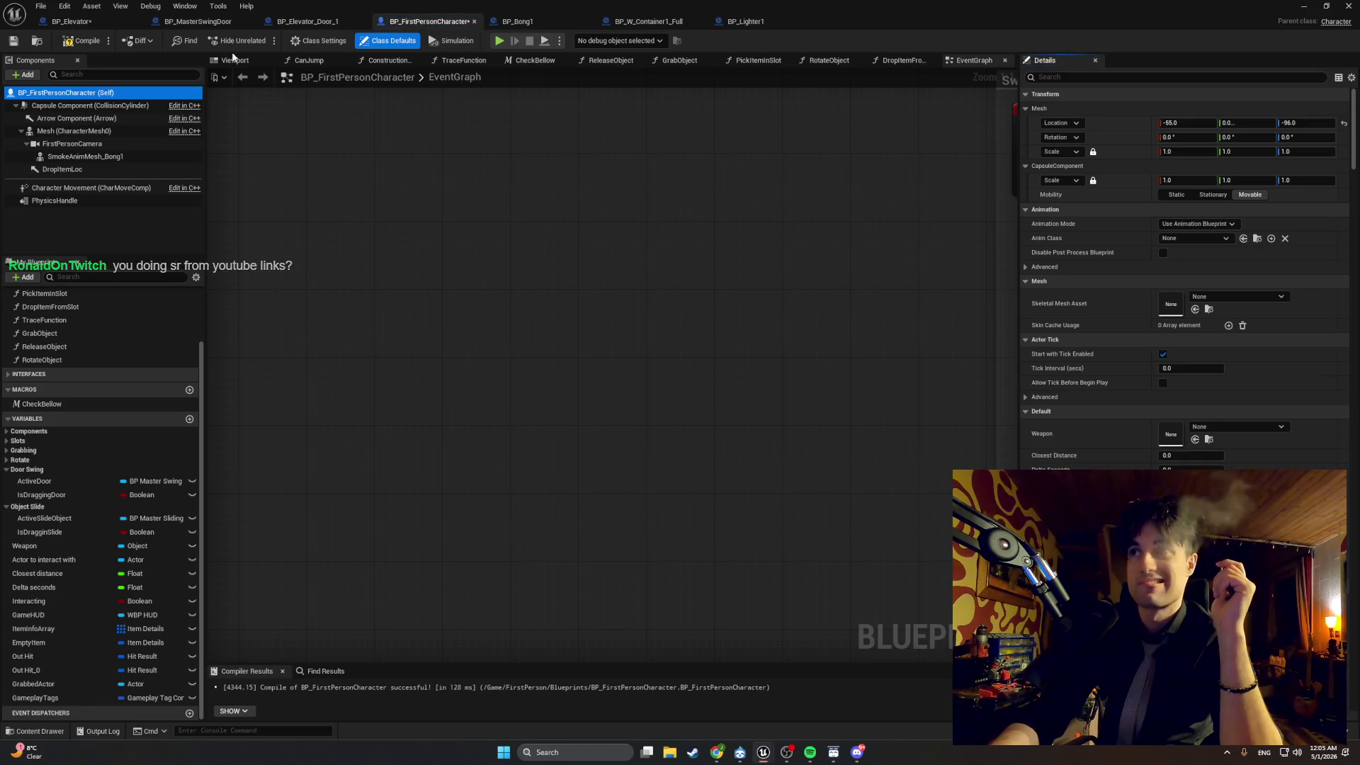
{"action": "left_click", "coordinate": [76, 41]}
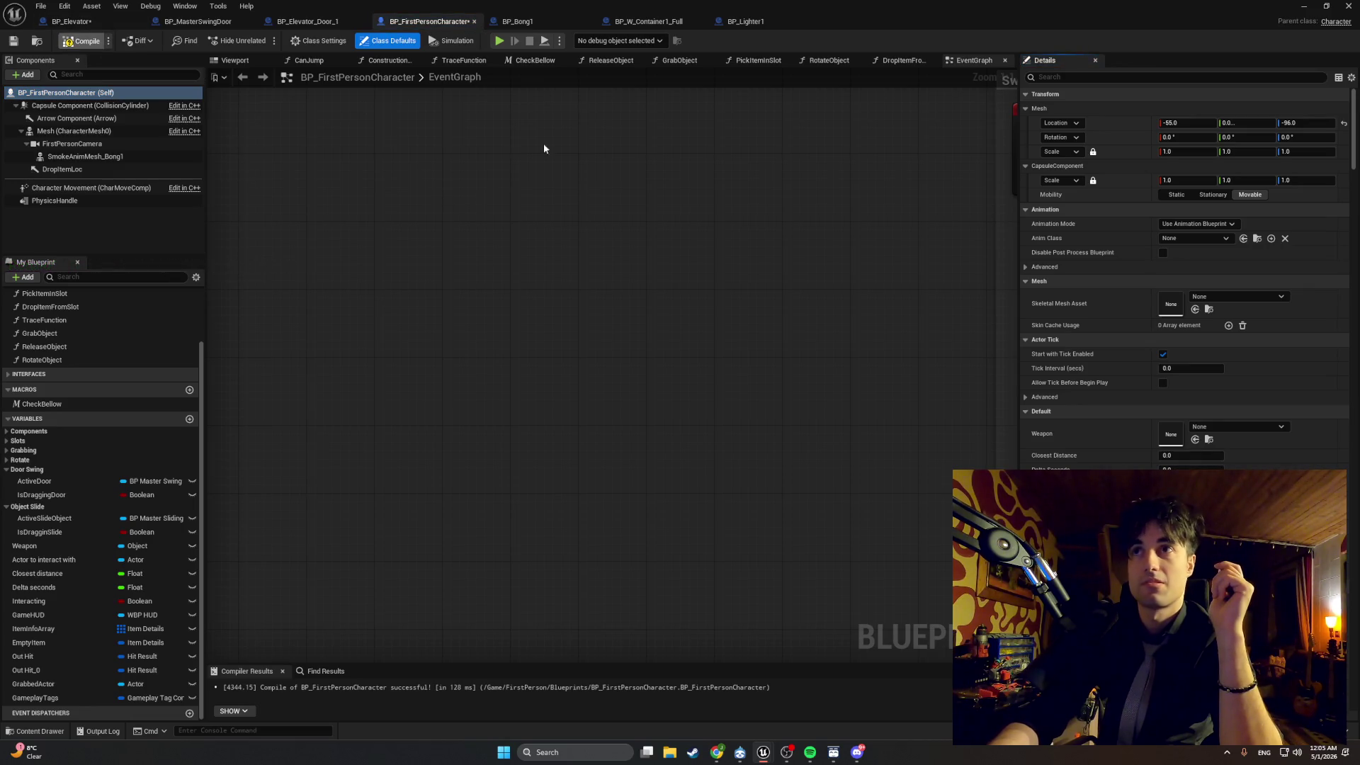
Add 'Gamer' as an Actor Tags entry in the class defaults and compile.
{"action": "left_click", "coordinate": [1054, 77]}
{"action": "type", "text": "tag"}
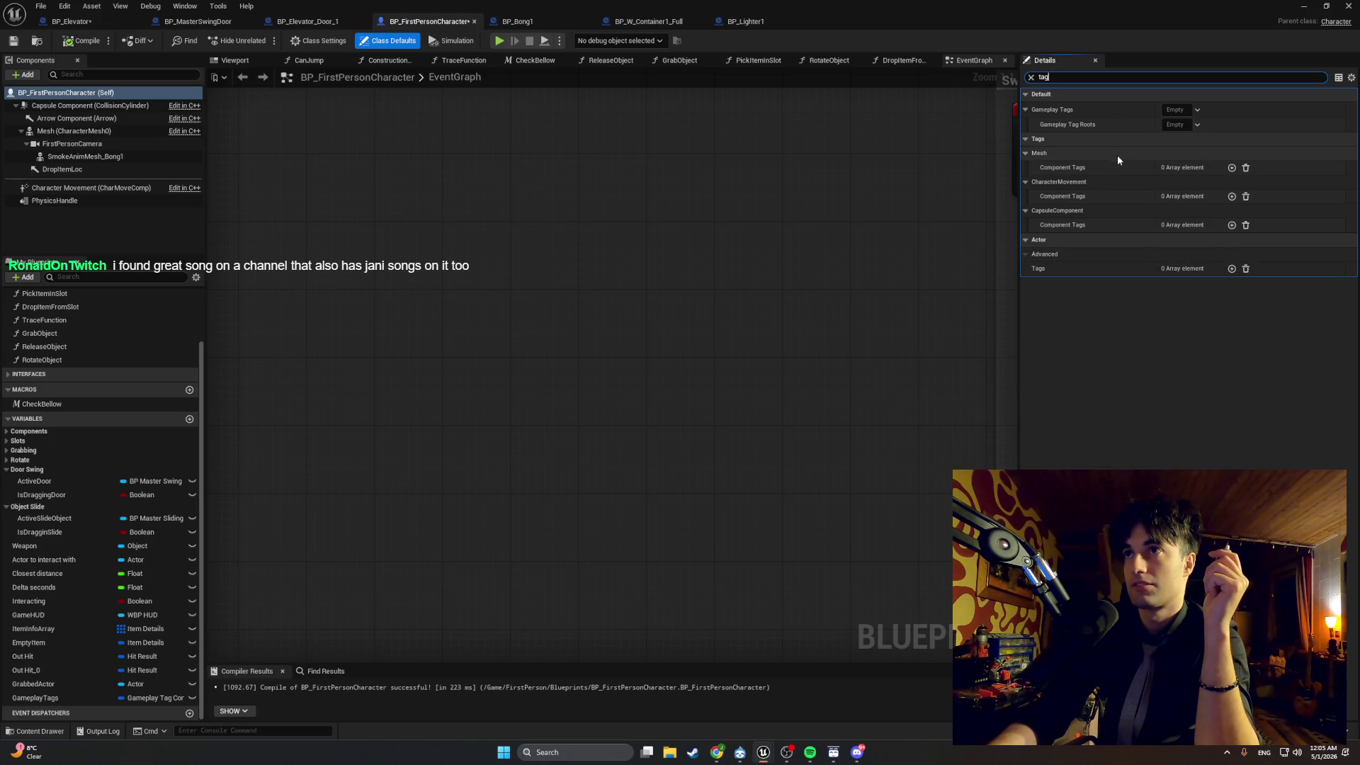
{"action": "left_click", "coordinate": [1232, 268]}
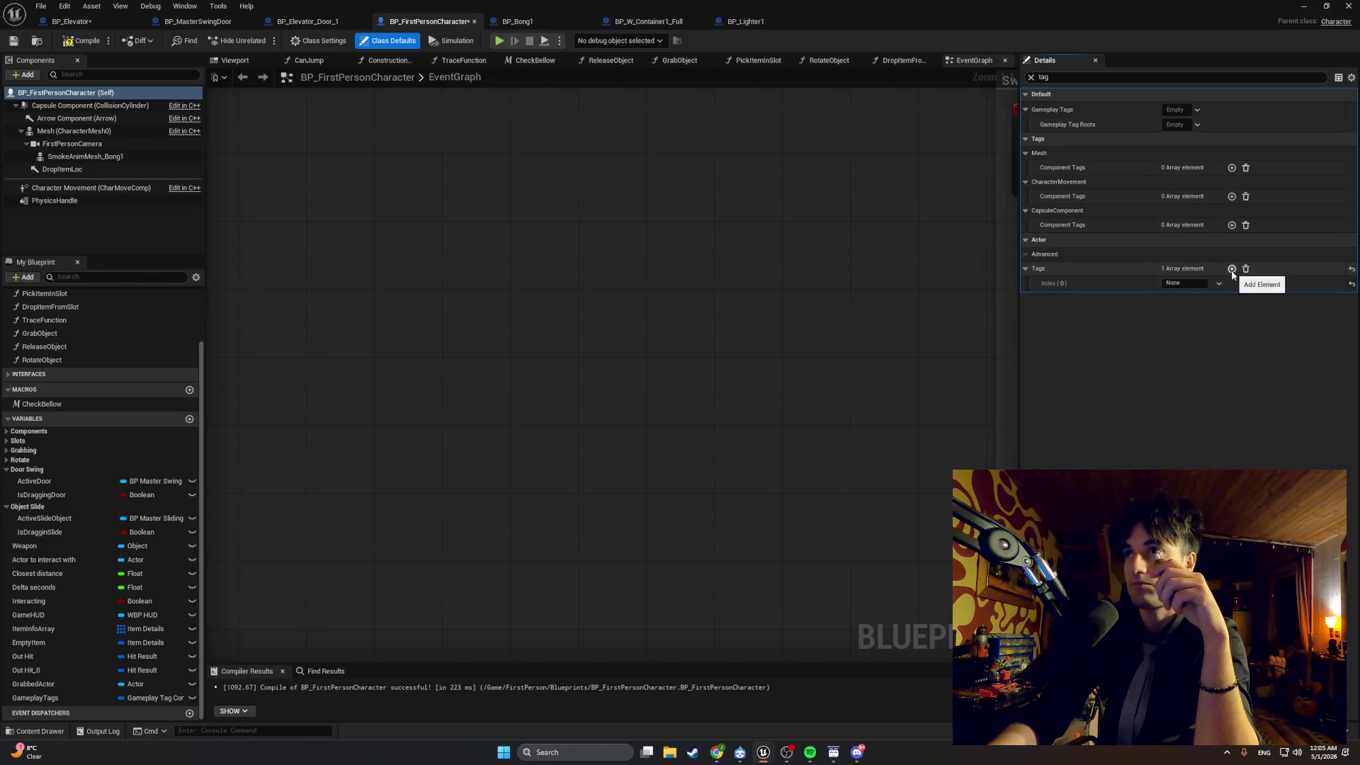
{"action": "left_click", "coordinate": [1174, 284]}
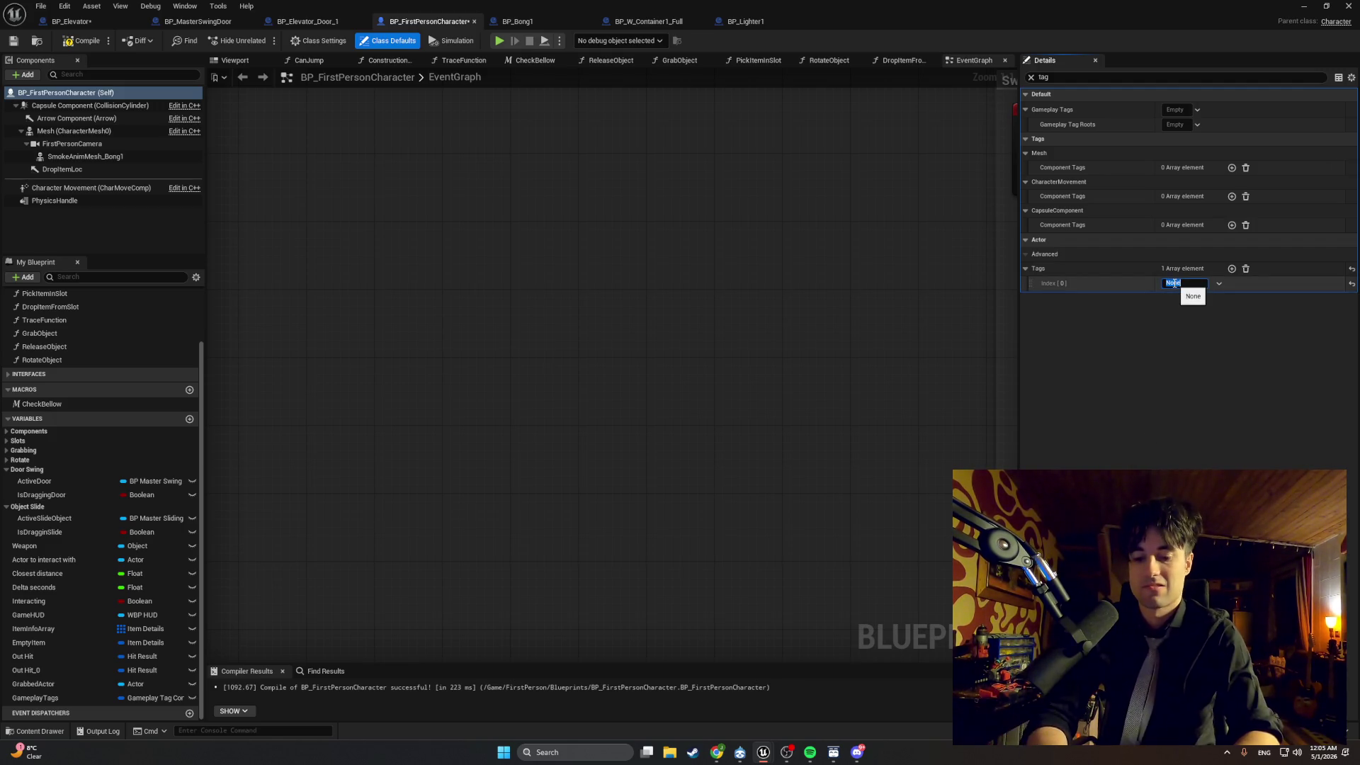
{"action": "type", "text": "Gamer"}
{"action": "key", "text": "Return"}
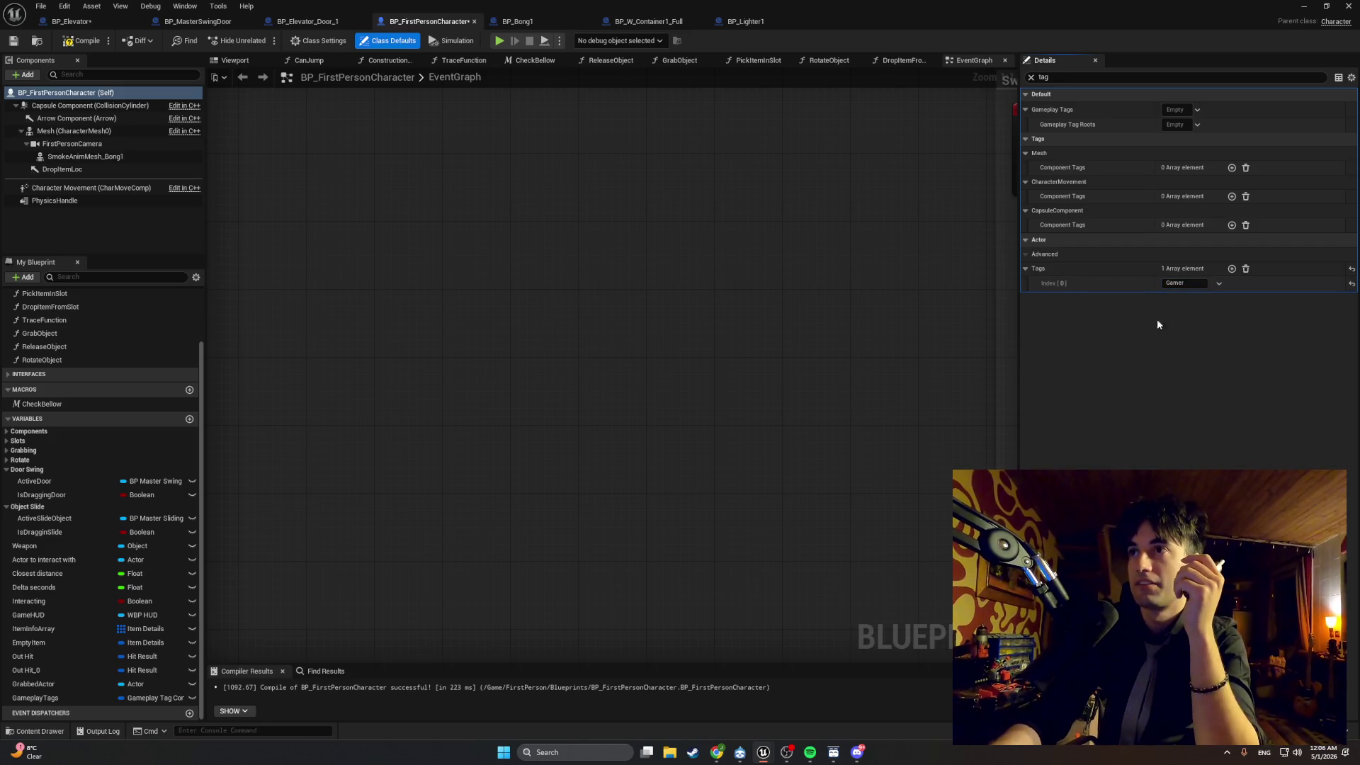
{"action": "left_click", "coordinate": [90, 47]}
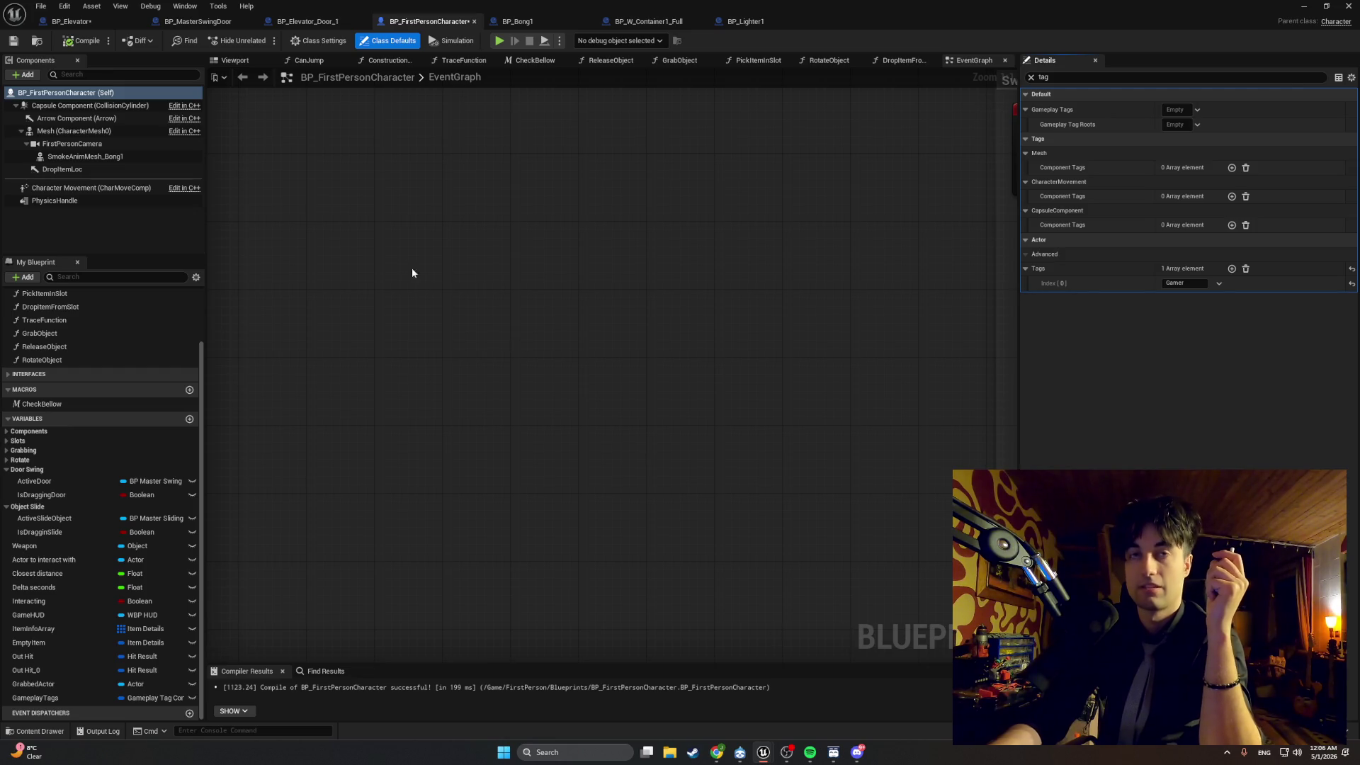
Return to BP_Elevator and delete the Cast To BP_FirstPersonCharacter node.
{"action": "left_click", "coordinate": [539, 22]}
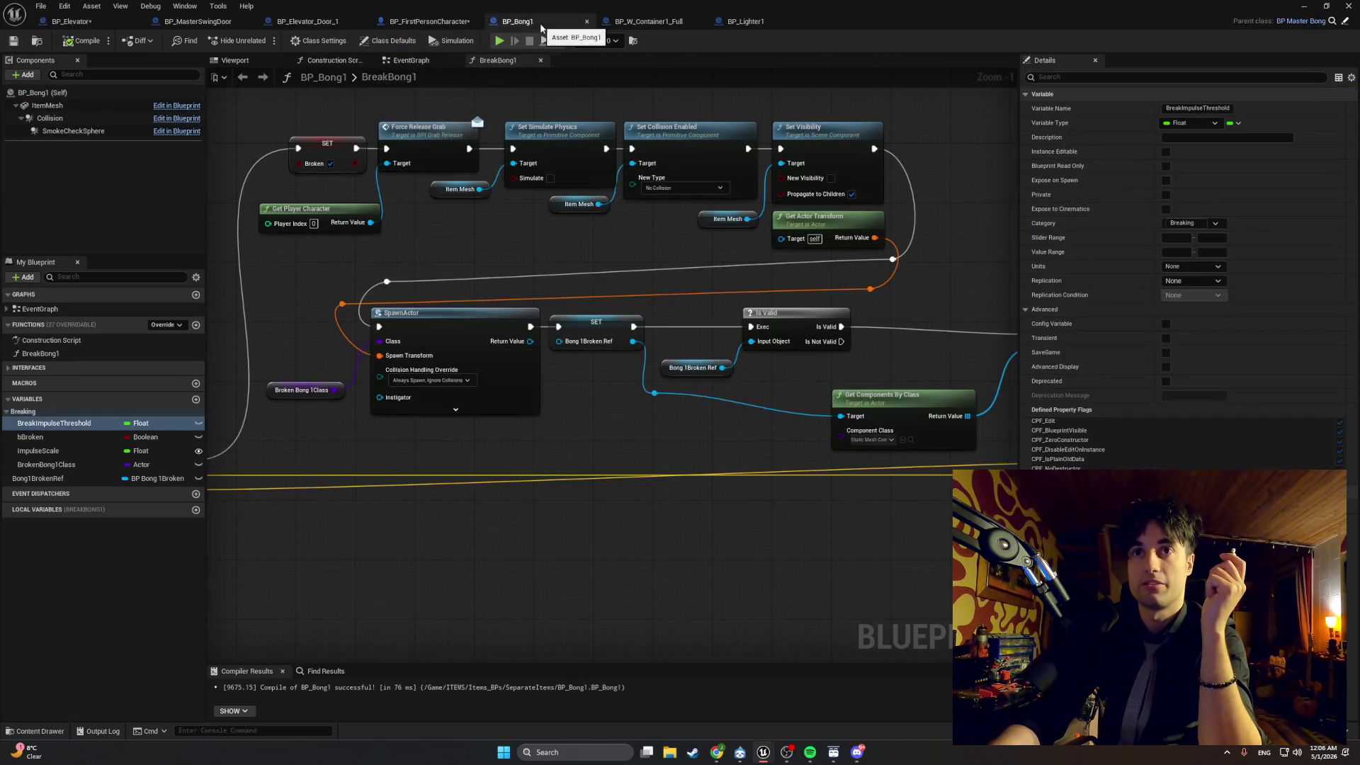
{"action": "left_click", "coordinate": [588, 20]}
{"action": "left_click", "coordinate": [588, 20]}
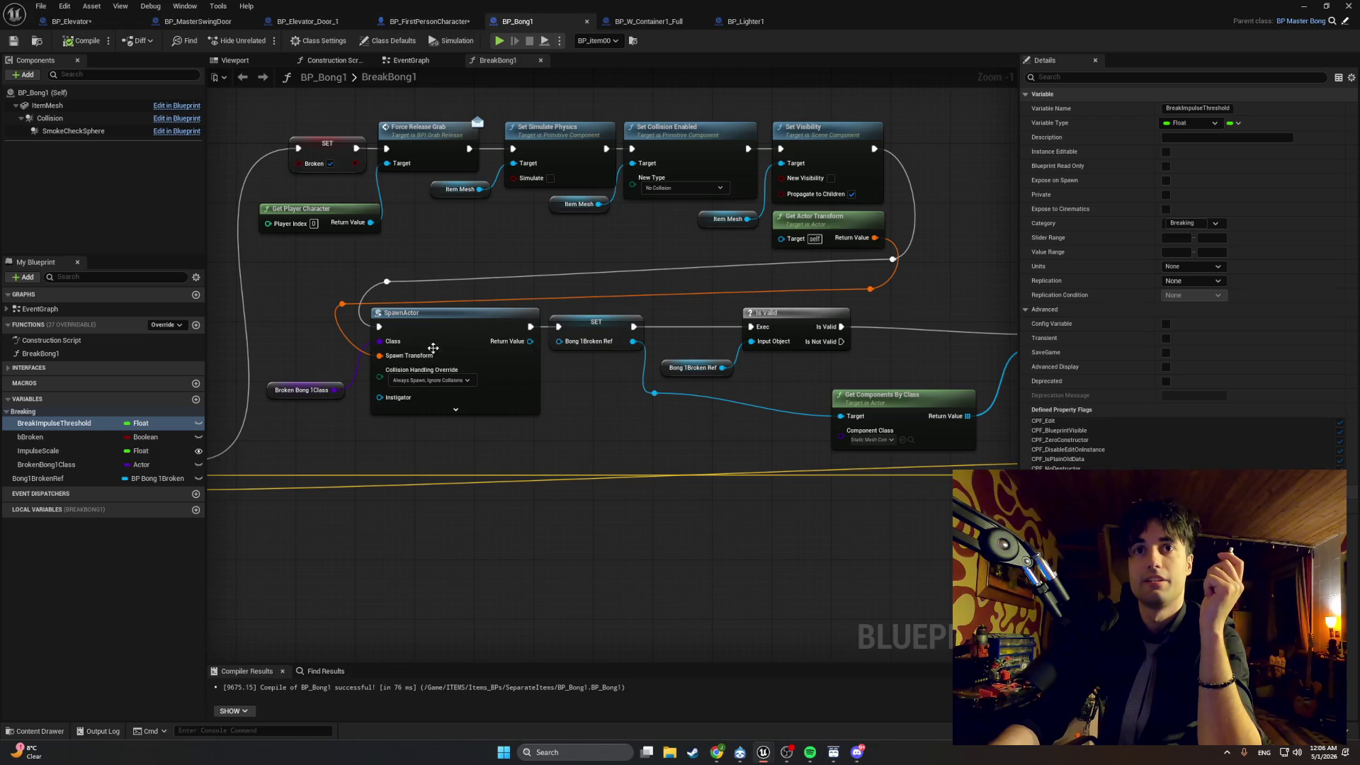
{"action": "scroll", "coordinate": [433, 348], "scroll_direction": "down", "scroll_amount": 2}
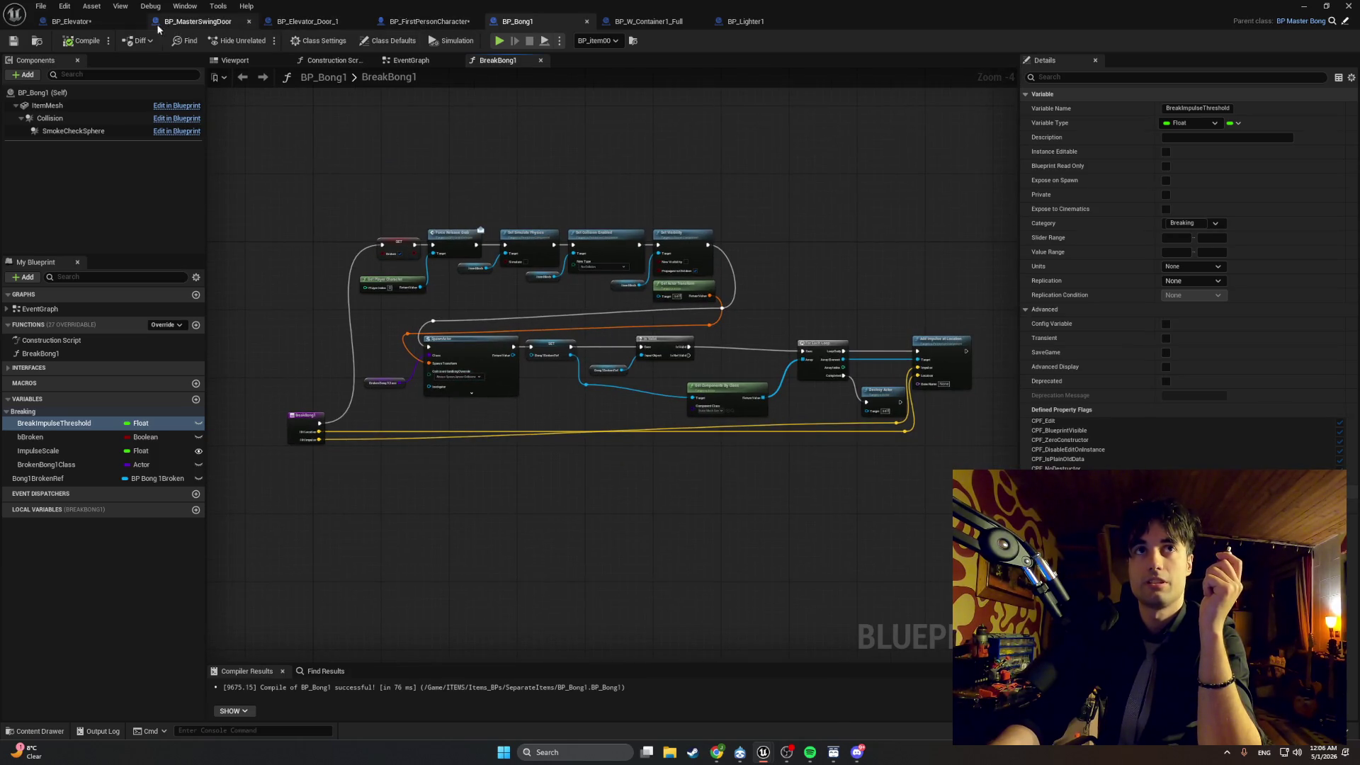
{"action": "left_click", "coordinate": [71, 22]}
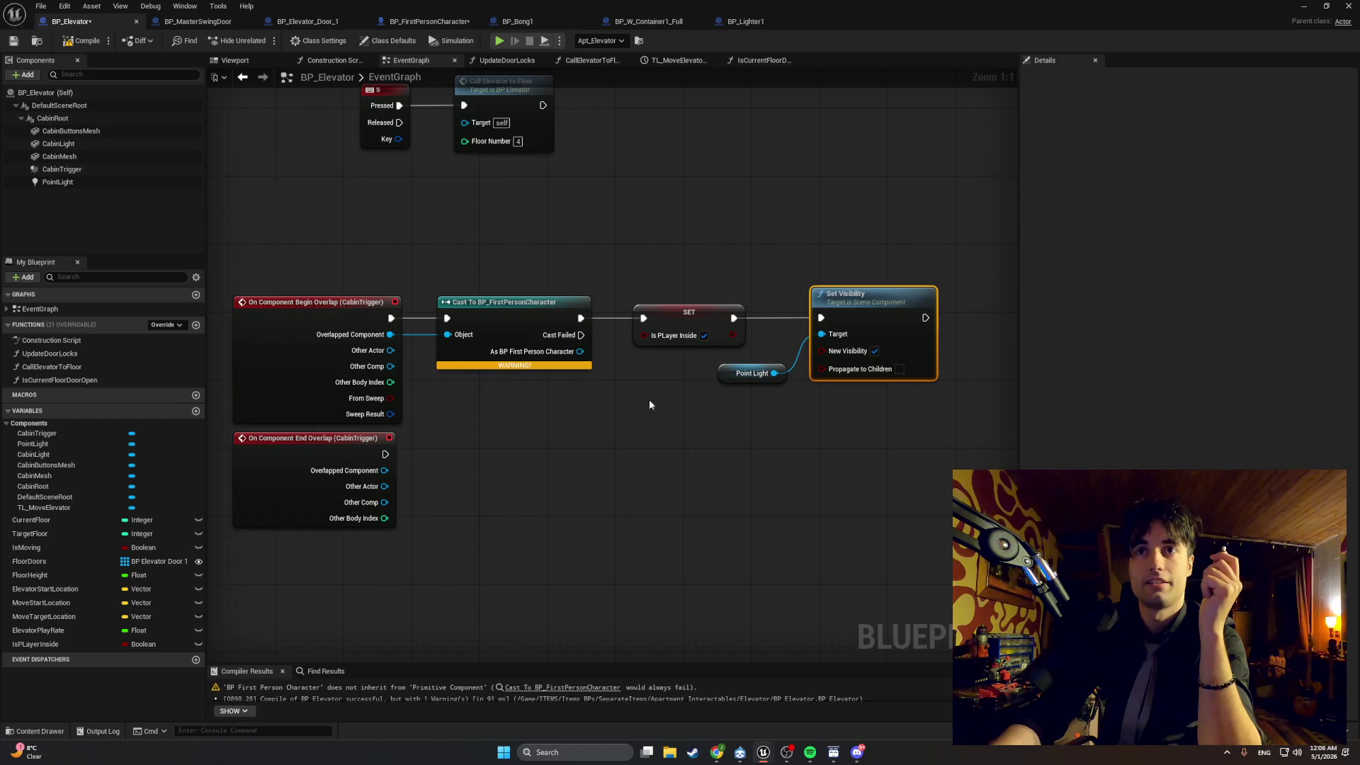
{"action": "left_click", "coordinate": [514, 315]}
{"action": "key", "text": "Delete"}
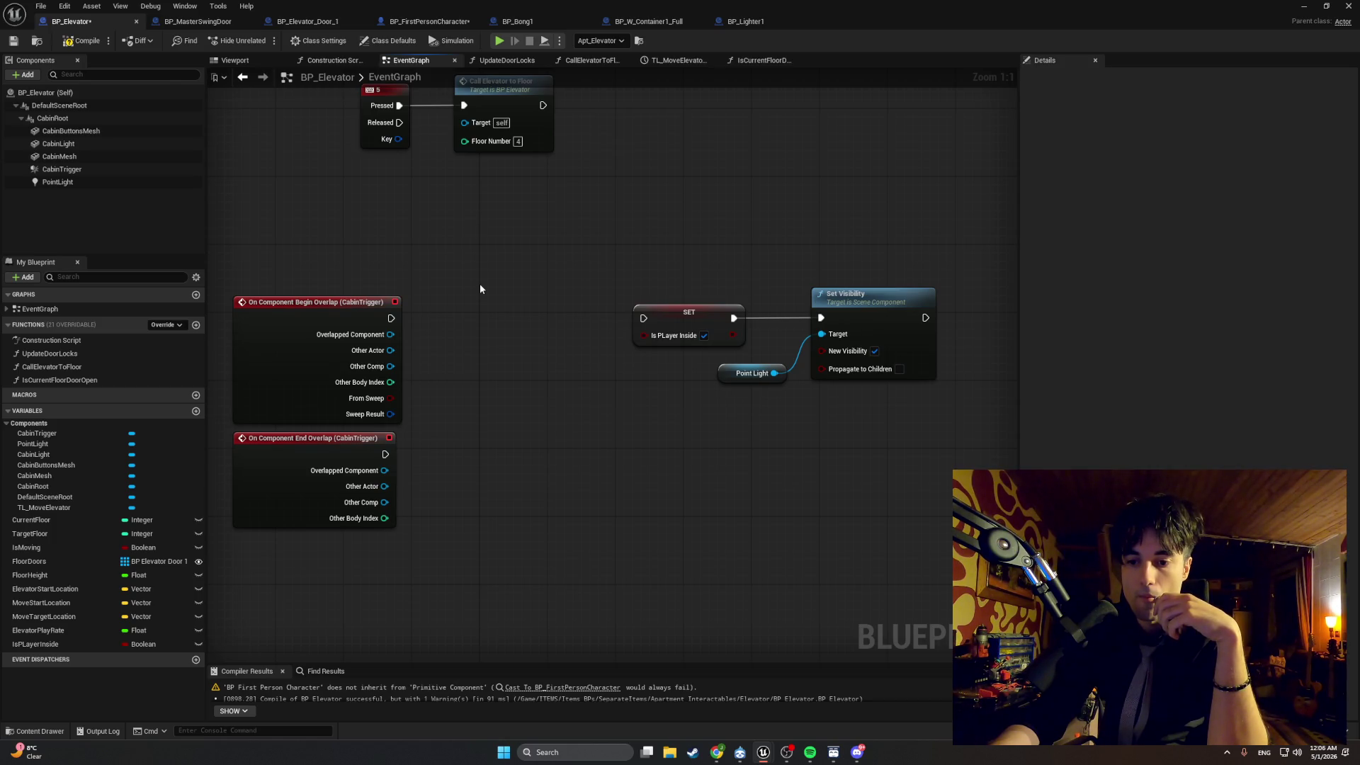
Search the action list for 'other actor' and 'ad' without adding anything, then compile BP_Elevator.
{"action": "right_click", "coordinate": [526, 370]}
{"action": "type", "text": "othe"}
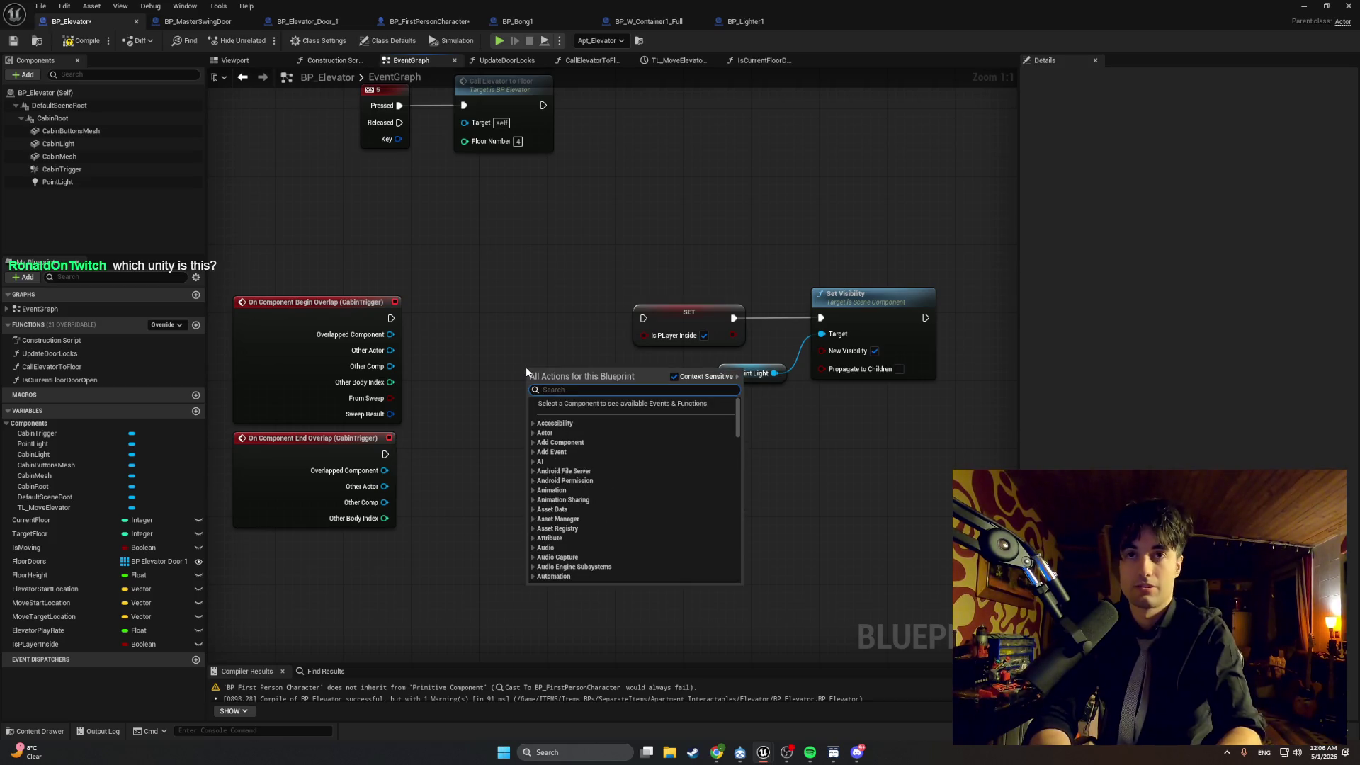
{"action": "type", "text": "r actor"}
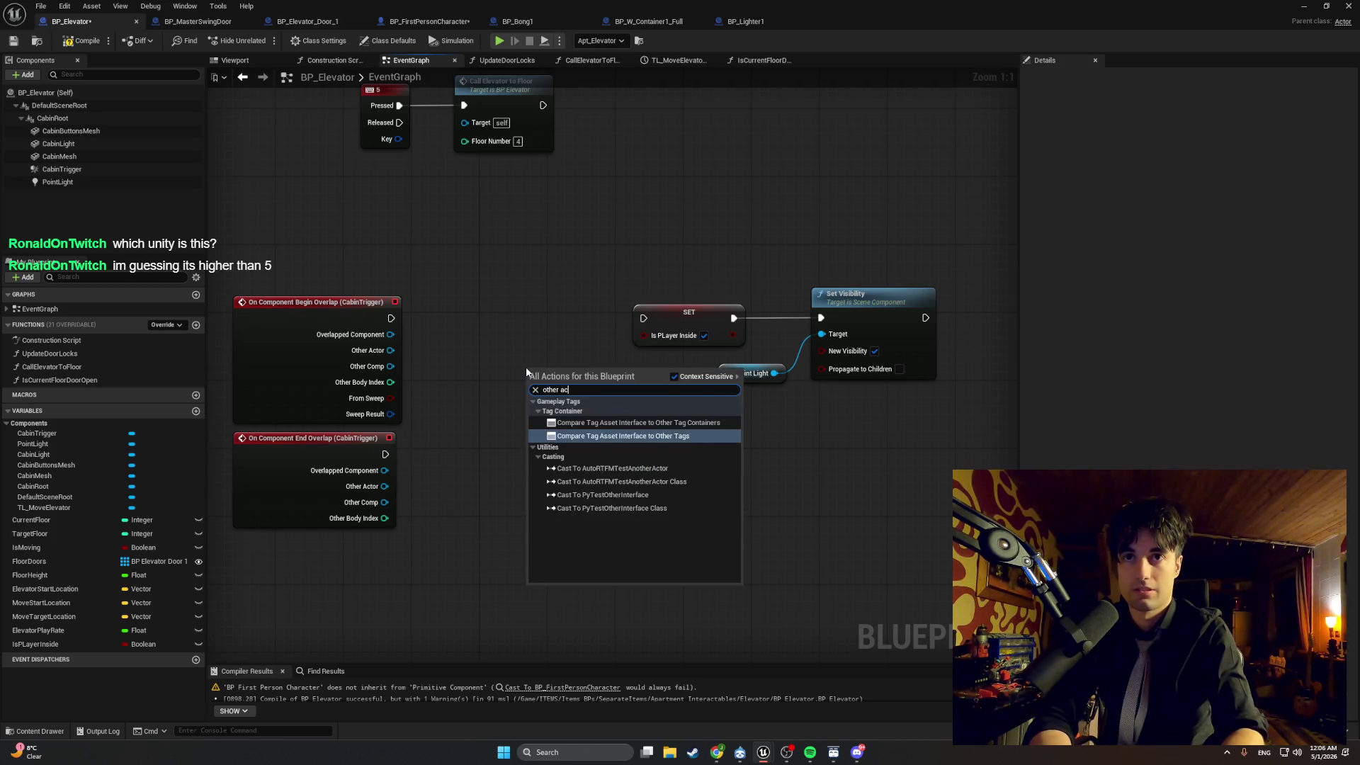
{"action": "key", "text": "ctrl+a"}
{"action": "type", "text": "ad"}
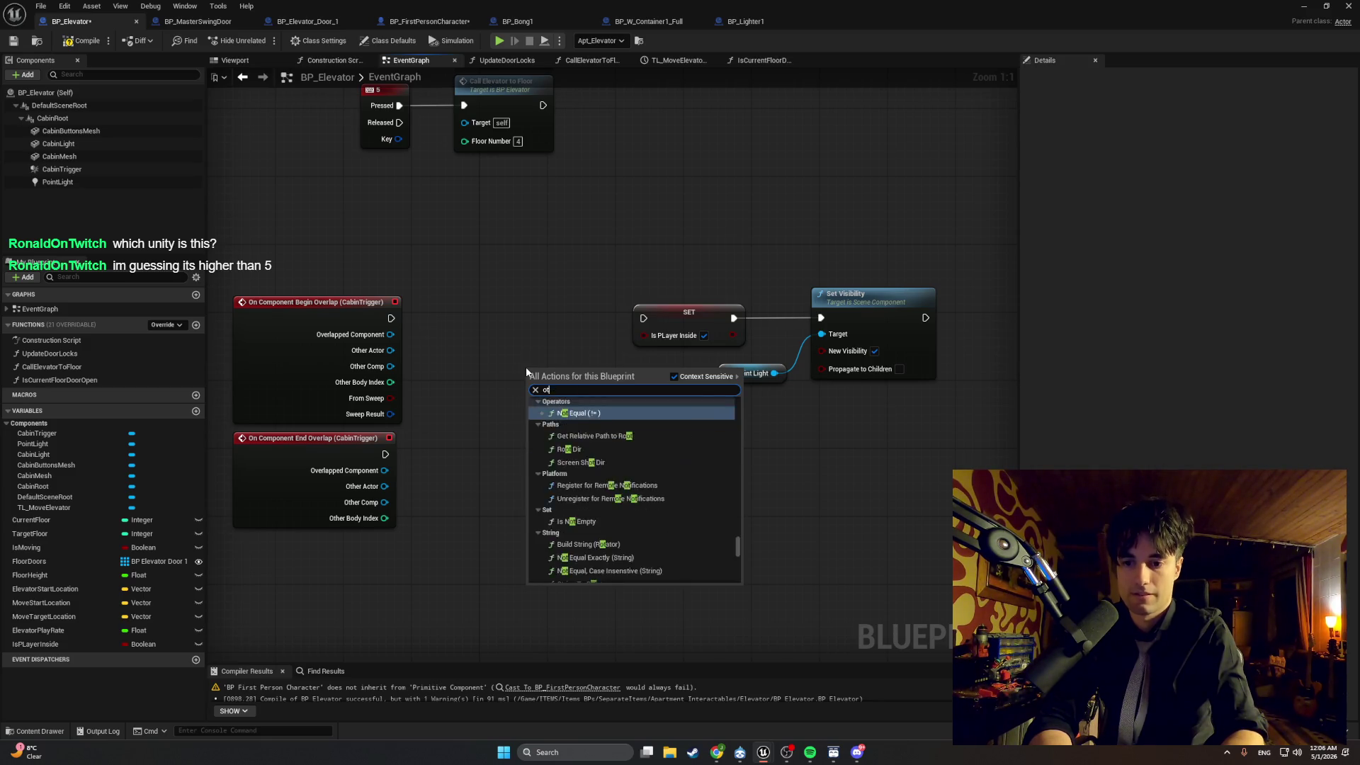
{"action": "key", "text": "BackSpace"}
{"action": "key", "text": "BackSpace"}
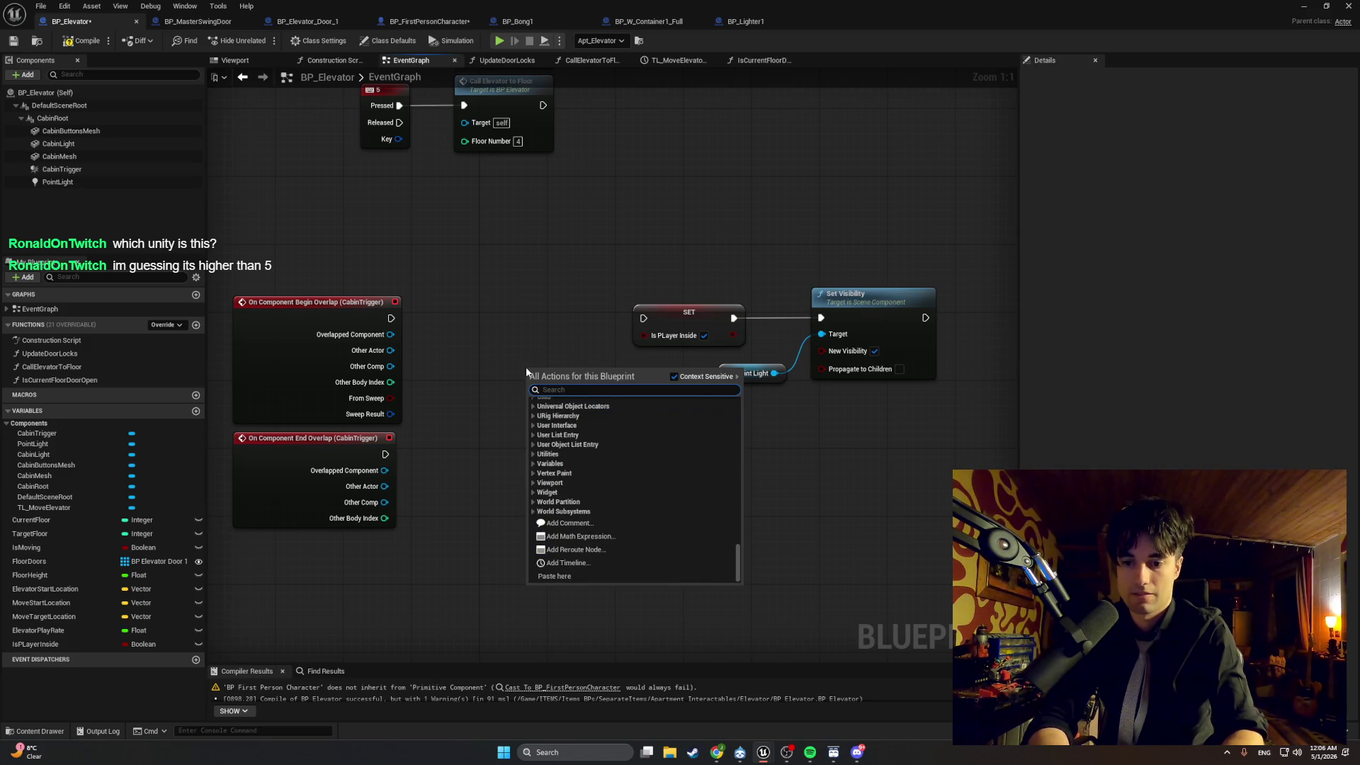
{"action": "key", "text": "Escape"}
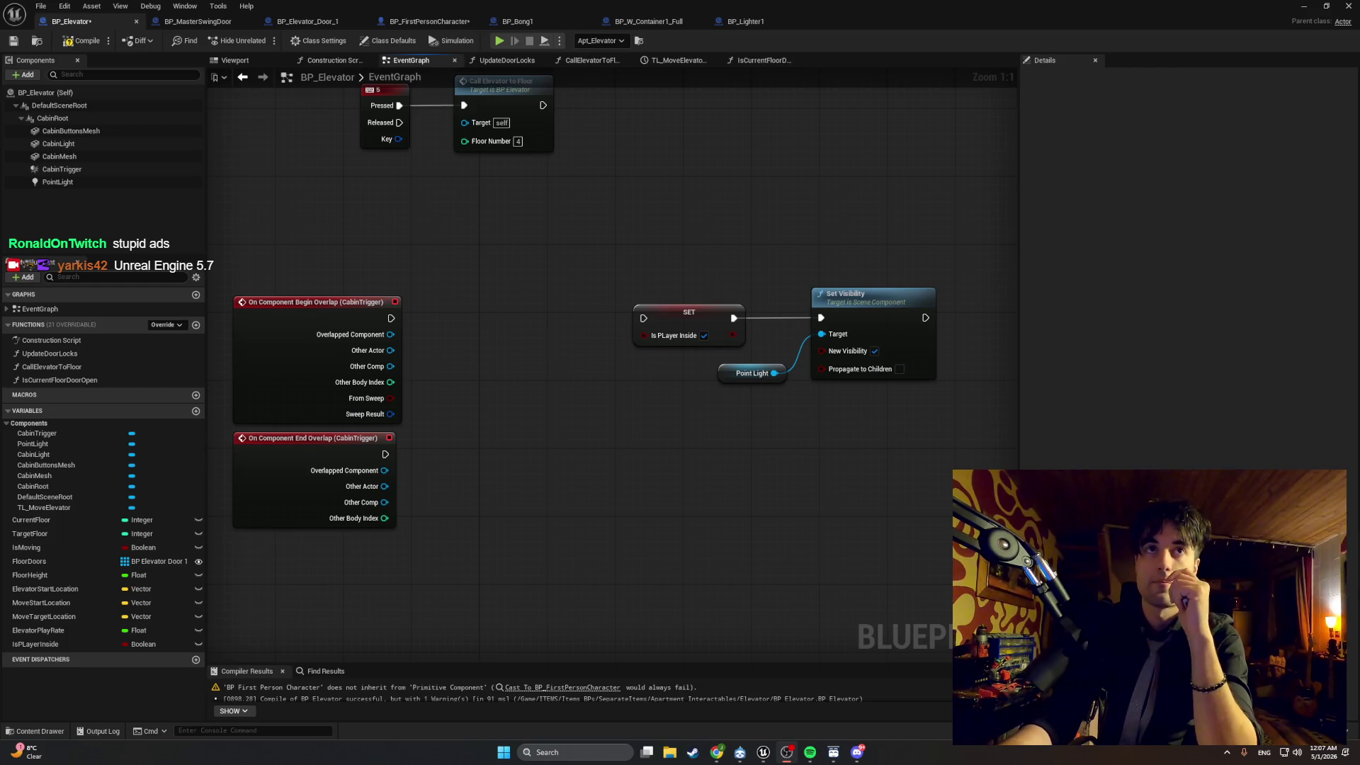
{"action": "left_click", "coordinate": [79, 42]}
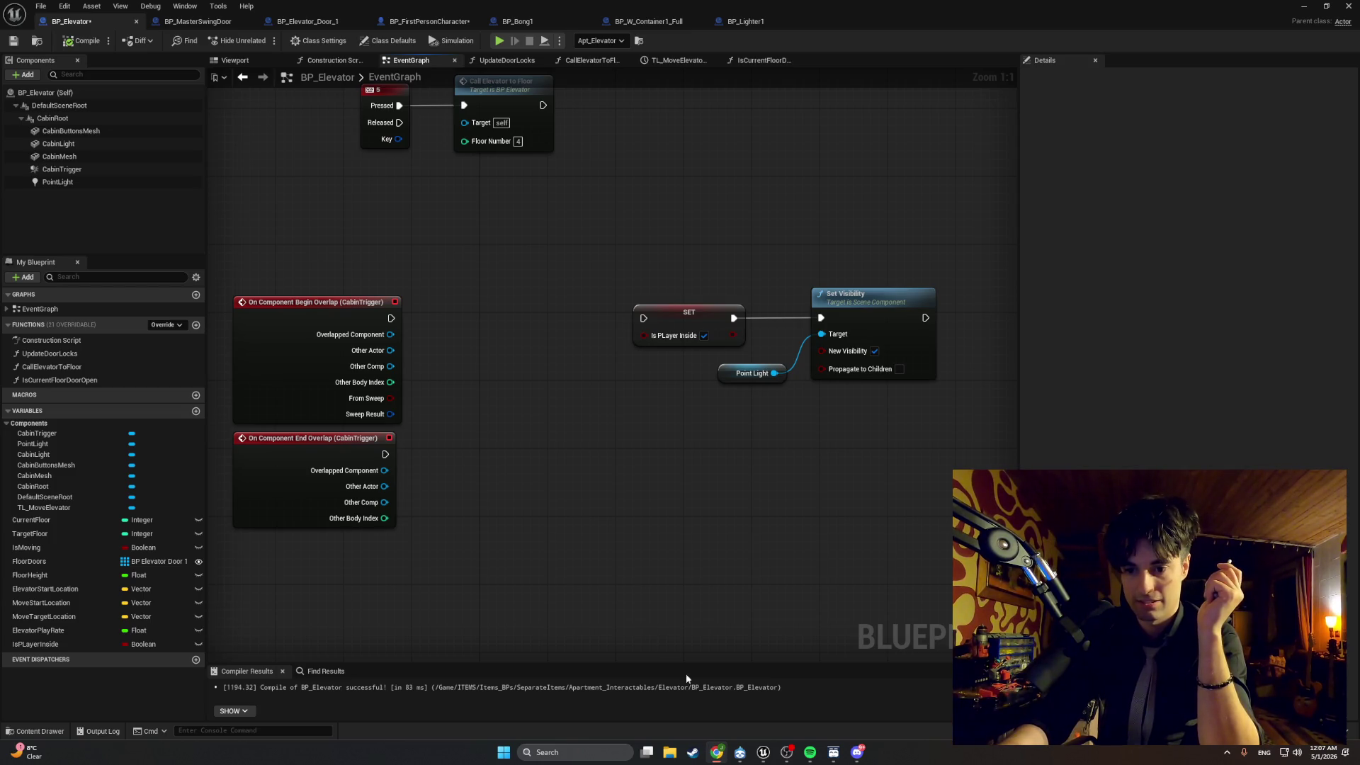
Add an Actor Has Tag node wired to Begin Overlap's Other Actor pin.
{"action": "left_click_drag", "start_coordinate": [390, 350], "coordinate": [449, 359]}
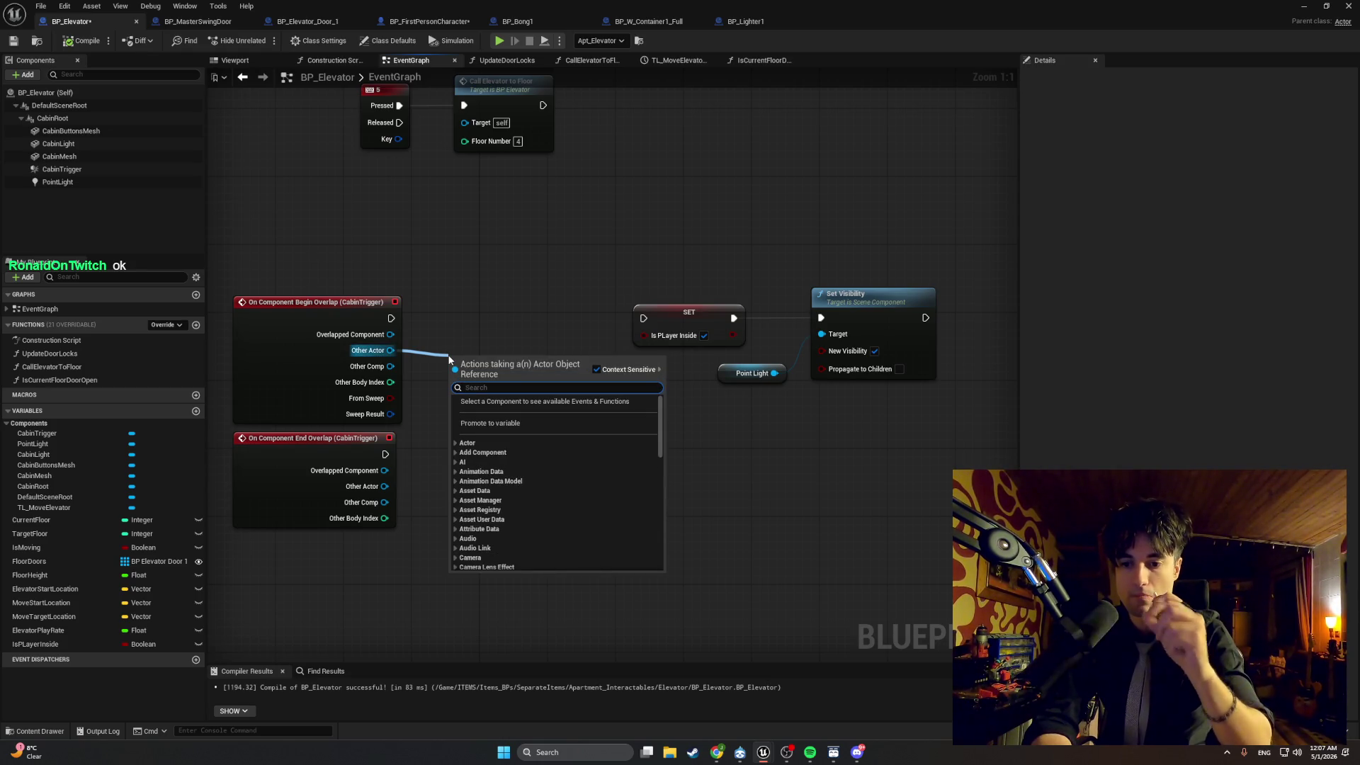
{"action": "type", "text": "actor has"}
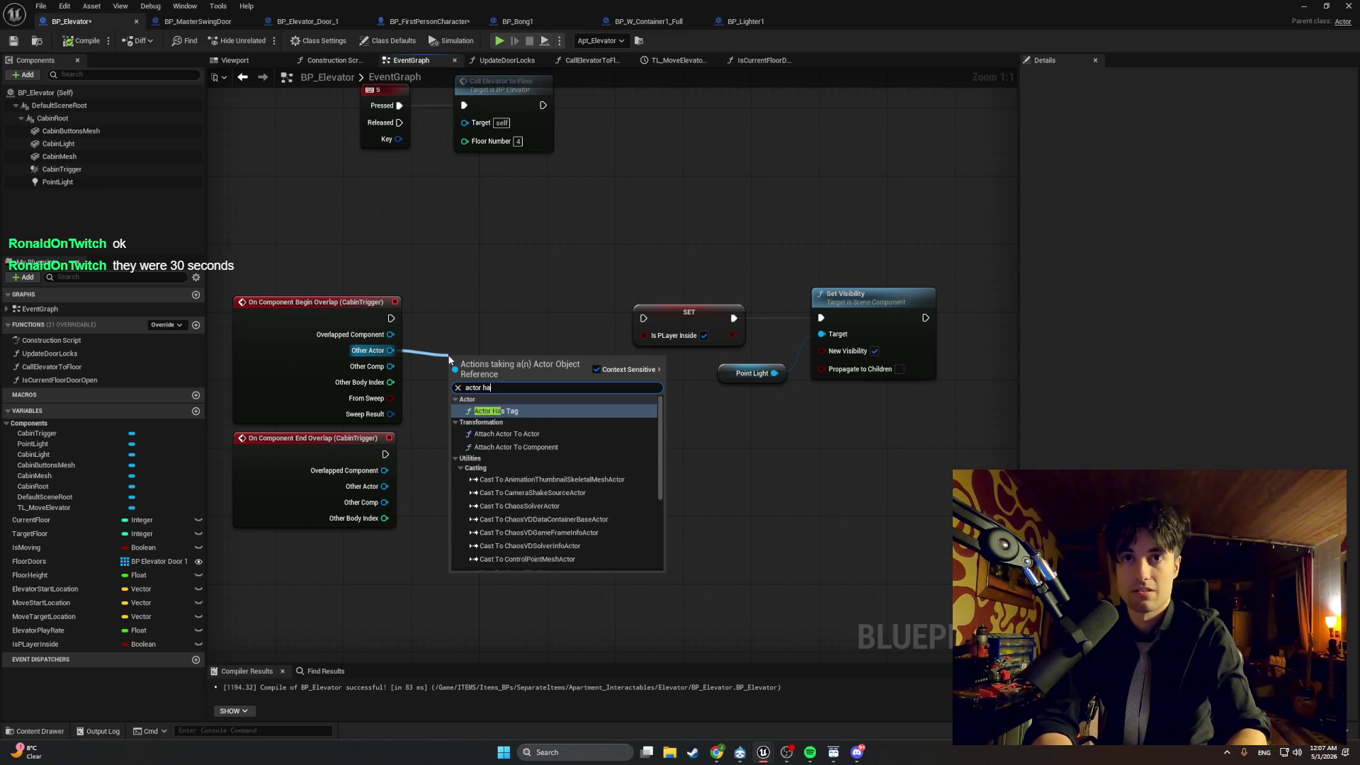
{"action": "key", "text": "Return"}
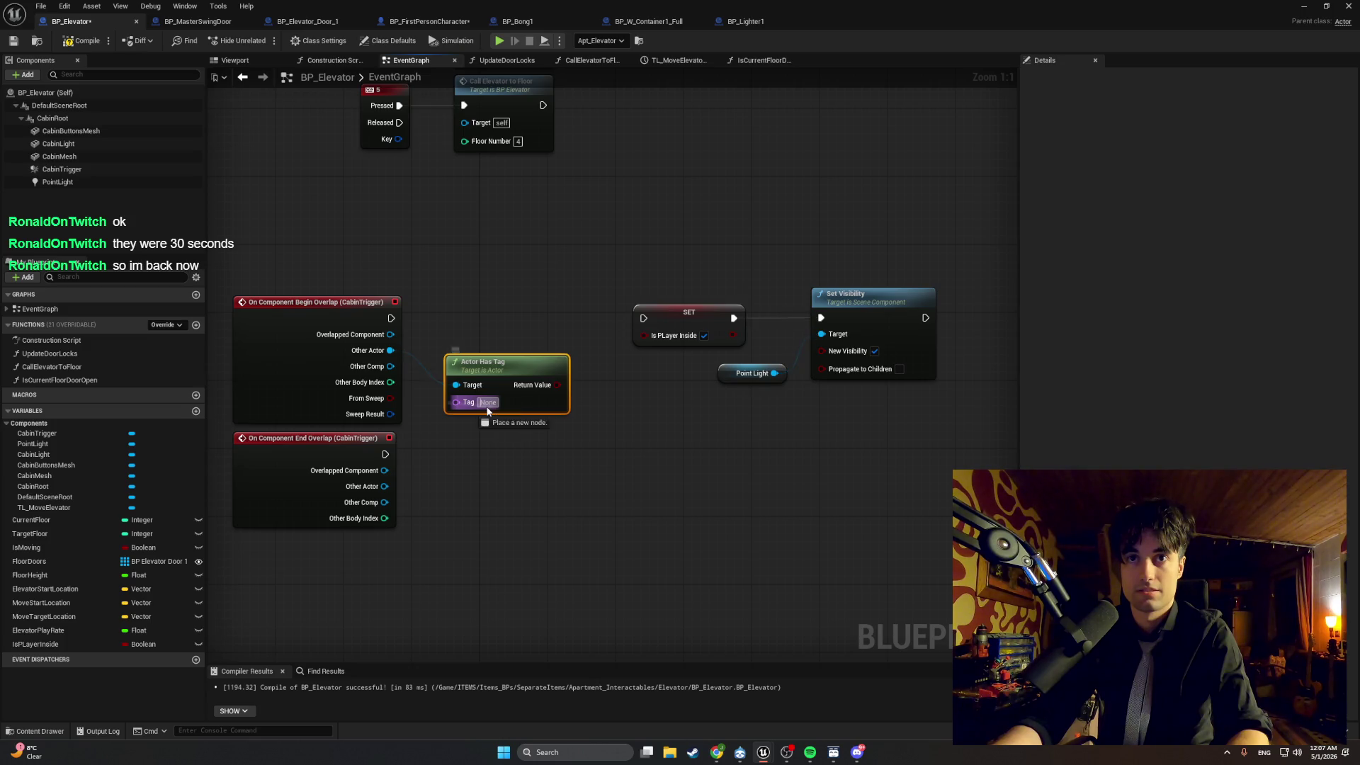
{"action": "mouse_move", "coordinate": [499, 365]}
{"action": "left_mouse_down"}
{"action": "mouse_move", "coordinate": [536, 347]}
{"action": "mouse_move", "coordinate": [474, 433]}
{"action": "left_mouse_up"}
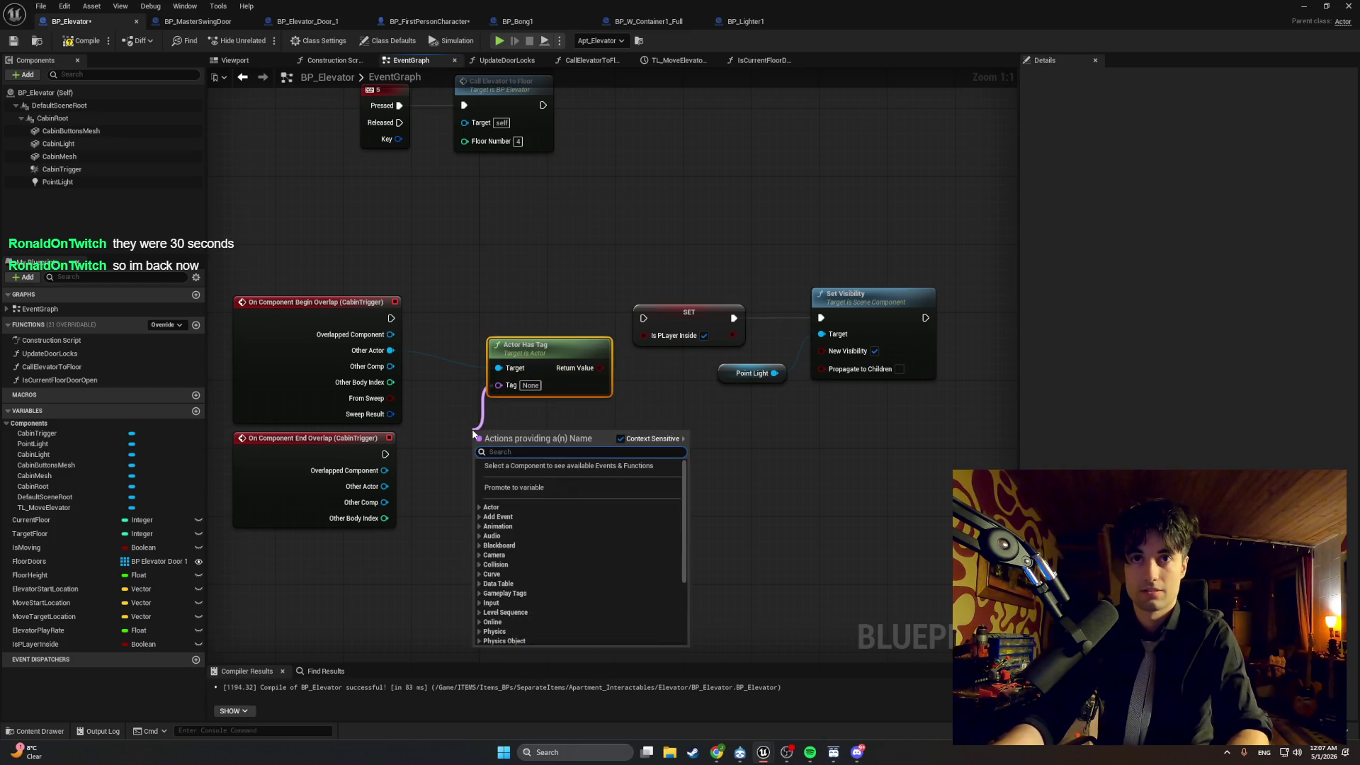
Position the Actor Has Tag node beside the overlap event and recompile with F7.
{"action": "type", "text": "gamer"}
{"action": "key", "text": "BackSpace"}
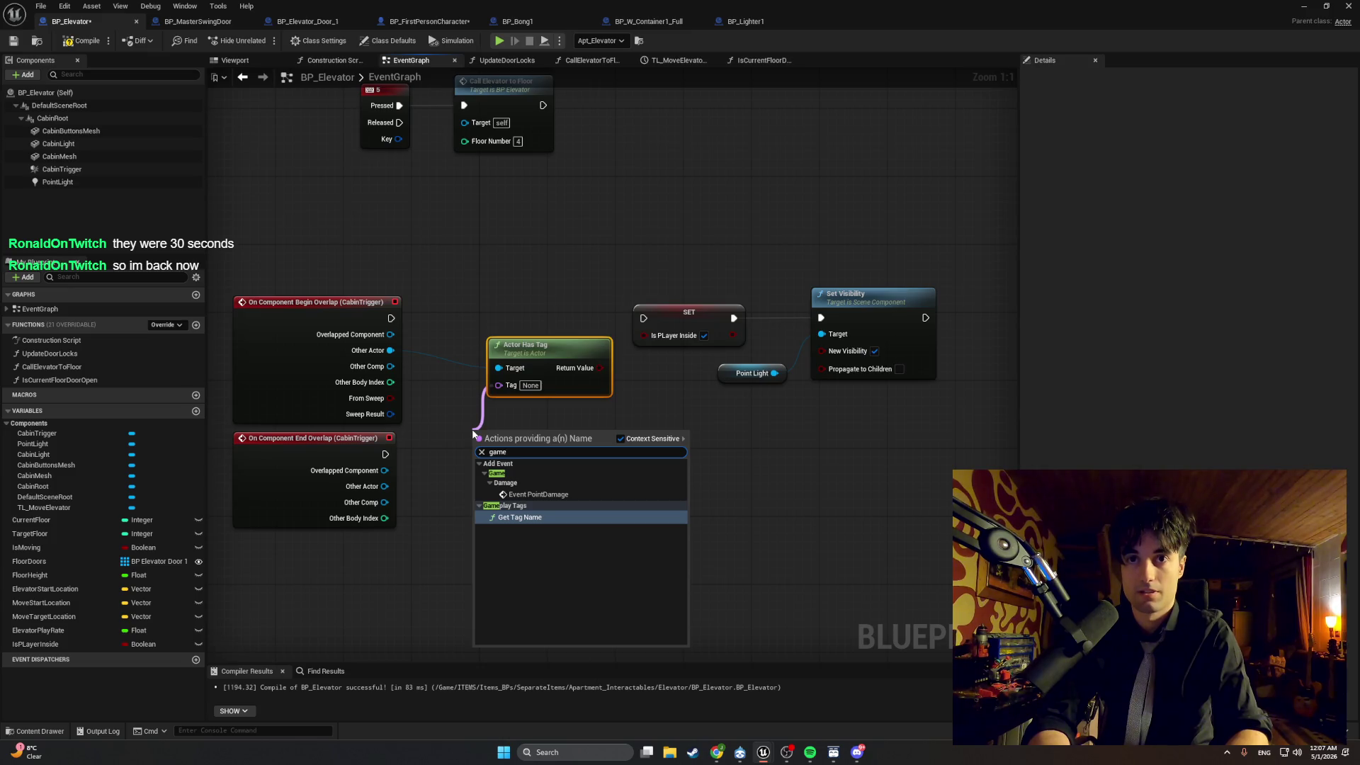
{"action": "key", "text": "BackSpace"}
{"action": "key", "text": "BackSpace"}
{"action": "key", "text": "BackSpace"}
{"action": "left_click", "coordinate": [457, 437]}
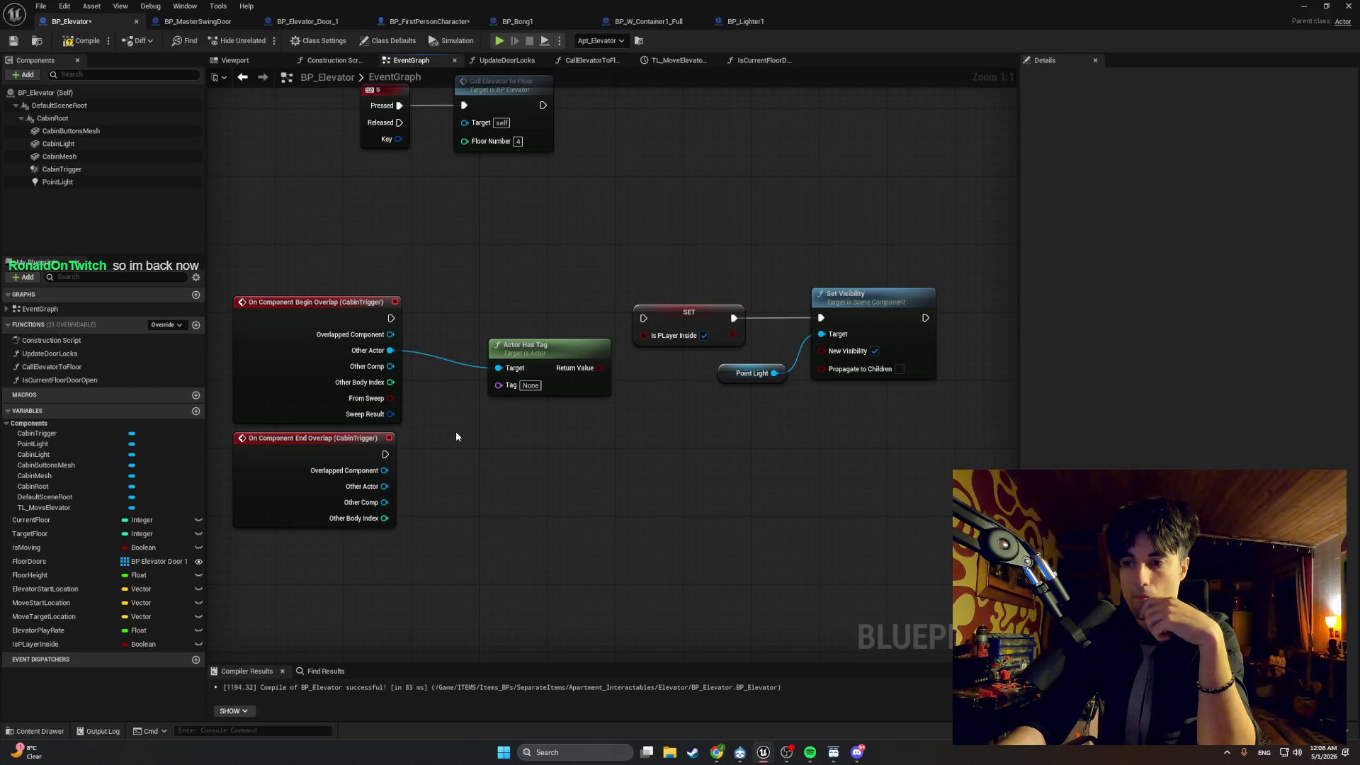
{"action": "left_click_drag", "start_coordinate": [519, 346], "coordinate": [475, 330]}
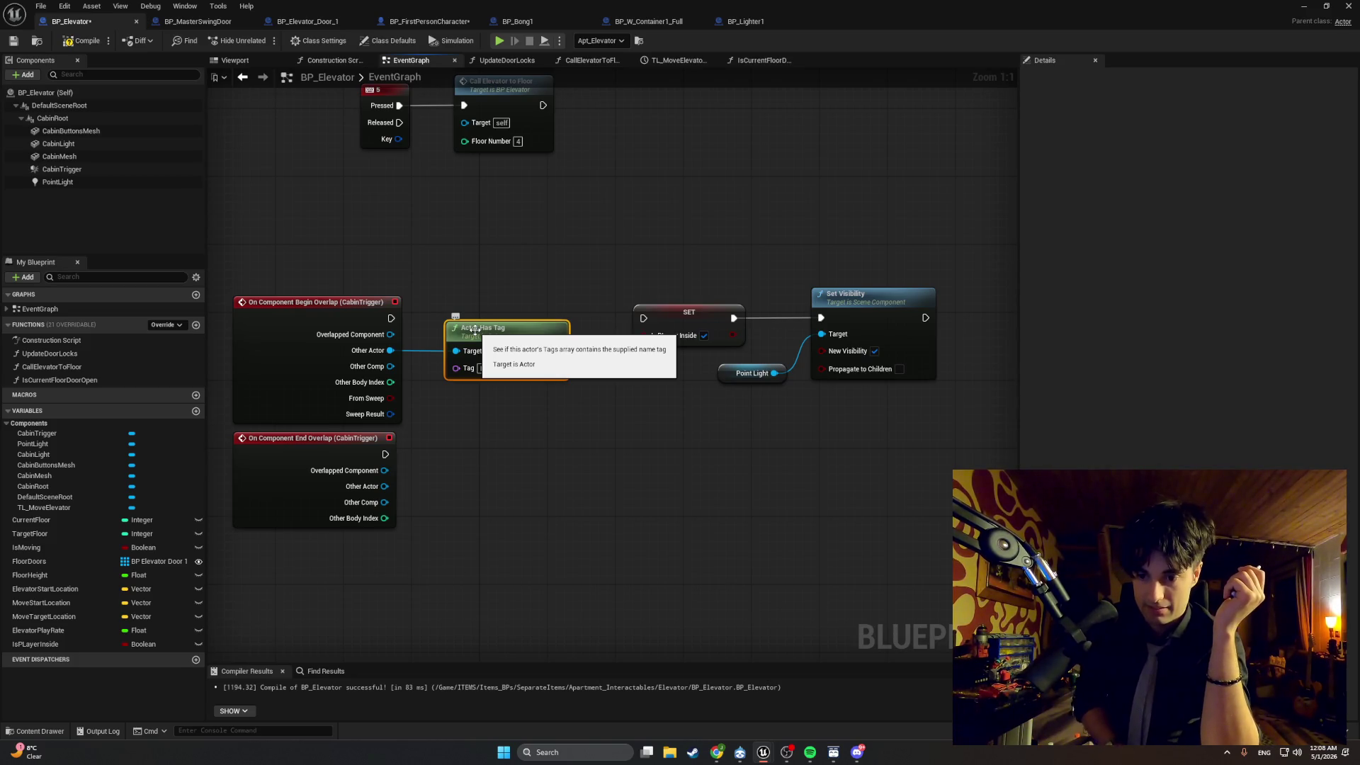
{"action": "left_click_drag", "start_coordinate": [508, 335], "coordinate": [559, 338]}
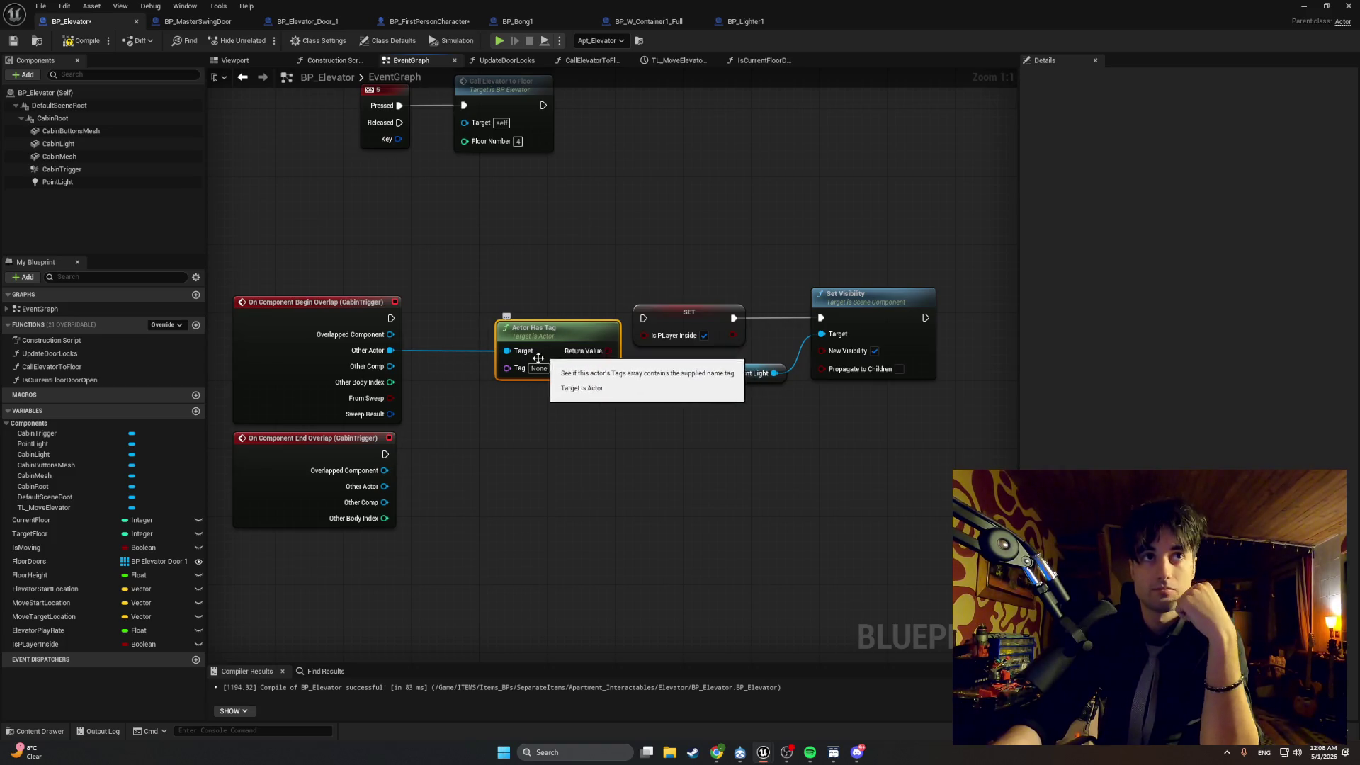
{"action": "key", "text": "F7"}
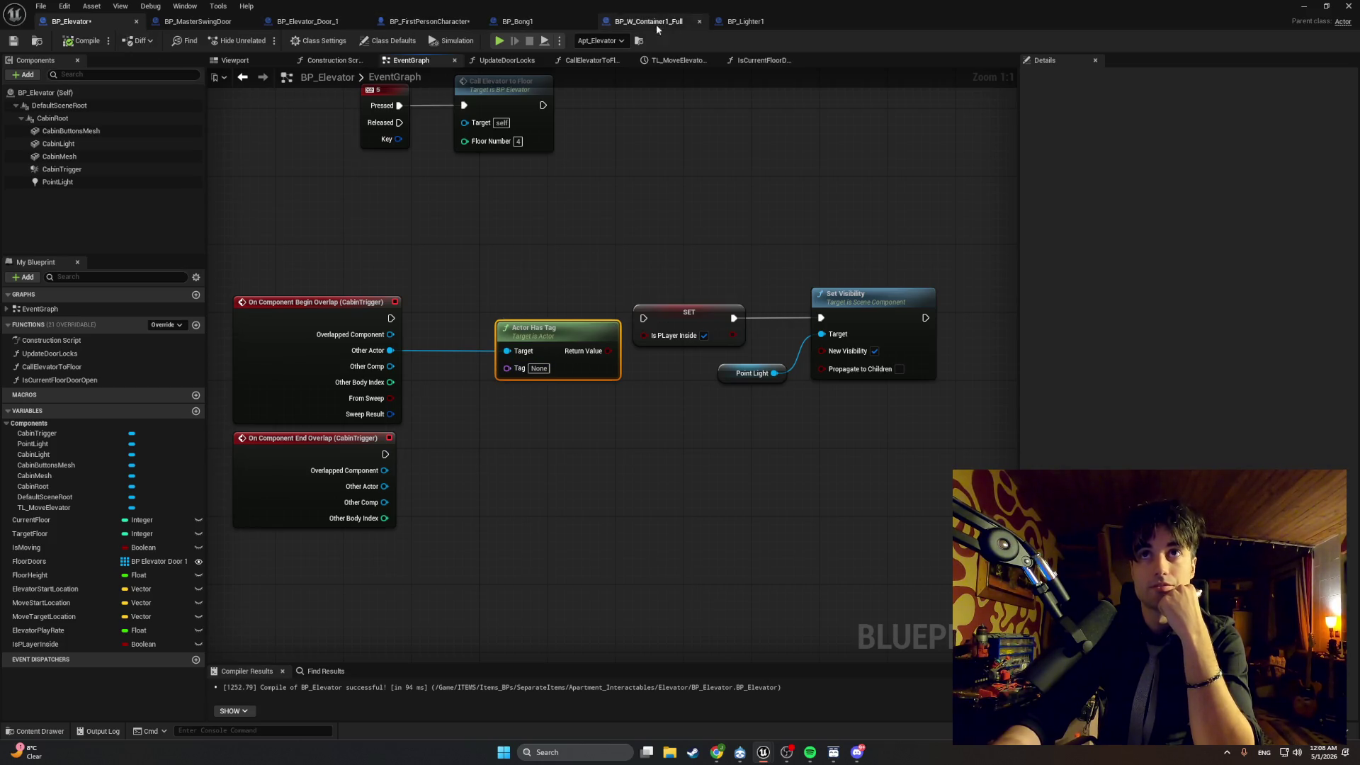
In BP_FirstPersonCharacter, expand the tag list showing the Actor tag Gamer.
{"action": "left_click", "coordinate": [429, 21]}
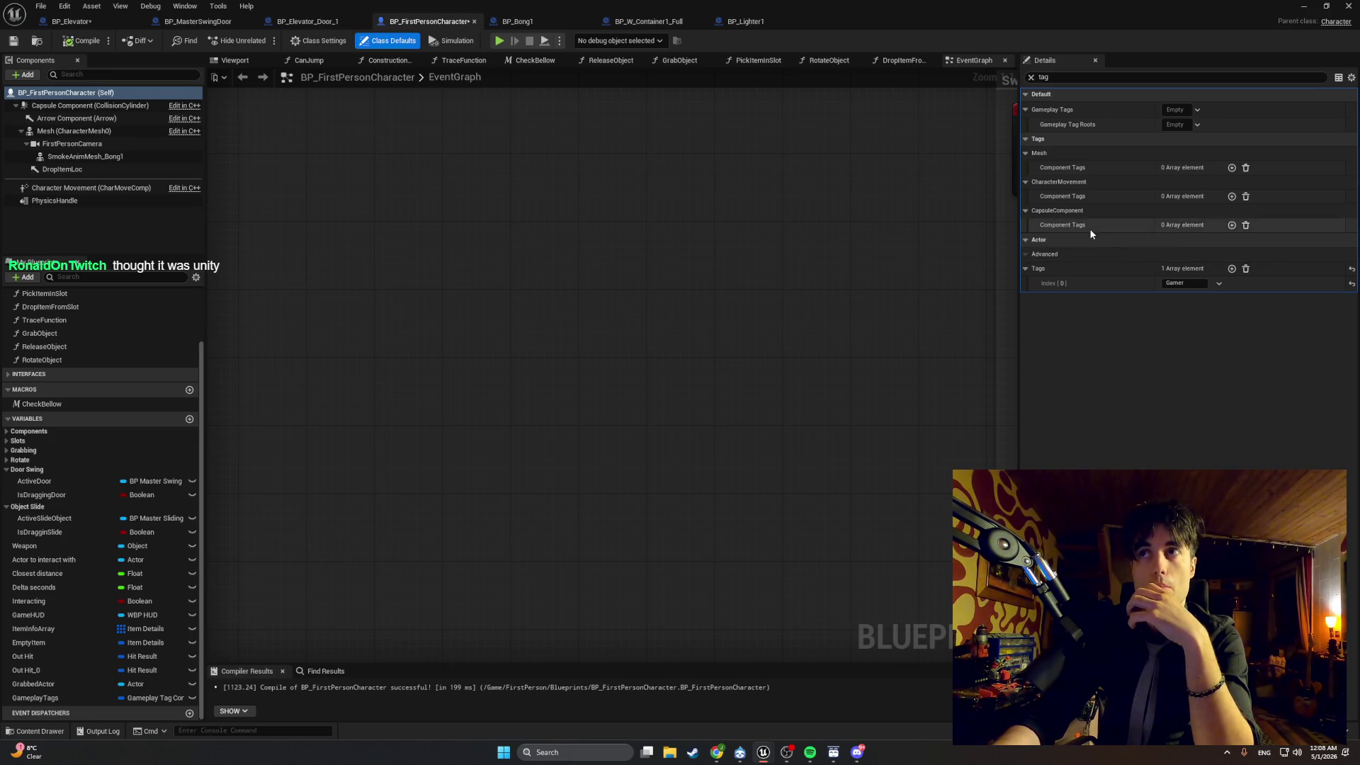
{"action": "left_click", "coordinate": [1190, 111]}
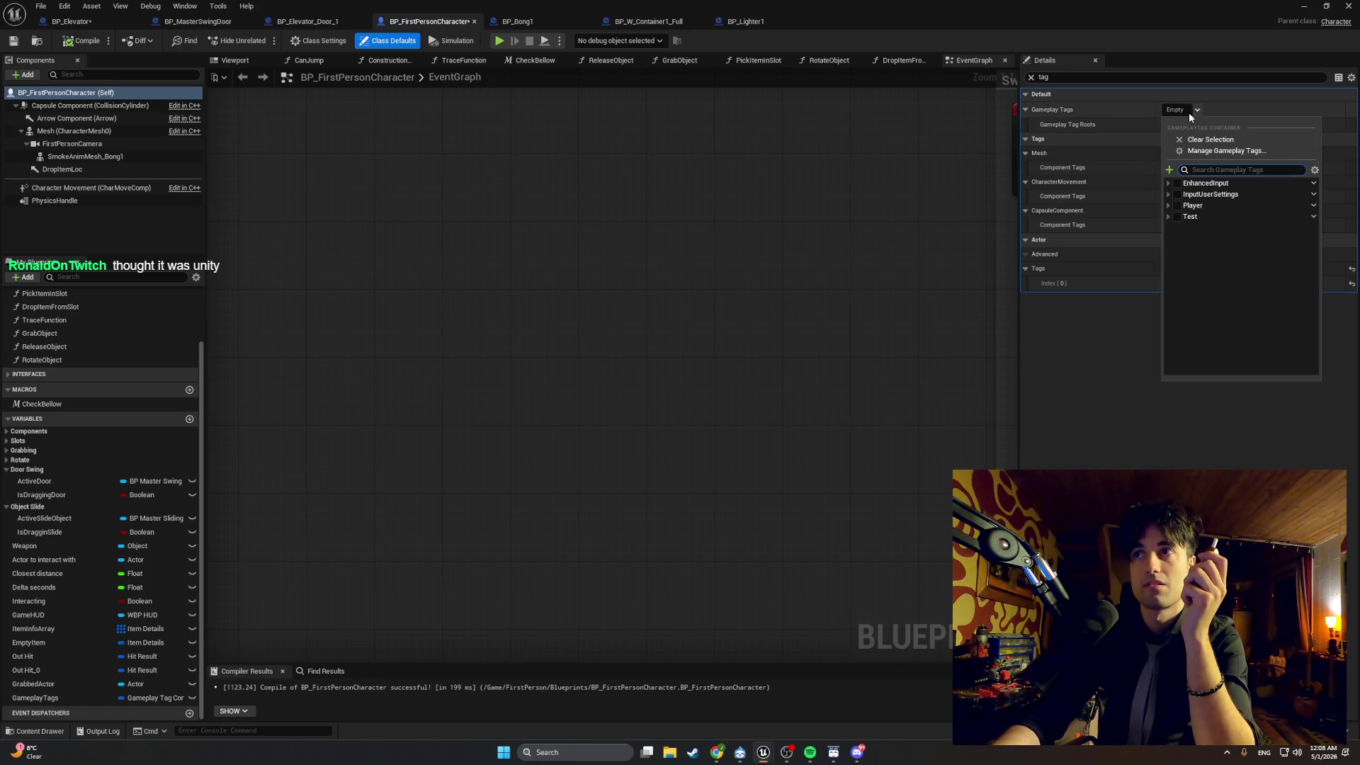
{"action": "left_click", "coordinate": [1190, 111]}
{"action": "left_click", "coordinate": [1190, 111]}
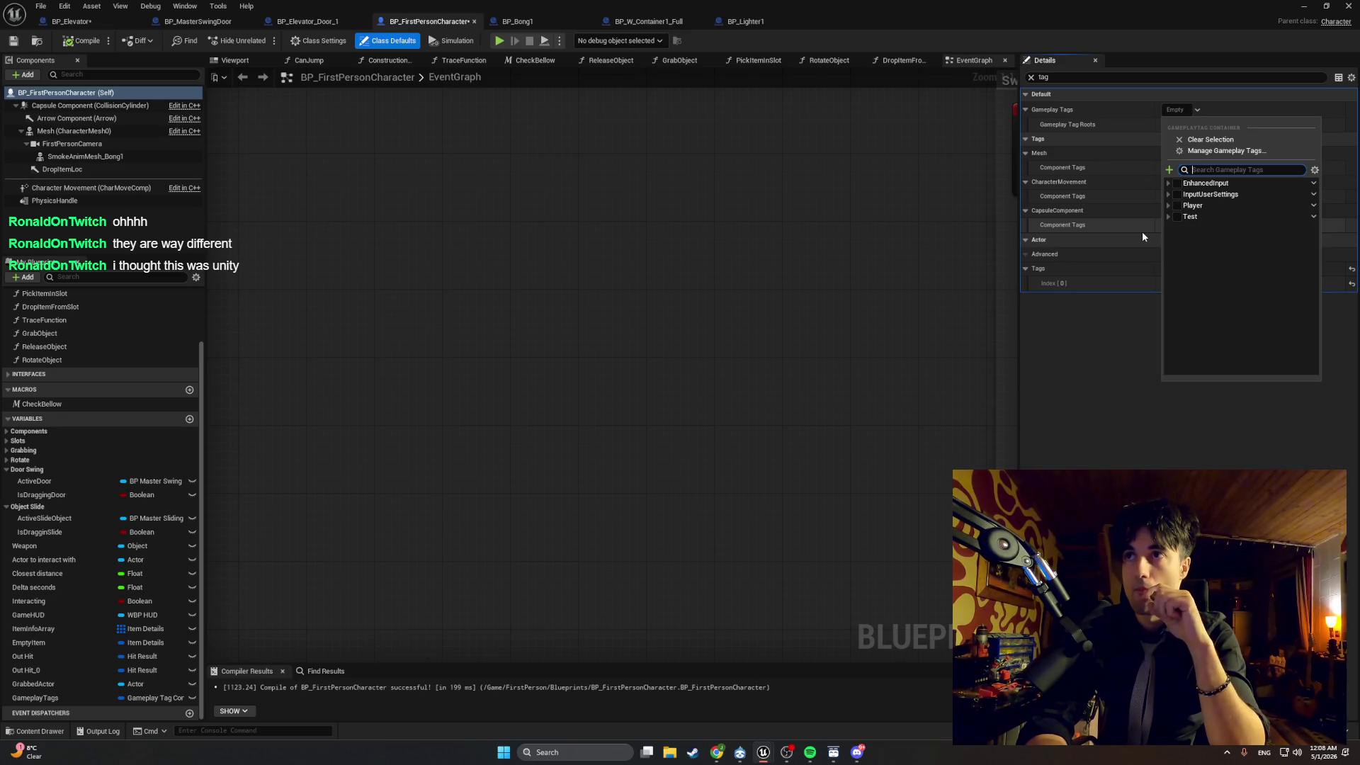
{"action": "key", "text": "super"}
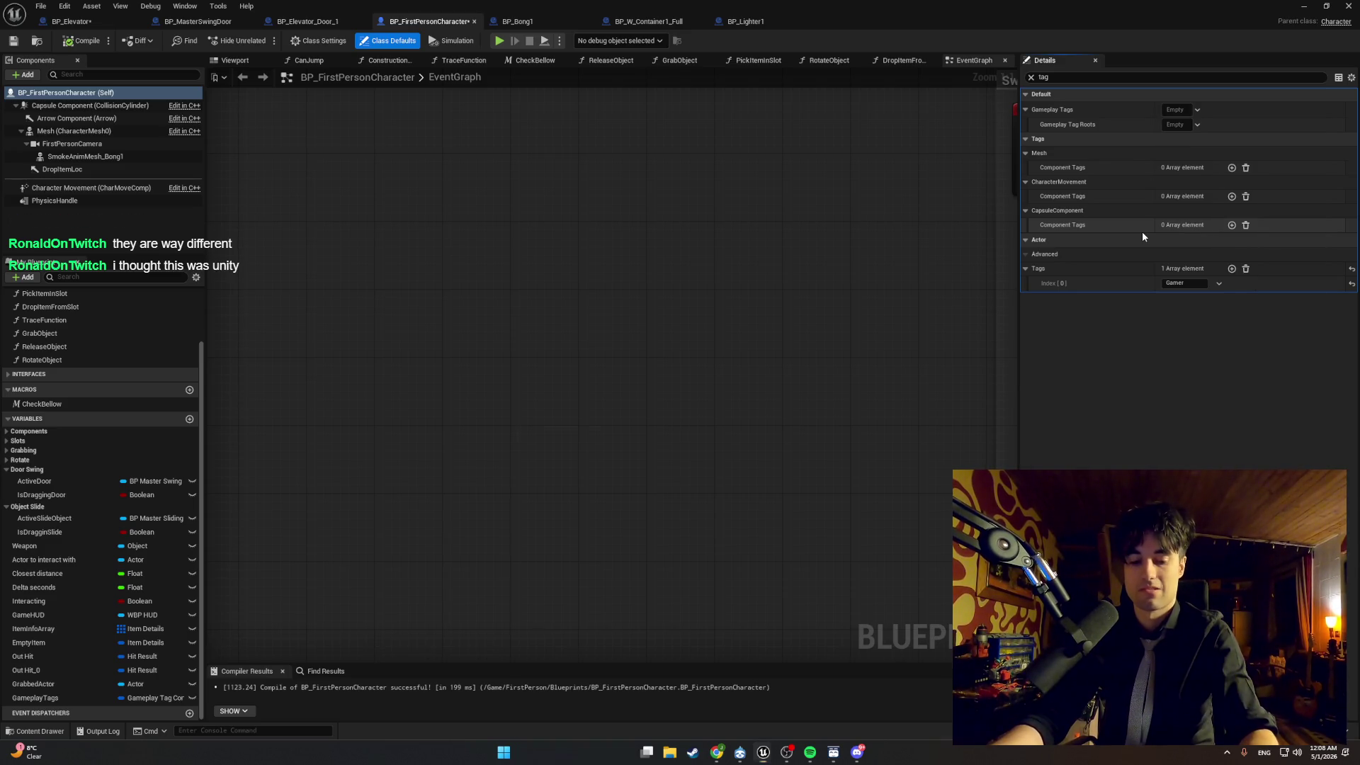
{"action": "key", "text": "super"}
{"action": "left_click", "coordinate": [1195, 109]}
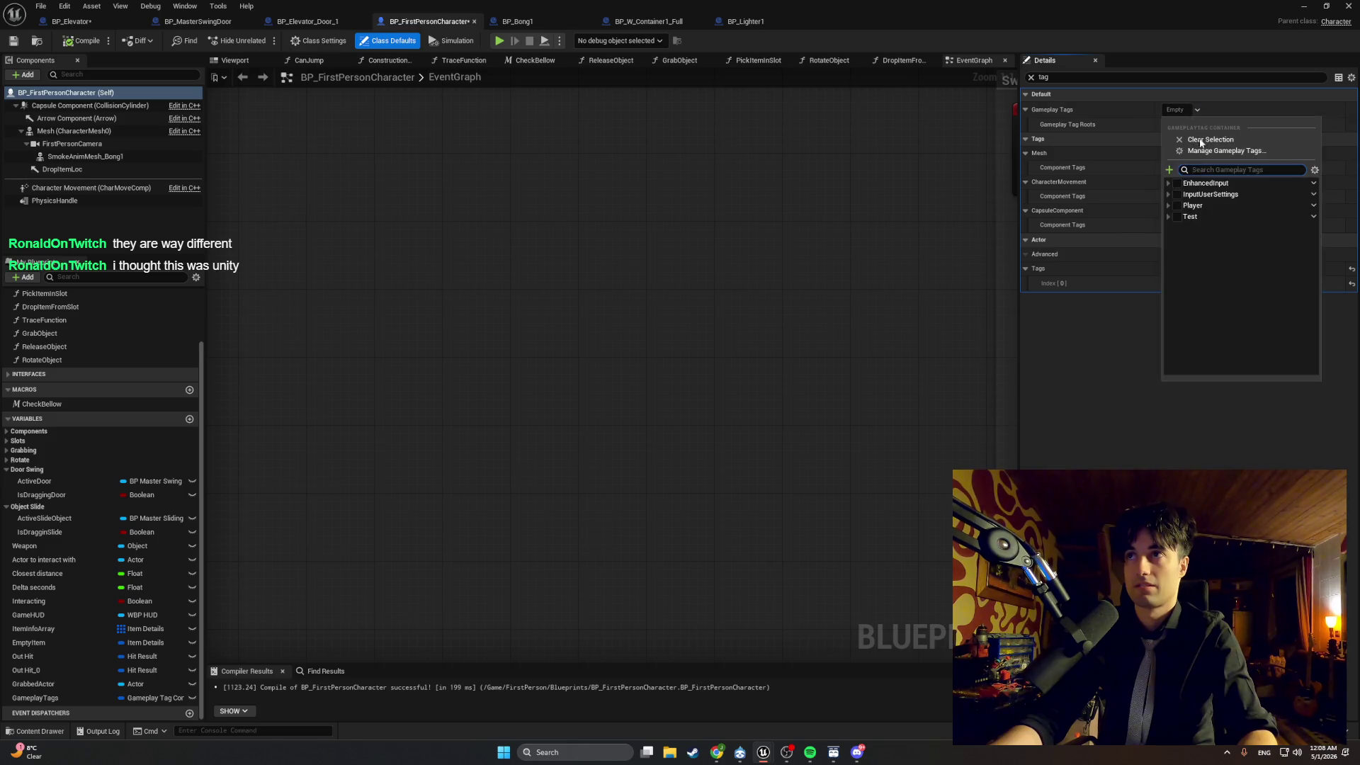
Take Snipping Tool screenshots of the tag settings and the Gamer Tags entry.
{"action": "key", "text": "super+s"}
{"action": "left_click", "coordinate": [1197, 110]}
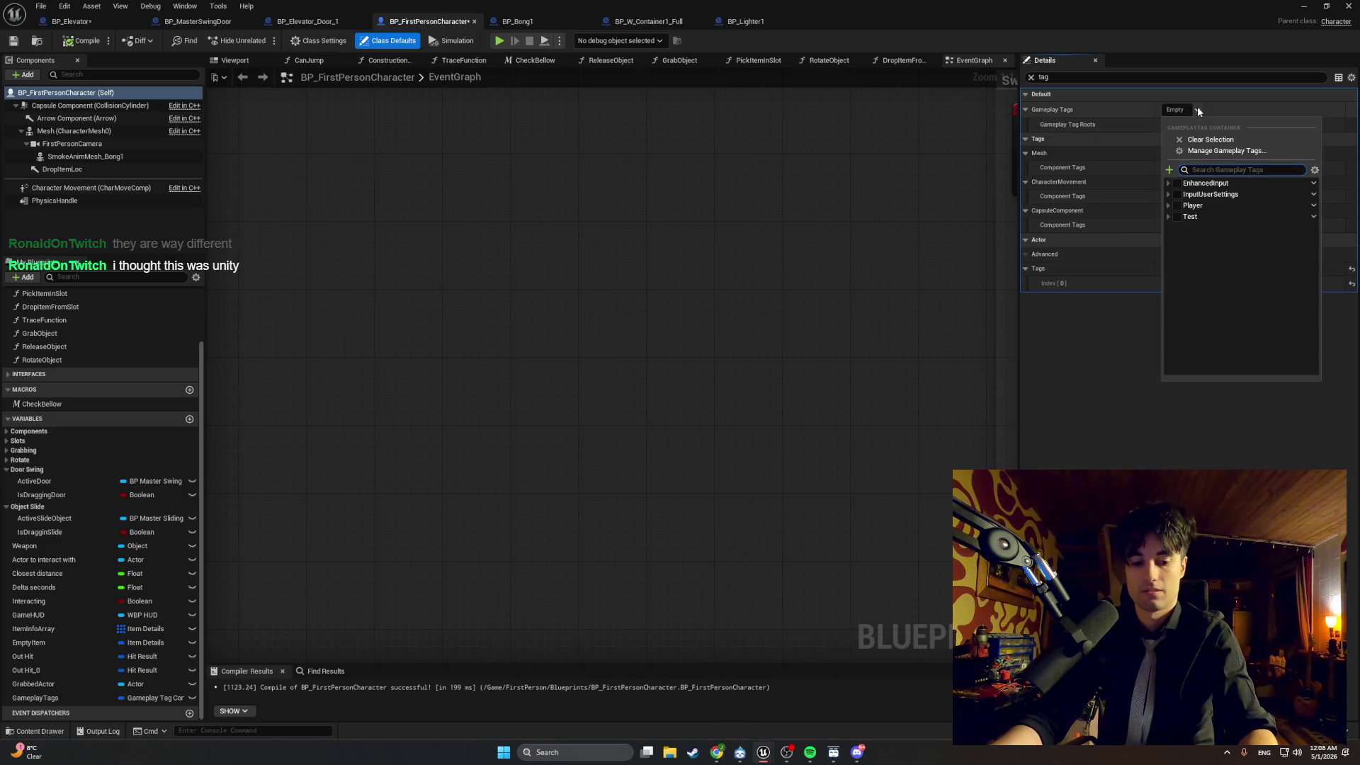
{"action": "key", "text": "shift+super+s"}
{"action": "mouse_move", "coordinate": [1336, 386]}
{"action": "left_mouse_down"}
{"action": "mouse_move", "coordinate": [1142, 146]}
{"action": "mouse_move", "coordinate": [1012, 77]}
{"action": "left_mouse_up"}
{"action": "mouse_move", "coordinate": [1331, 407]}
{"action": "left_mouse_down"}
{"action": "mouse_move", "coordinate": [1134, 168]}
{"action": "mouse_move", "coordinate": [990, 58]}
{"action": "left_mouse_up"}
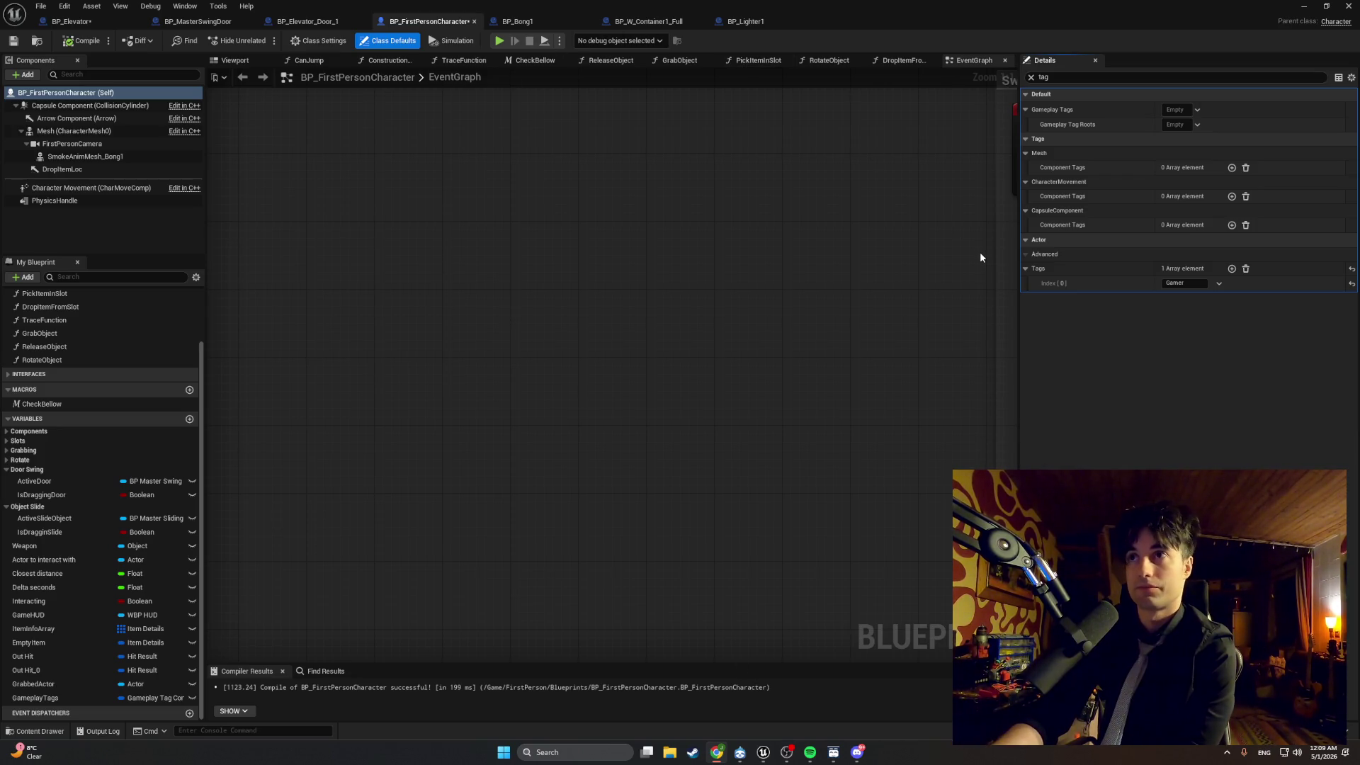
{"action": "key", "text": "shift+super+s"}
{"action": "mouse_move", "coordinate": [1283, 318]}
{"action": "left_mouse_down"}
{"action": "mouse_move", "coordinate": [1153, 261]}
{"action": "mouse_move", "coordinate": [1011, 240]}
{"action": "left_mouse_up"}
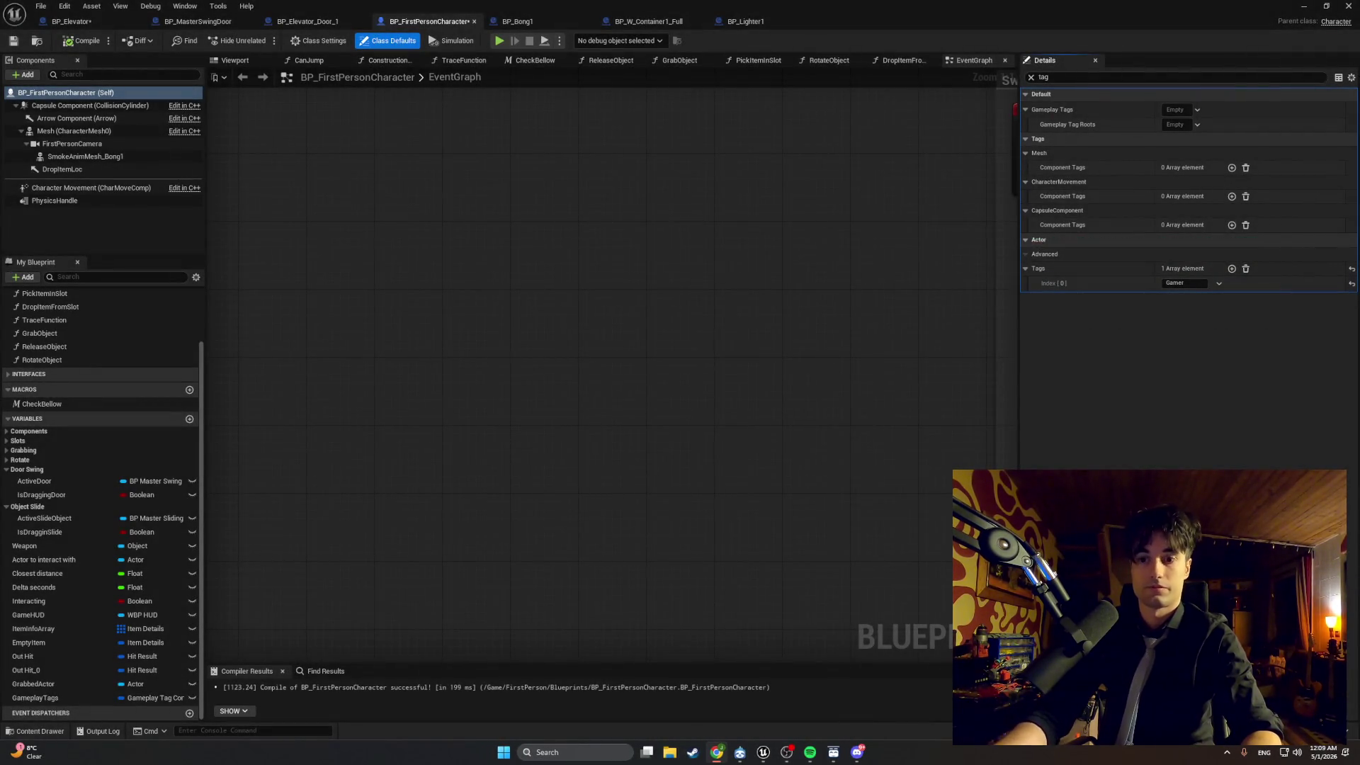
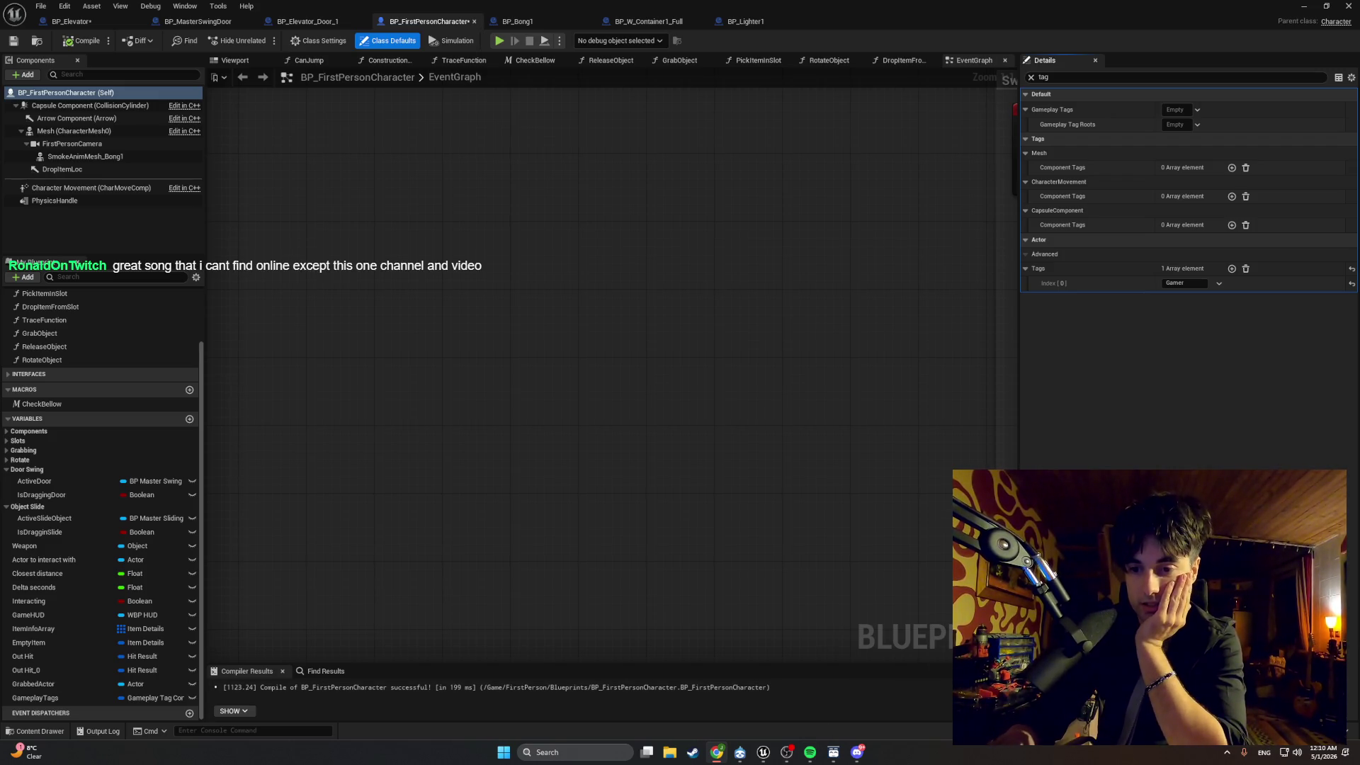
Pan the first-person character graph, then switch to the BP_Elevator event graph.
{"action": "mouse_move", "coordinate": [576, 504]}
{"action": "left_mouse_down"}
{"action": "mouse_move", "coordinate": [531, 404]}
{"action": "mouse_move", "coordinate": [580, 425]}
{"action": "mouse_move", "coordinate": [542, 503]}
{"action": "left_mouse_up"}
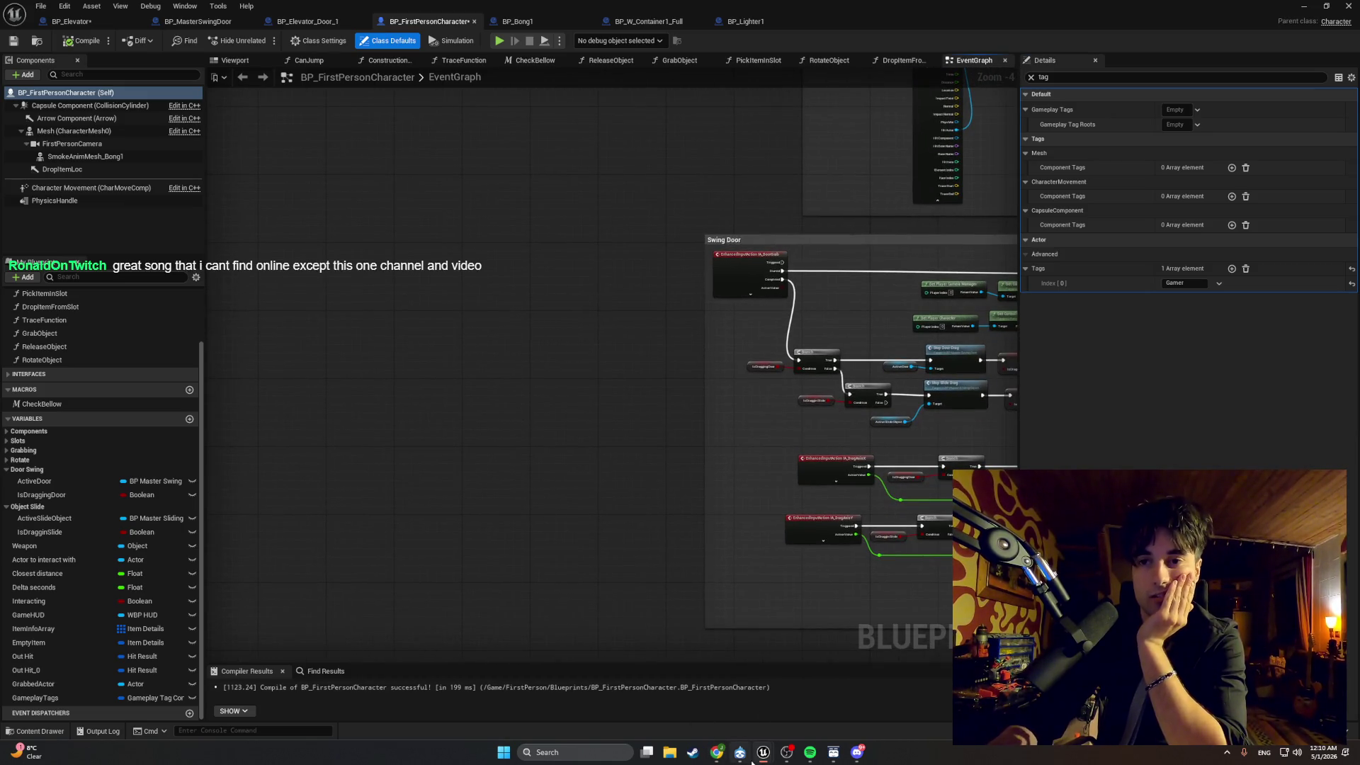
{"action": "left_click", "coordinate": [289, 20]}
{"action": "left_click", "coordinate": [99, 28]}
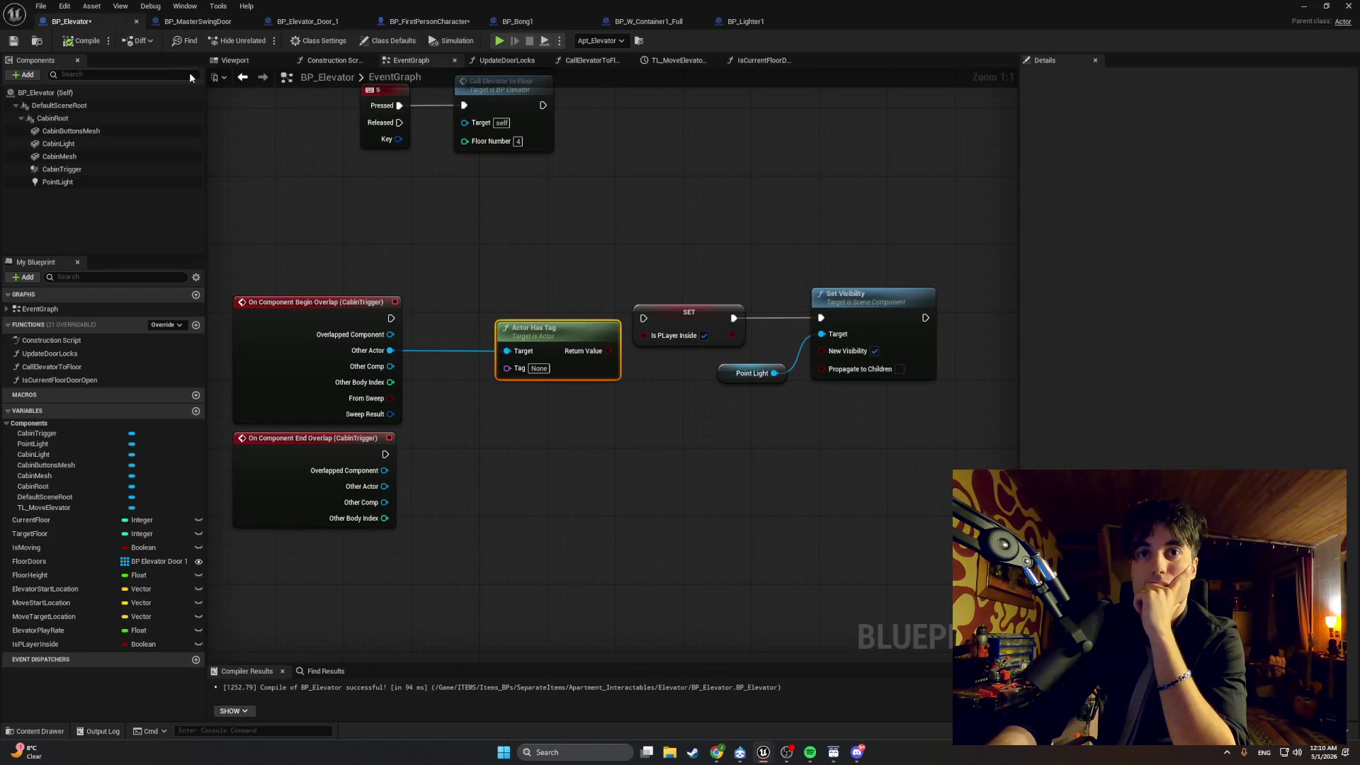
Shift the Actor Has Tag node left and browse the actions offered from its Tag pin.
{"action": "mouse_move", "coordinate": [526, 330]}
{"action": "left_mouse_down"}
{"action": "mouse_move", "coordinate": [475, 322]}
{"action": "mouse_move", "coordinate": [488, 336]}
{"action": "left_mouse_up"}
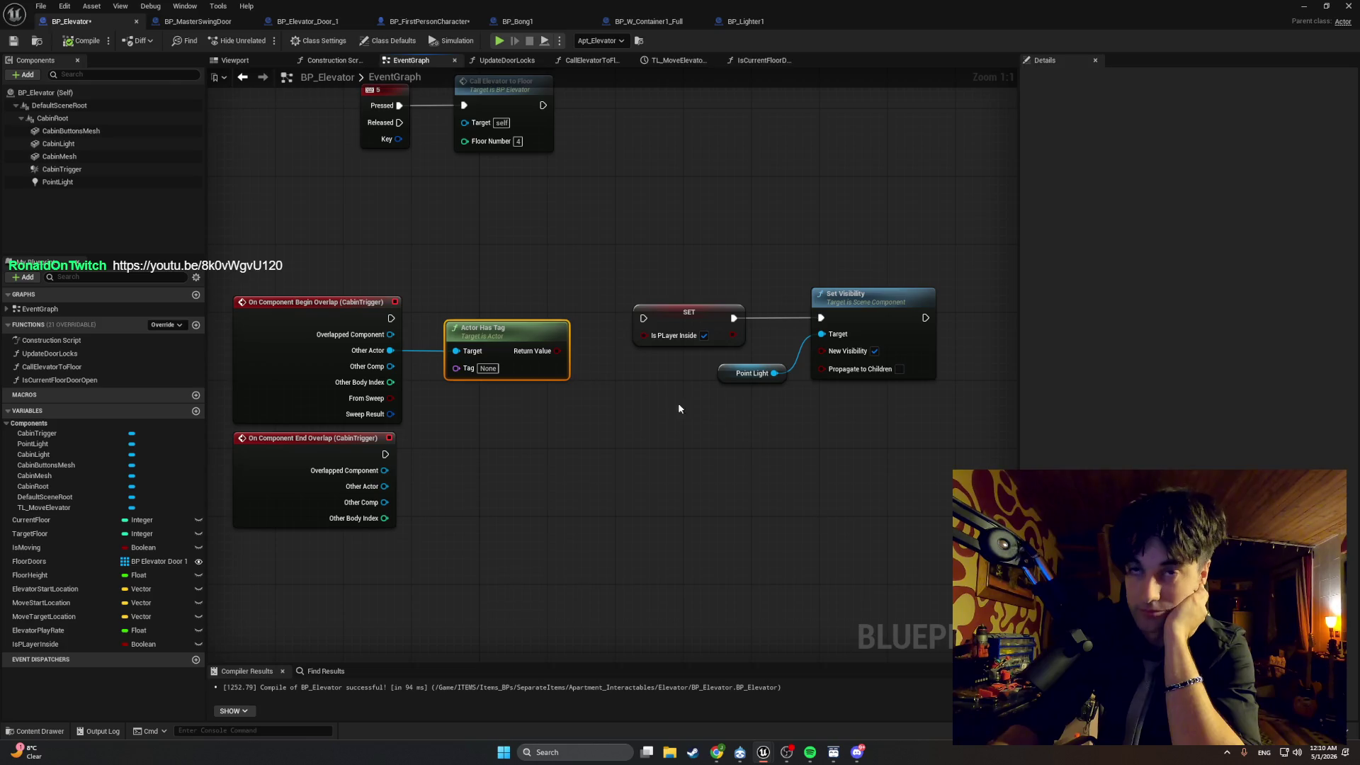
{"action": "left_click_drag", "start_coordinate": [455, 368], "coordinate": [479, 467]}
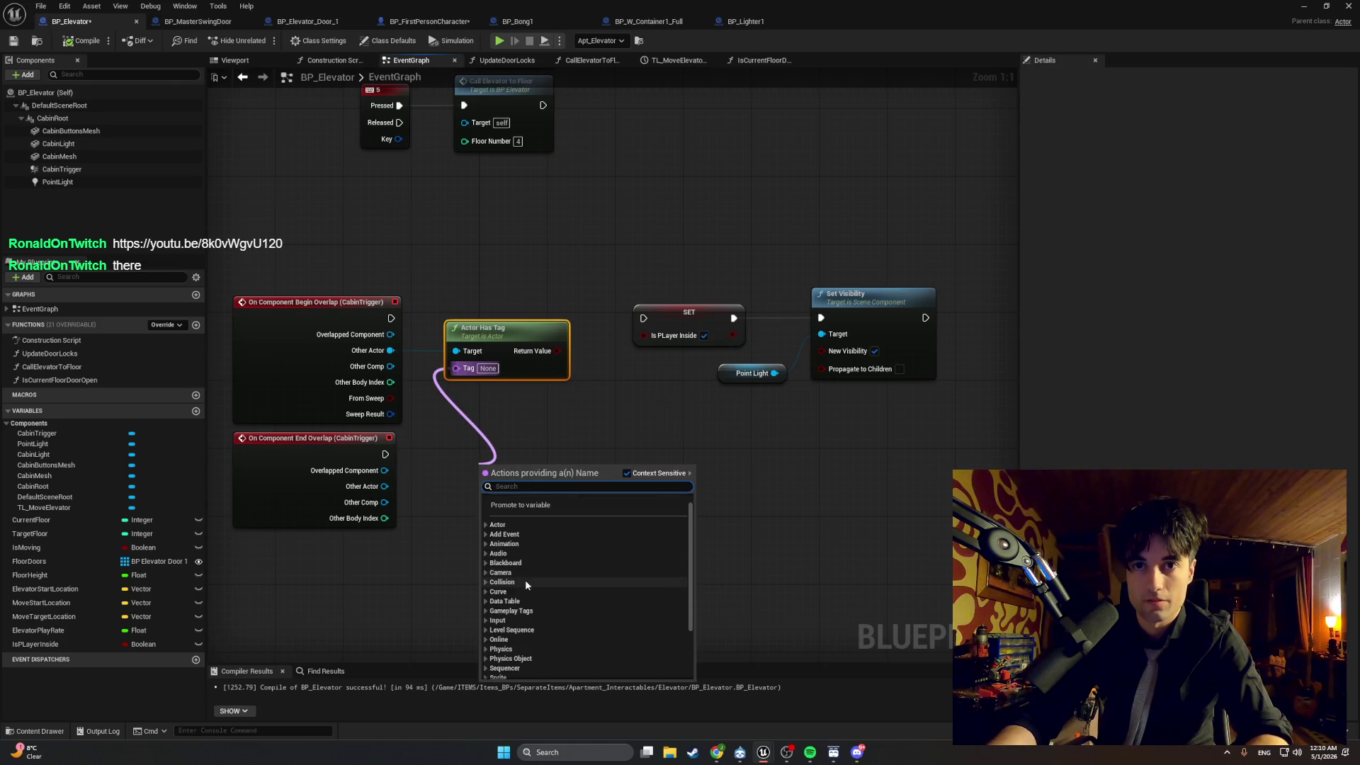
{"action": "scroll", "coordinate": [531, 598], "scroll_direction": "down", "scroll_amount": 3}
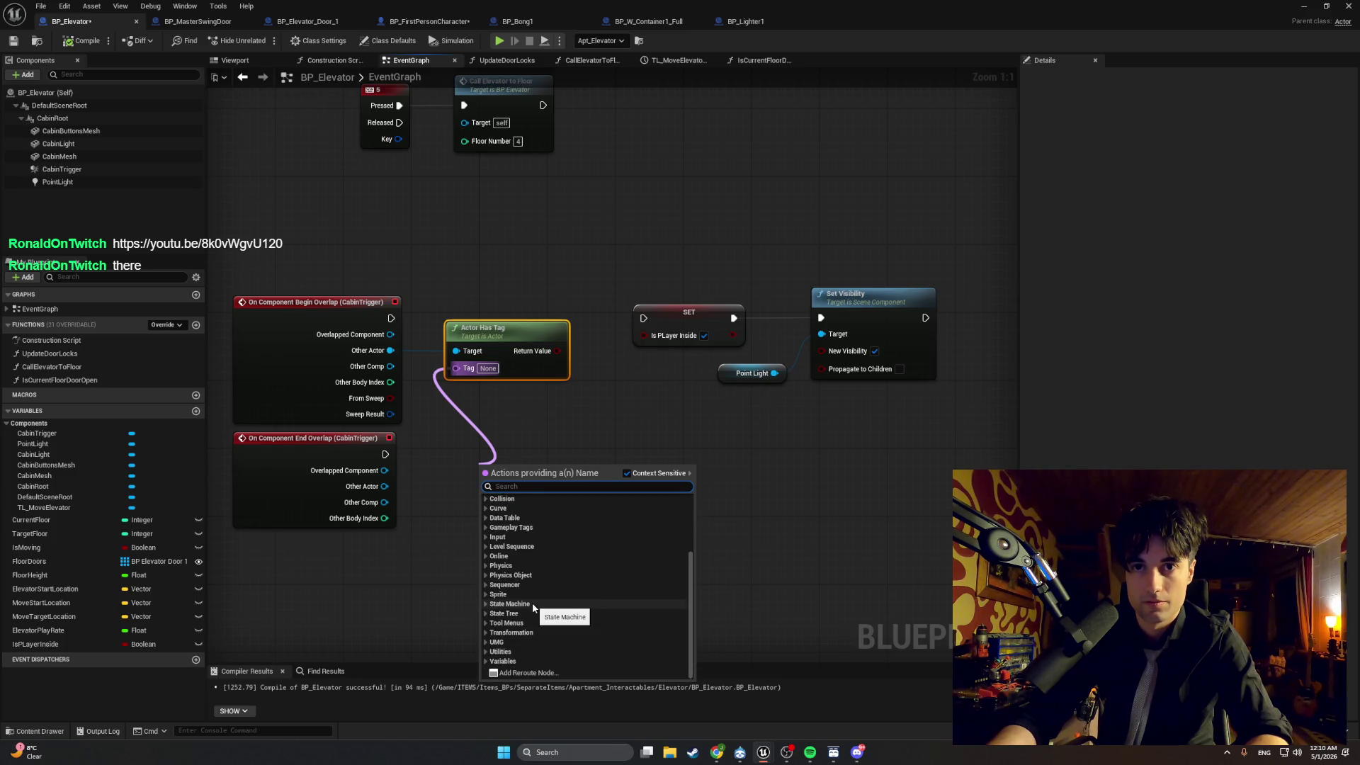
{"action": "scroll", "coordinate": [515, 552], "scroll_direction": "up", "scroll_amount": 1}
{"action": "scroll", "coordinate": [513, 550], "scroll_direction": "up", "scroll_amount": 3}
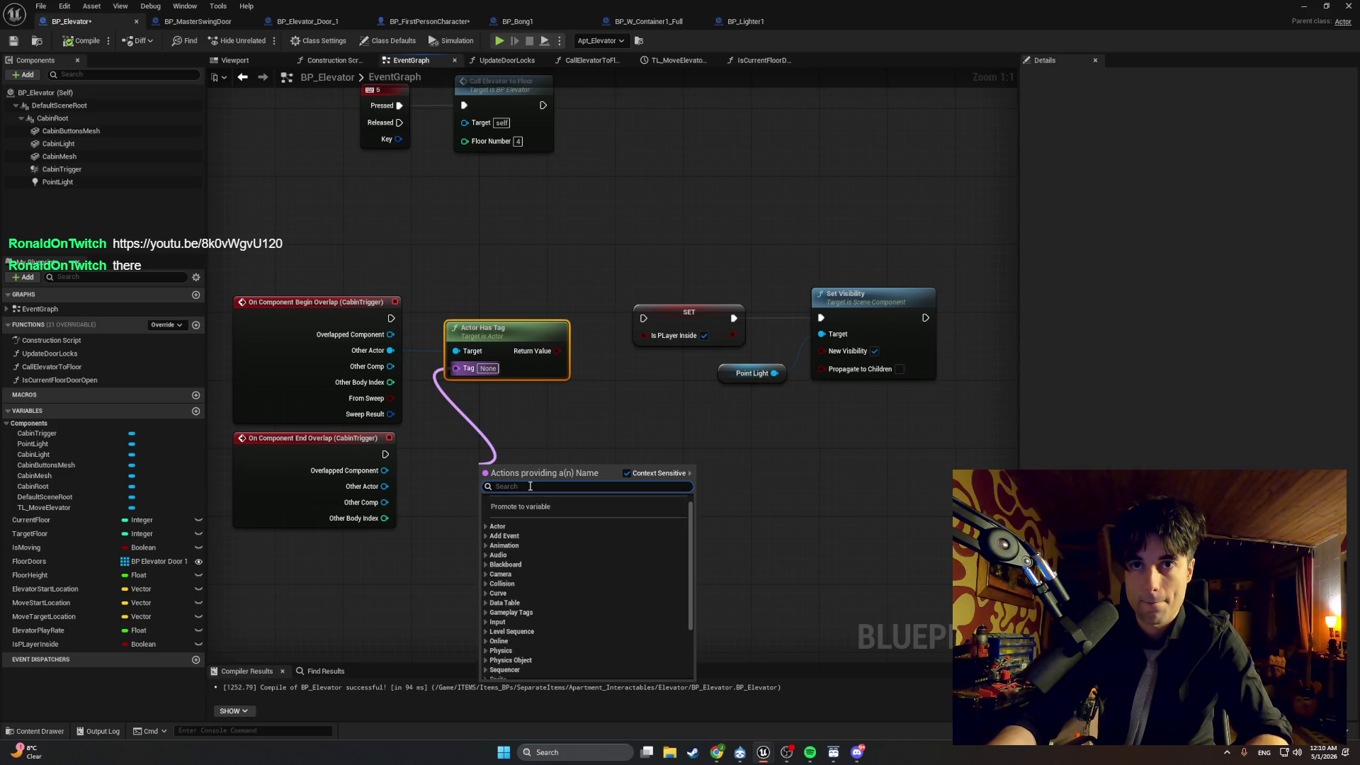
Search the Tag pin's action list for 'gamer' and screenshot the tag check and overlap nodes.
{"action": "left_click", "coordinate": [484, 527]}
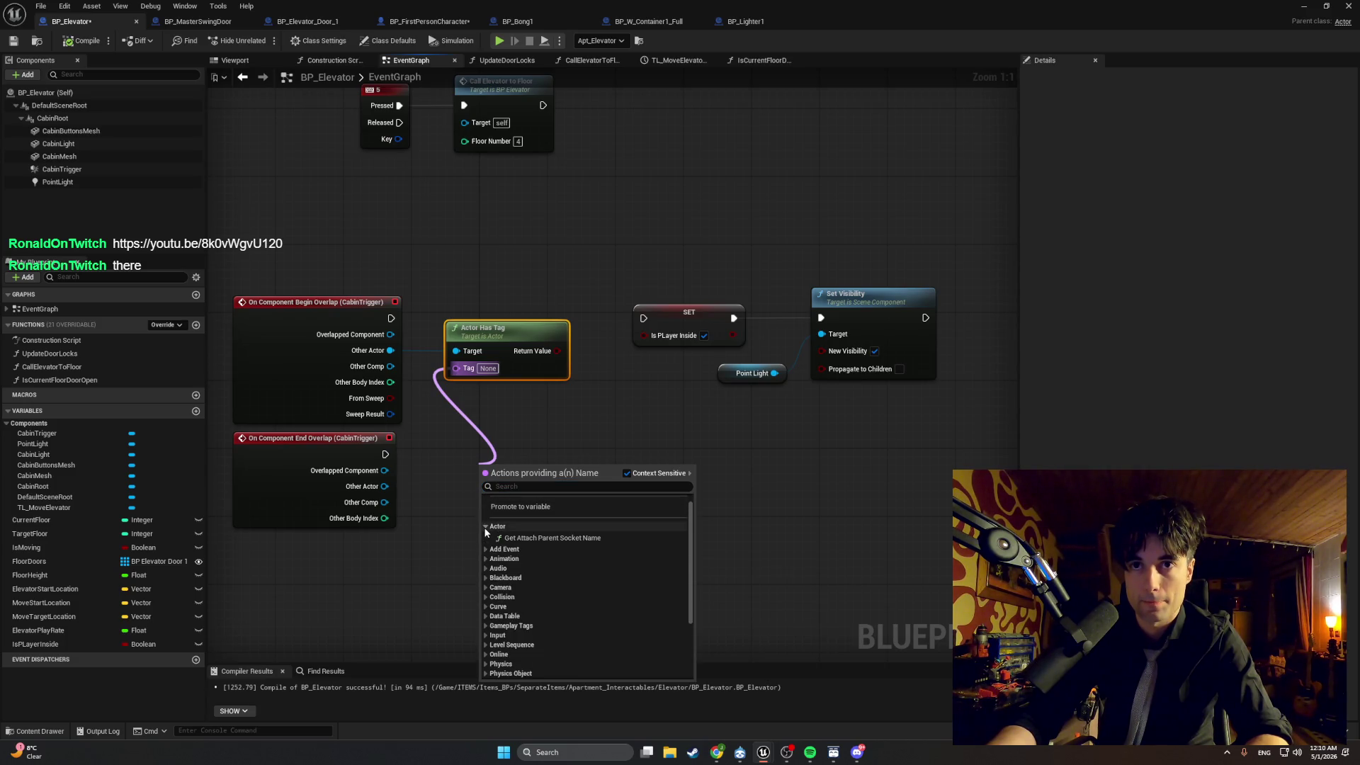
{"action": "left_click", "coordinate": [485, 528]}
{"action": "left_click", "coordinate": [501, 487]}
{"action": "type", "text": "ga"}
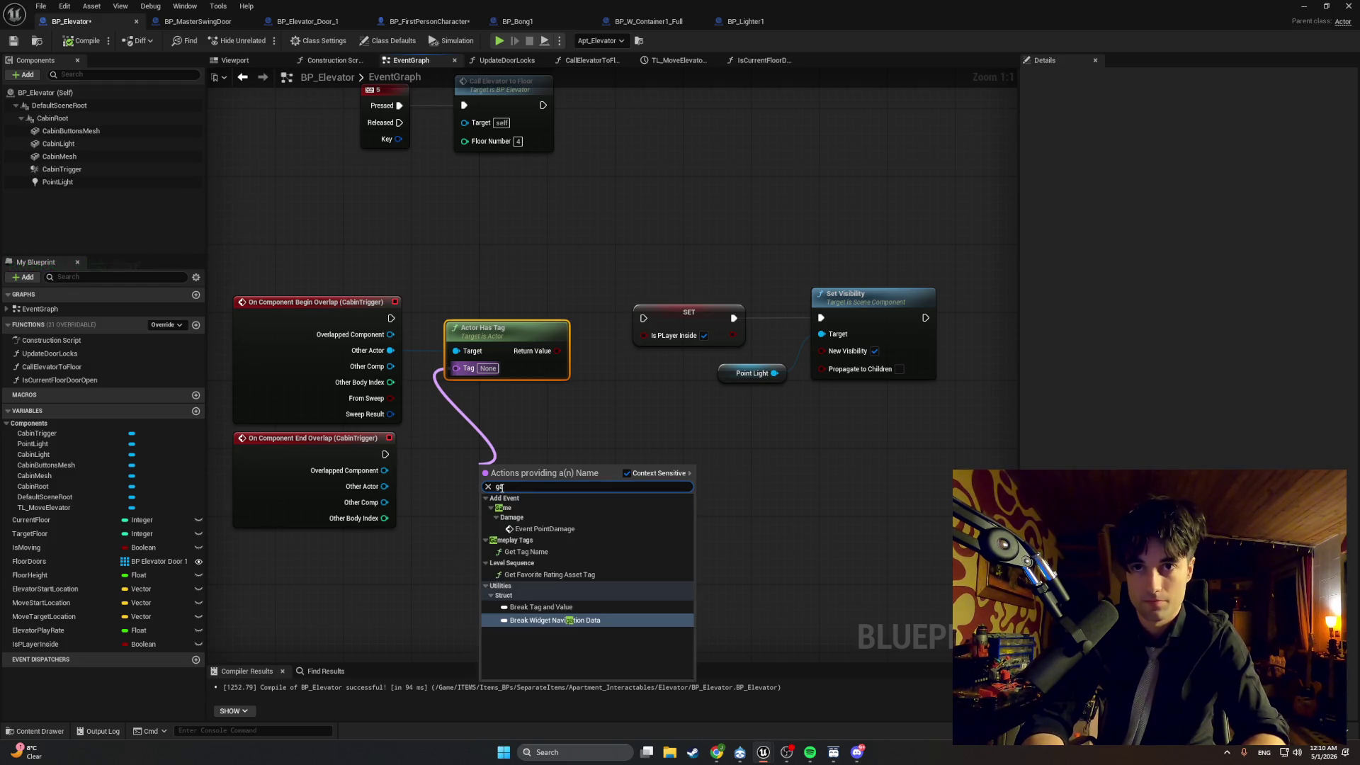
{"action": "type", "text": "mer"}
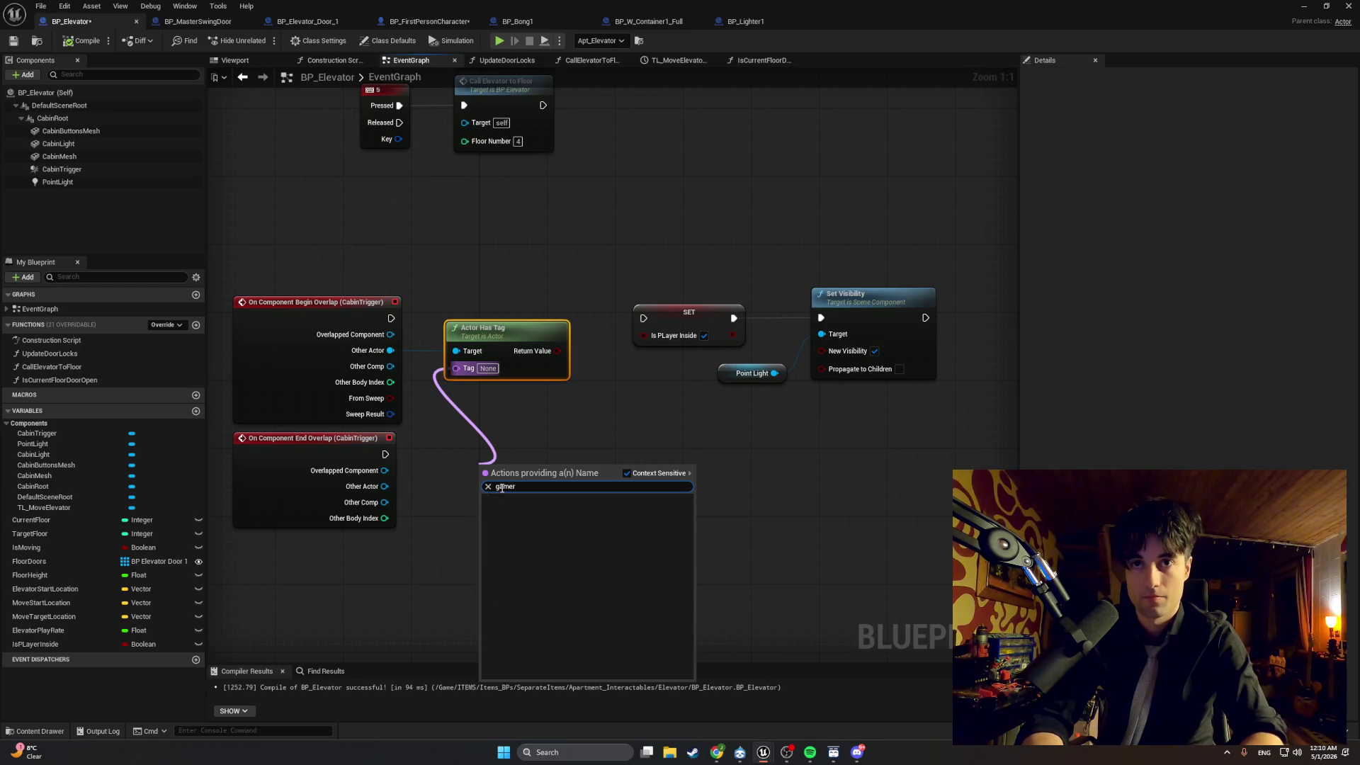
{"action": "key", "text": "super+shift+s"}
{"action": "mouse_move", "coordinate": [593, 511]}
{"action": "left_mouse_down"}
{"action": "mouse_move", "coordinate": [365, 285]}
{"action": "mouse_move", "coordinate": [234, 284]}
{"action": "left_mouse_up"}
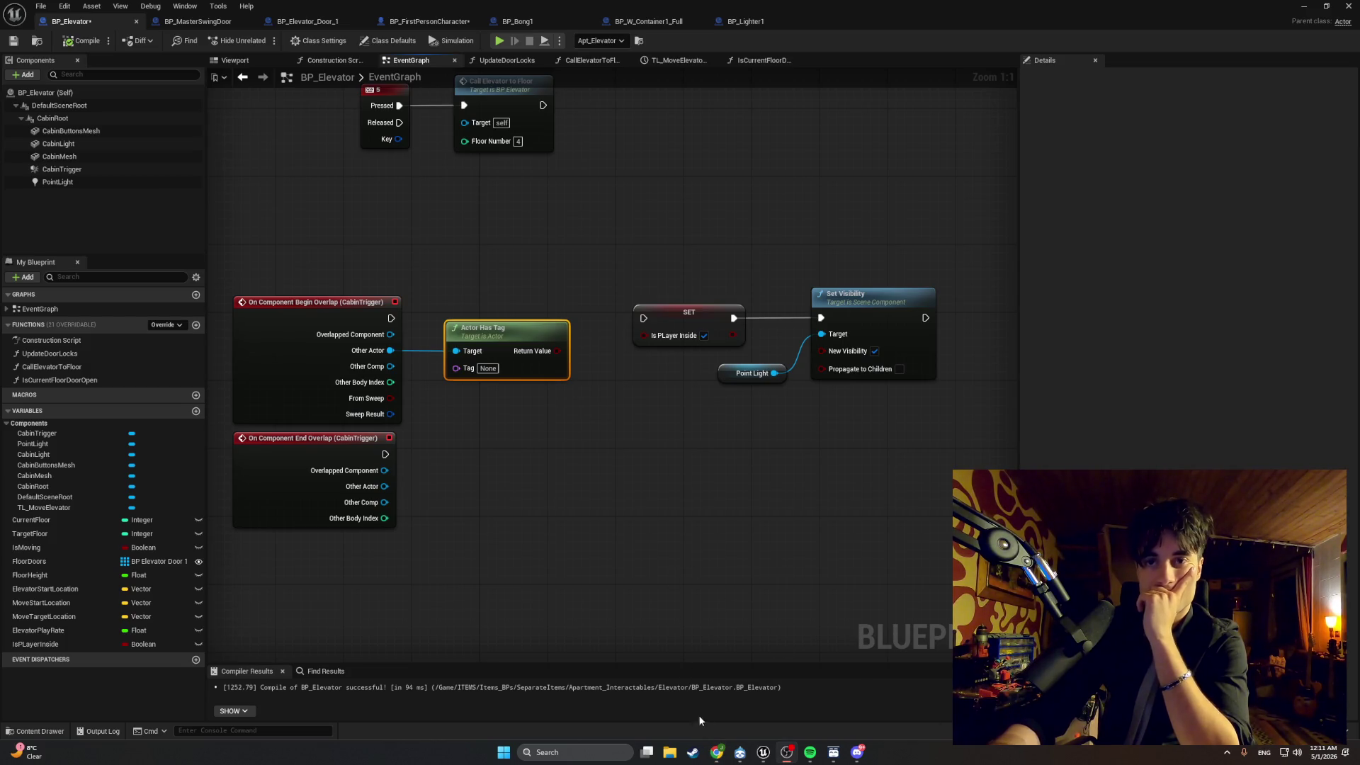
Bring up the music player window and minimize it again.
{"action": "mouse_move", "coordinate": [724, 755]}
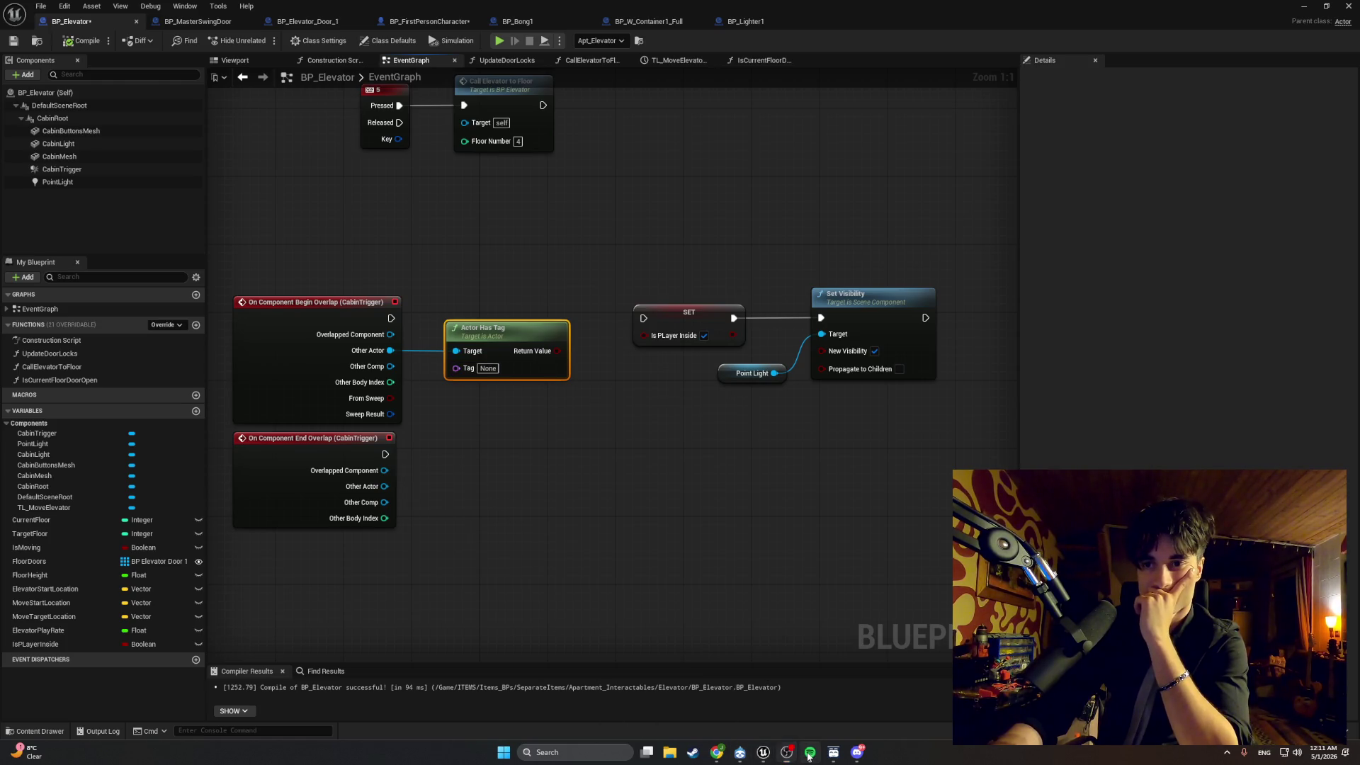
{"action": "left_click", "coordinate": [783, 754]}
{"action": "left_click", "coordinate": [782, 755]}
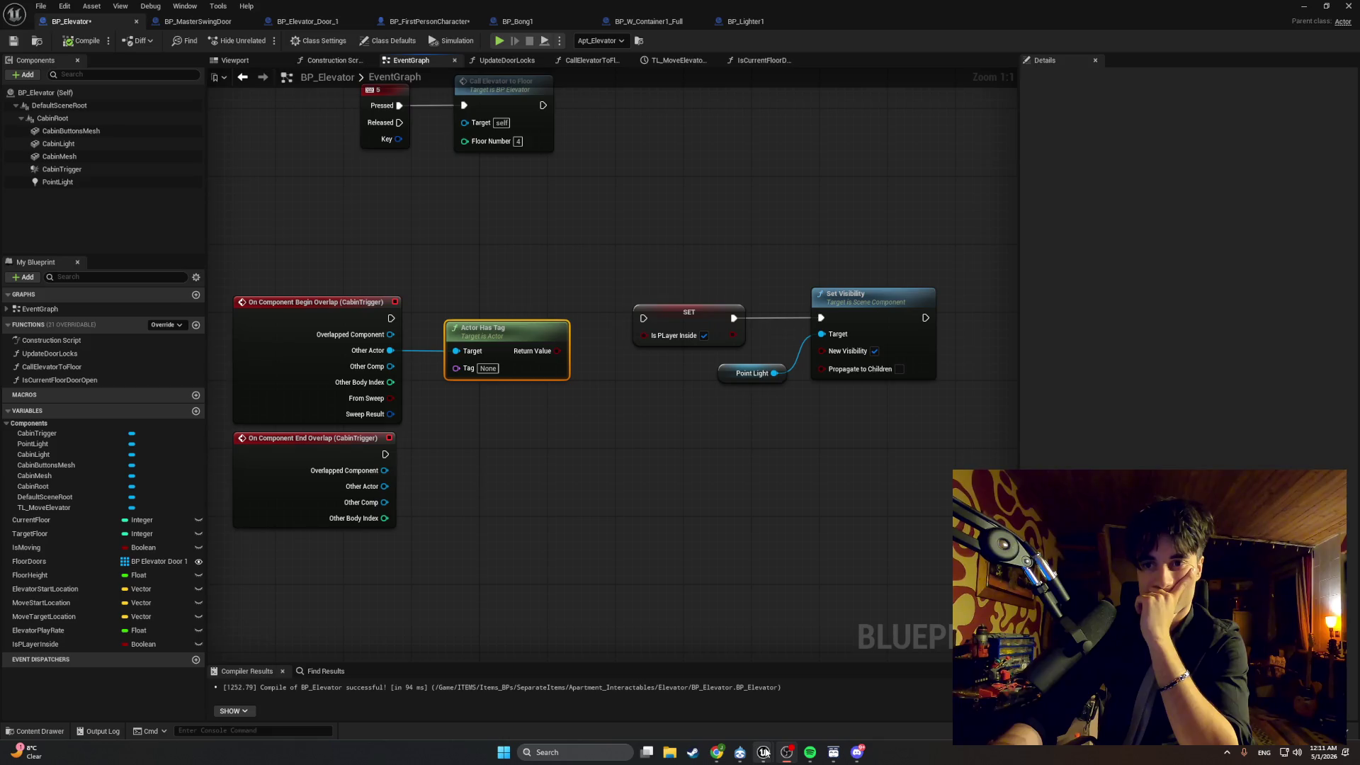
{"action": "mouse_move", "coordinate": [763, 753]}
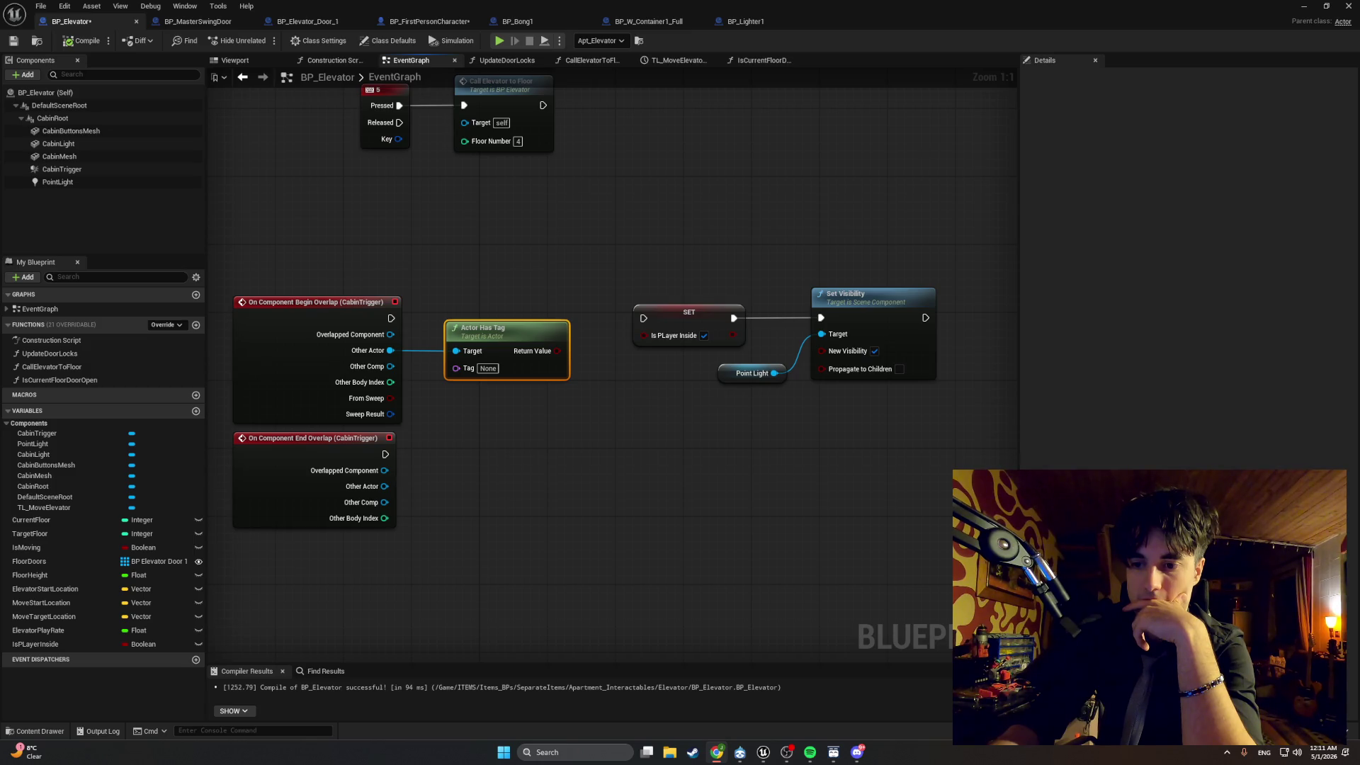
Set the Actor Has Tag node's Tag to Gamer and compile BP_Elevator.
{"action": "left_click", "coordinate": [489, 369]}
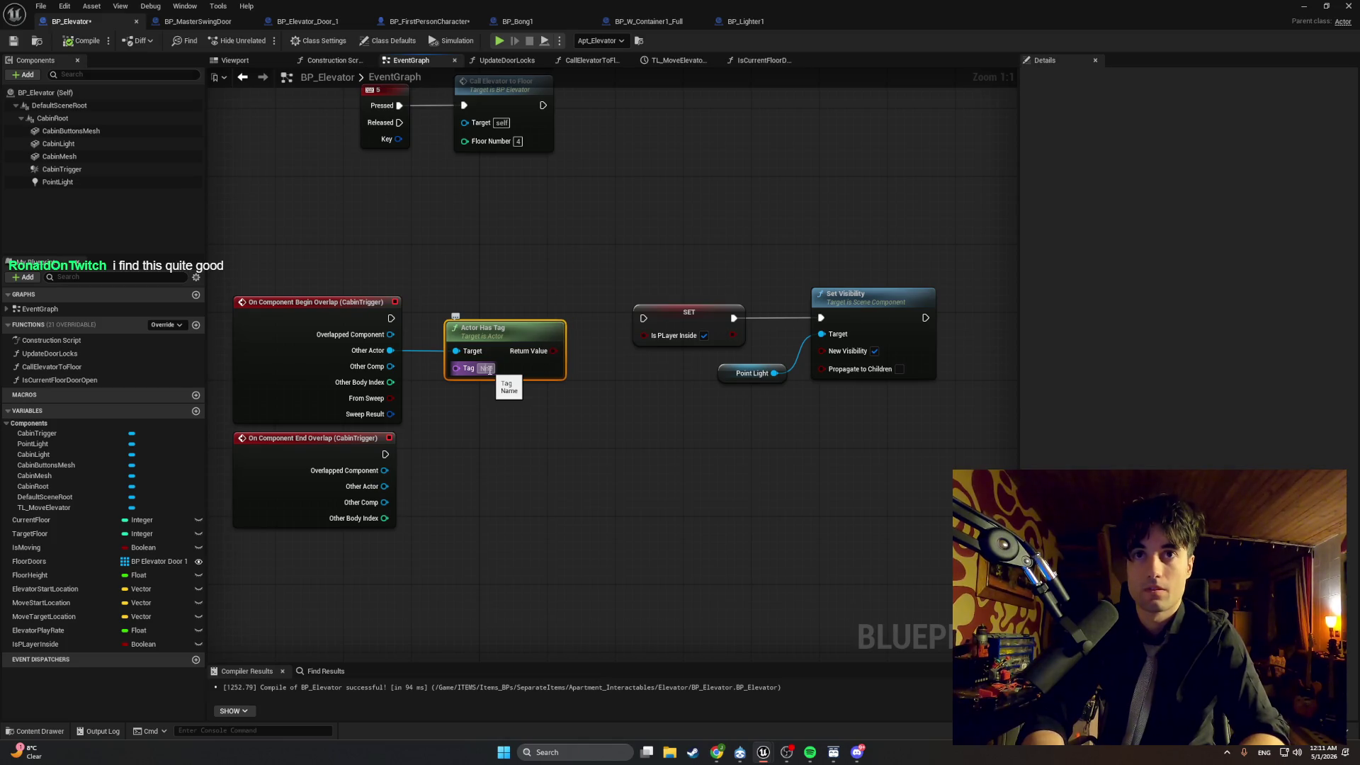
{"action": "type", "text": "Gamer"}
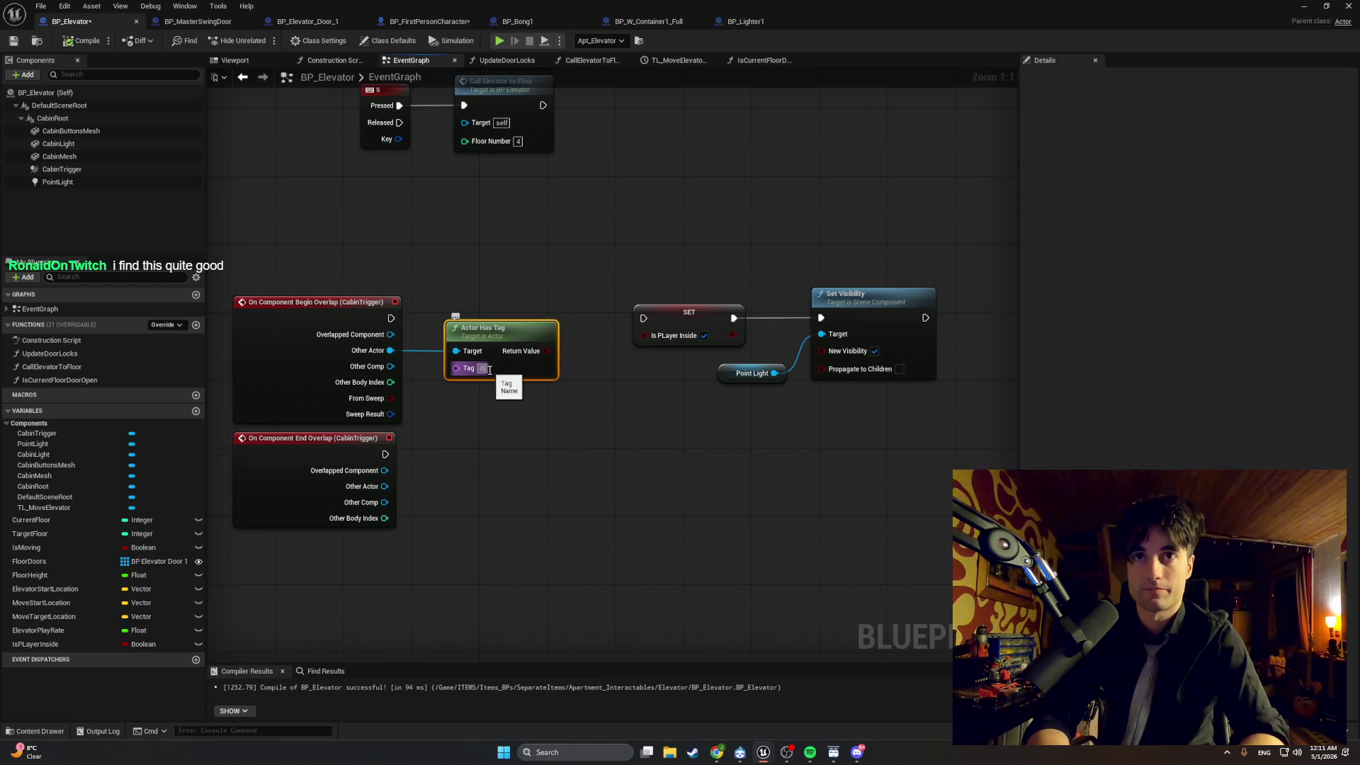
{"action": "key", "text": "Return"}
{"action": "left_click", "coordinate": [496, 433]}
{"action": "left_click", "coordinate": [77, 44]}
{"action": "left_click", "coordinate": [428, 22]}
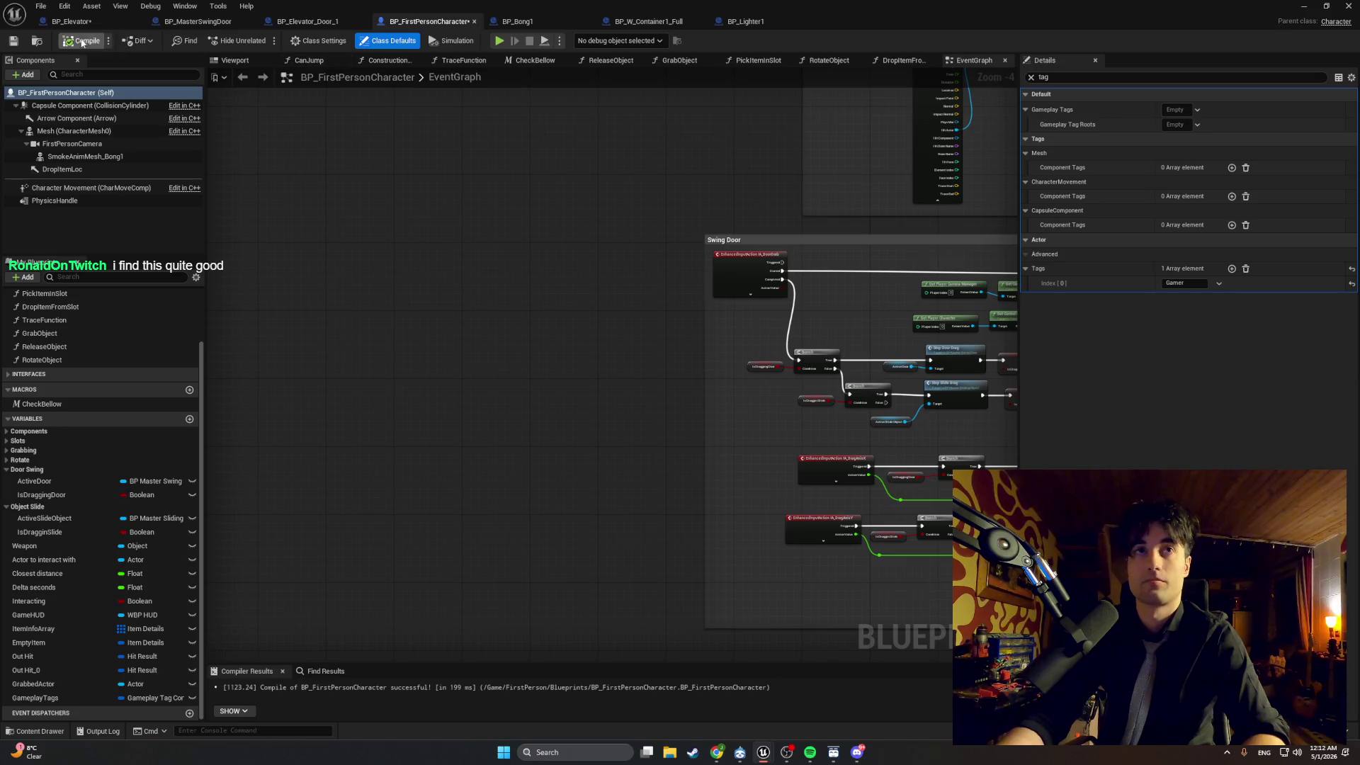
Glance at BP_MasterSwingDoor and BP_W_Container1_Full, then drag BP_Elevator's tag result toward Is Player Inside.
{"action": "left_click", "coordinate": [1304, 5]}
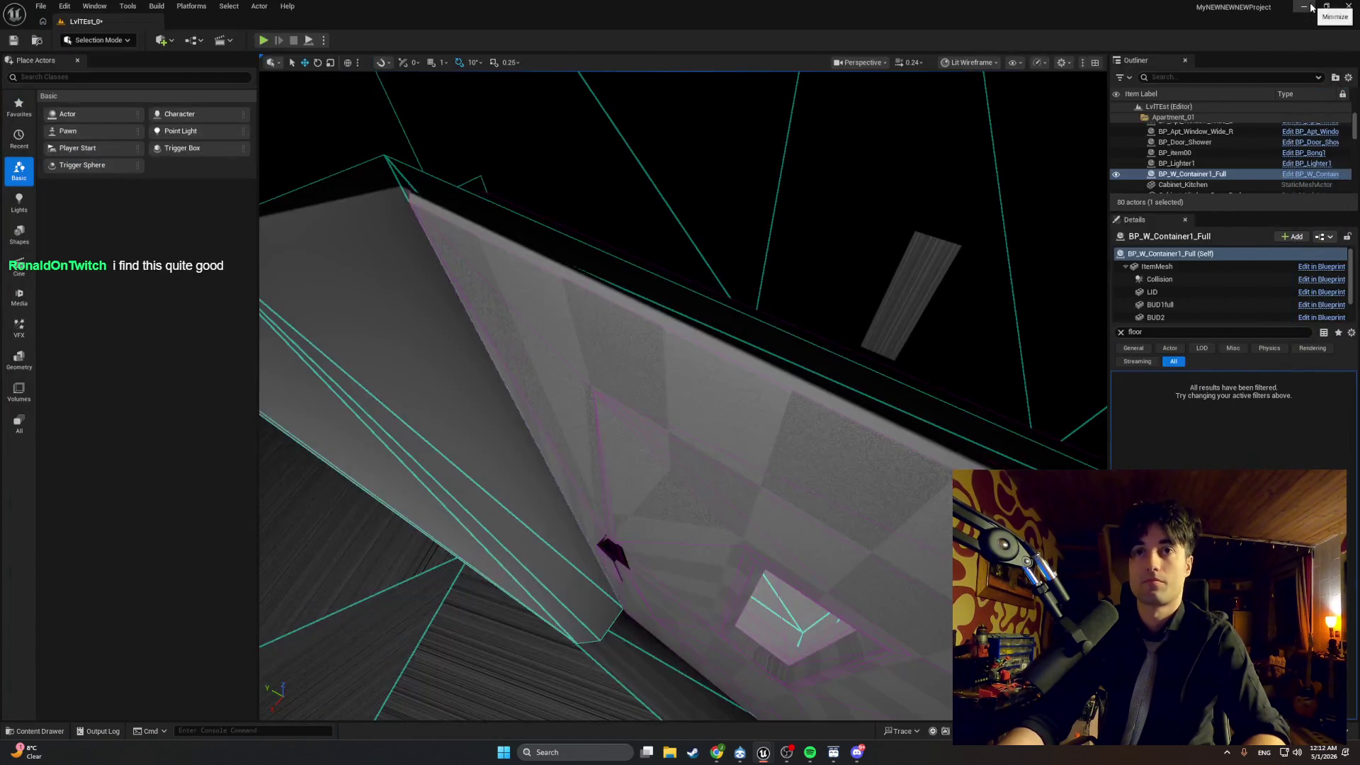
{"action": "left_click", "coordinate": [801, 716]}
{"action": "scroll", "coordinate": [579, 332], "scroll_direction": "up", "scroll_amount": 1}
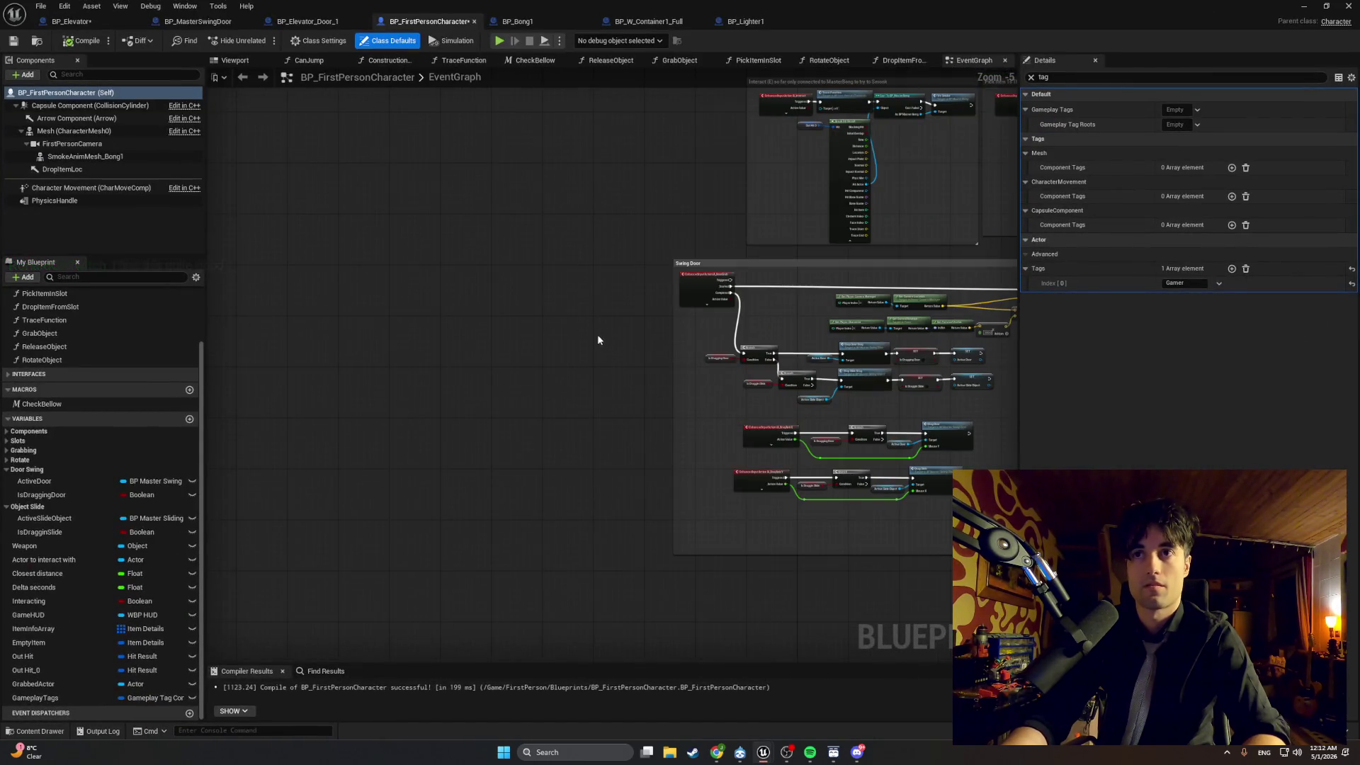
{"action": "left_click", "coordinate": [227, 23]}
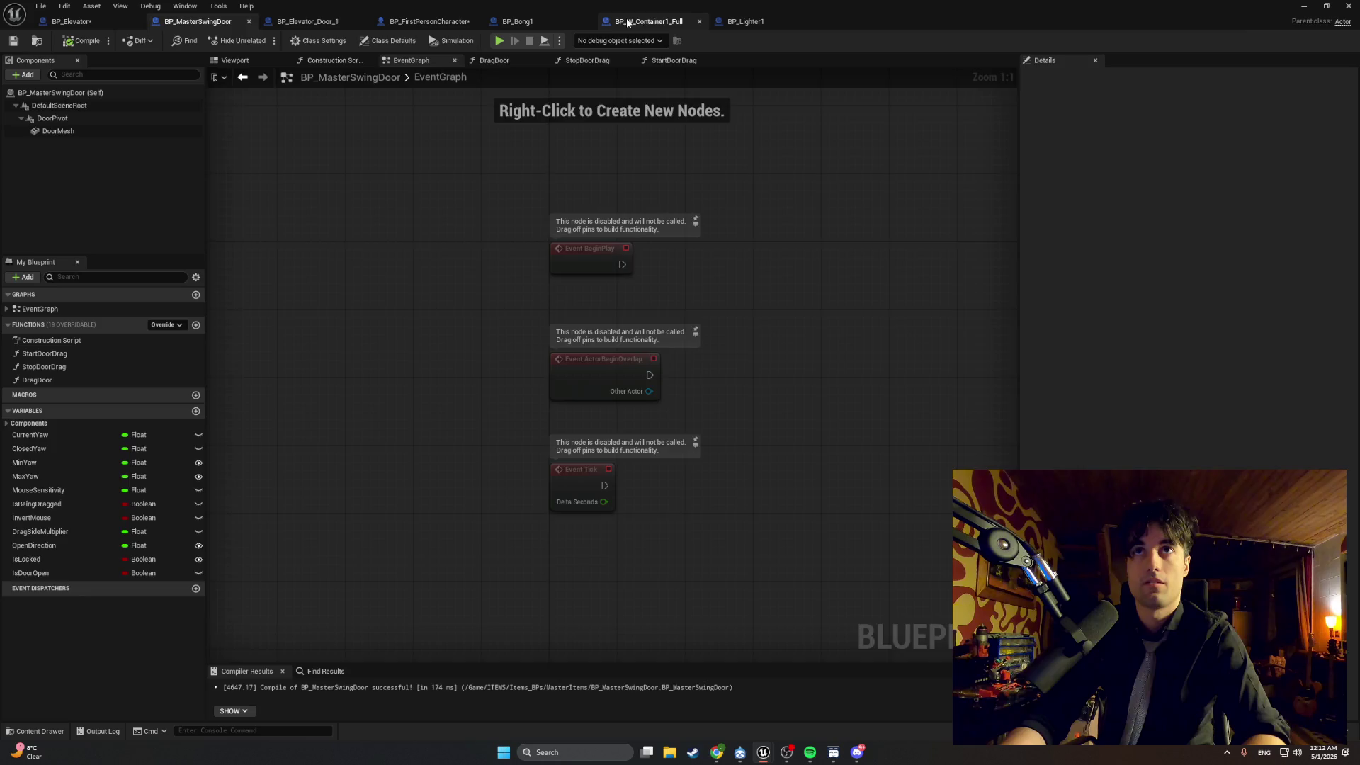
{"action": "left_click", "coordinate": [649, 21]}
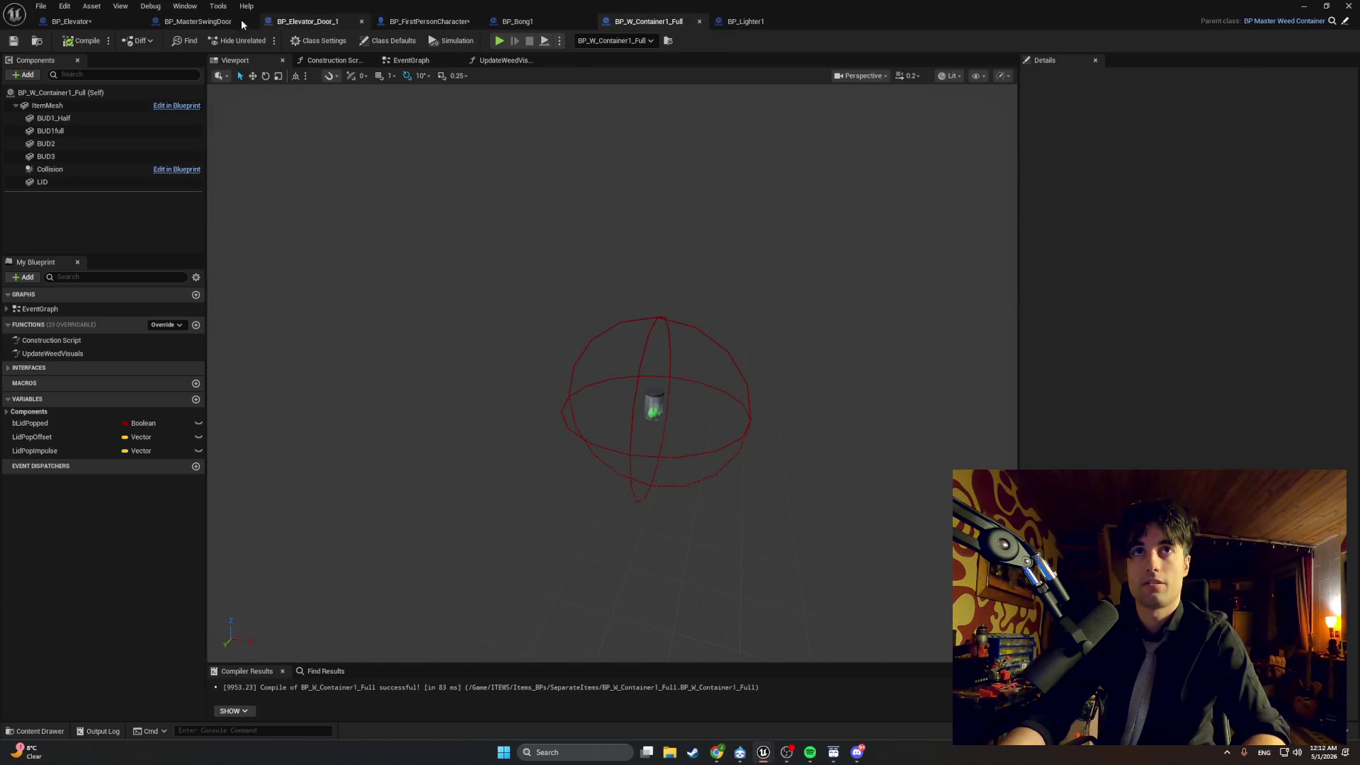
{"action": "left_click", "coordinate": [71, 21]}
{"action": "left_click_drag", "start_coordinate": [557, 358], "coordinate": [647, 340]}
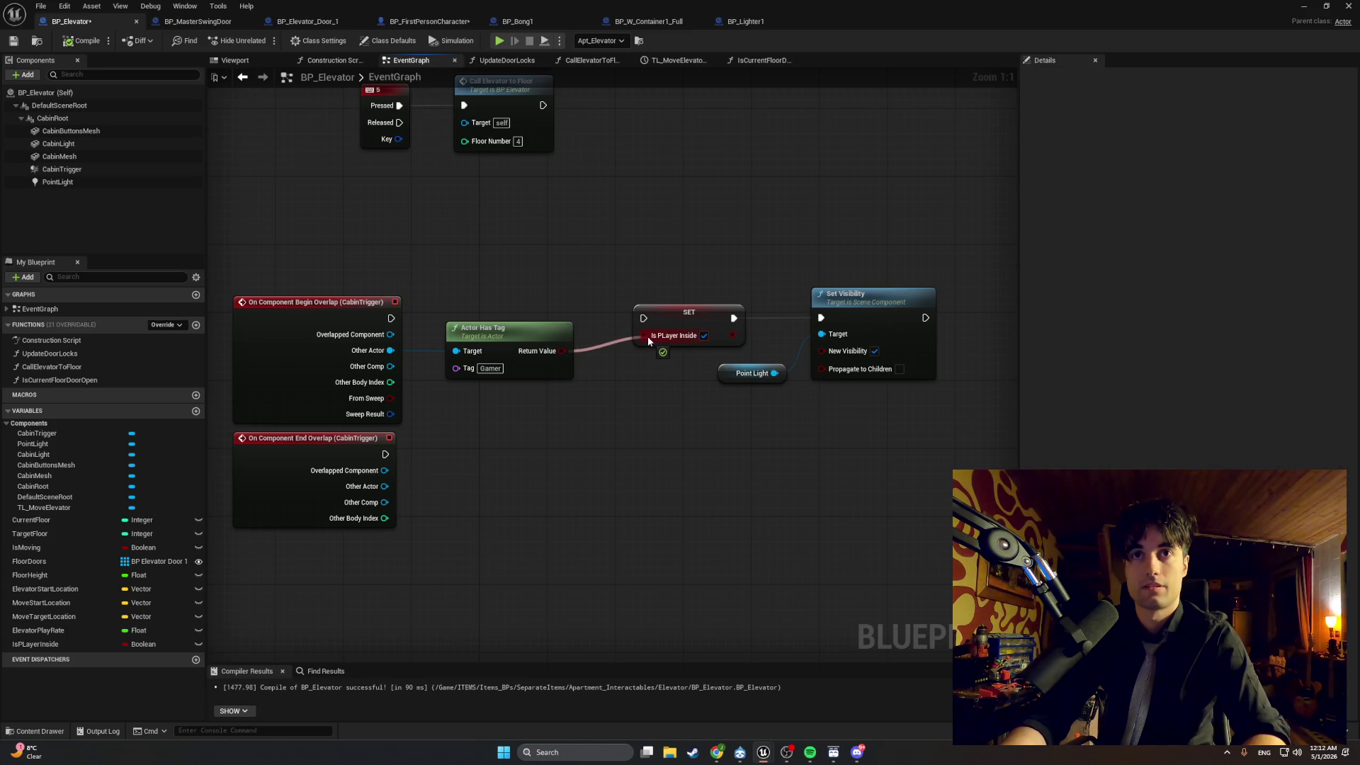
Drop the tag-result wire and connect On Component Begin Overlap's exec output to the SET node.
{"action": "left_click_drag", "start_coordinate": [647, 336], "coordinate": [601, 349]}
{"action": "left_click", "coordinate": [595, 324]}
{"action": "left_click_drag", "start_coordinate": [397, 318], "coordinate": [643, 318]}
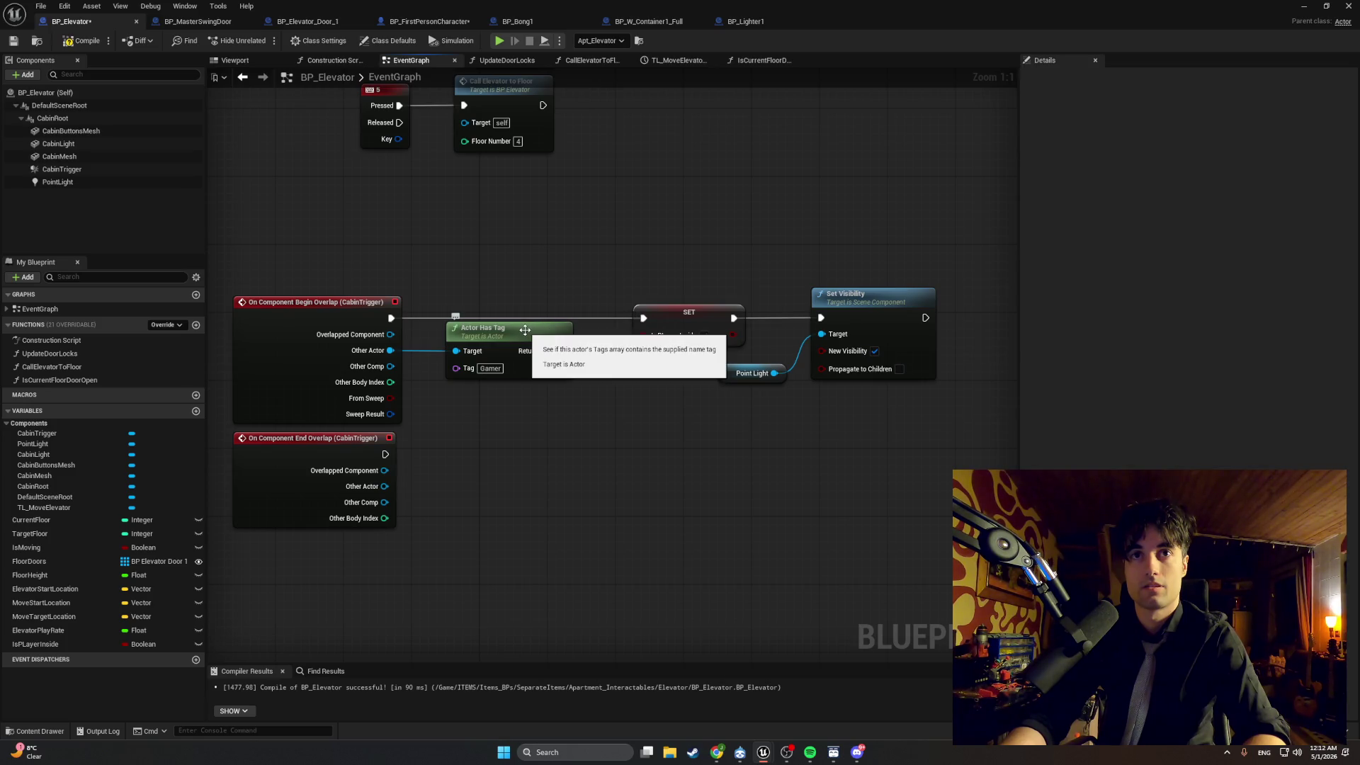
{"action": "mouse_move", "coordinate": [945, 435]}
{"action": "left_mouse_down"}
{"action": "mouse_move", "coordinate": [388, 273]}
{"action": "mouse_move", "coordinate": [215, 262]}
{"action": "left_mouse_up"}
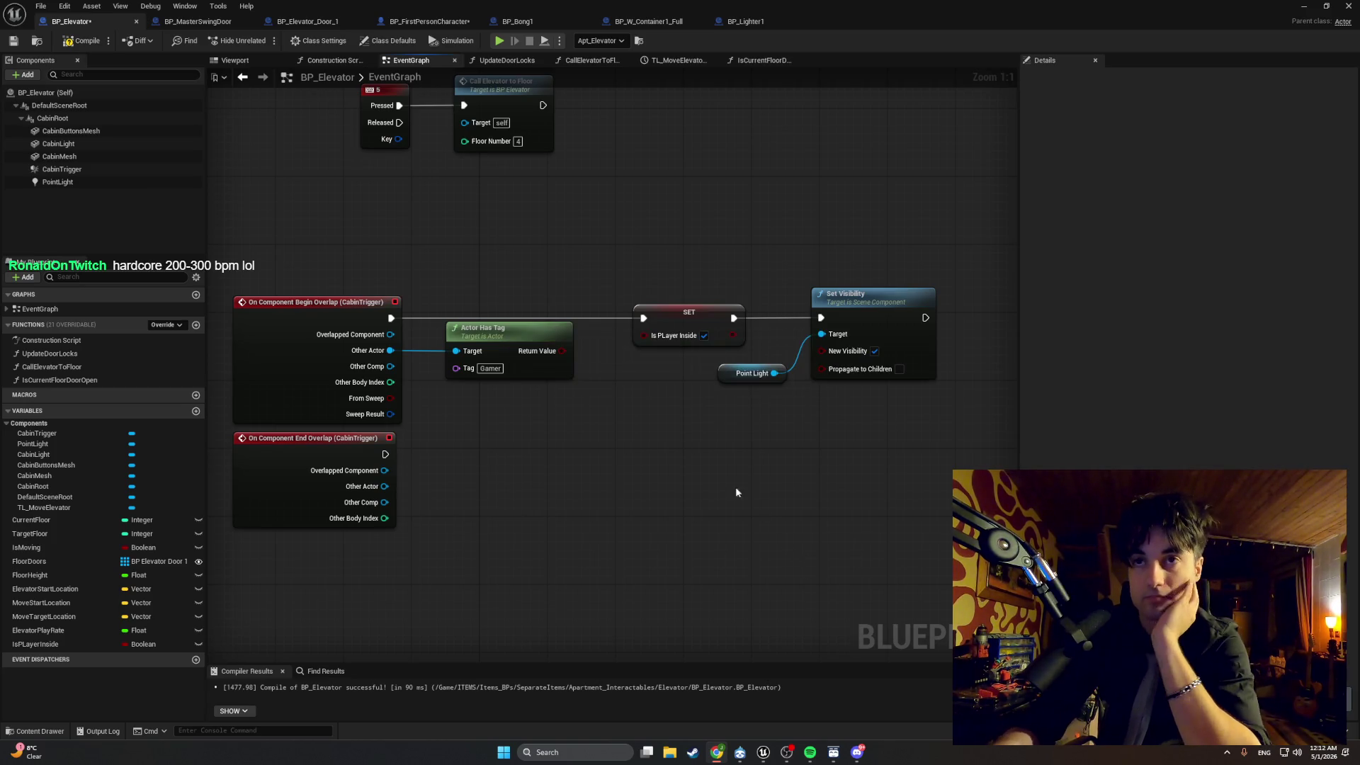
Add a Branch fed by the tag check's Return Value, with True driving the IsPlayerInside SET.
{"action": "left_click", "coordinate": [572, 249]}
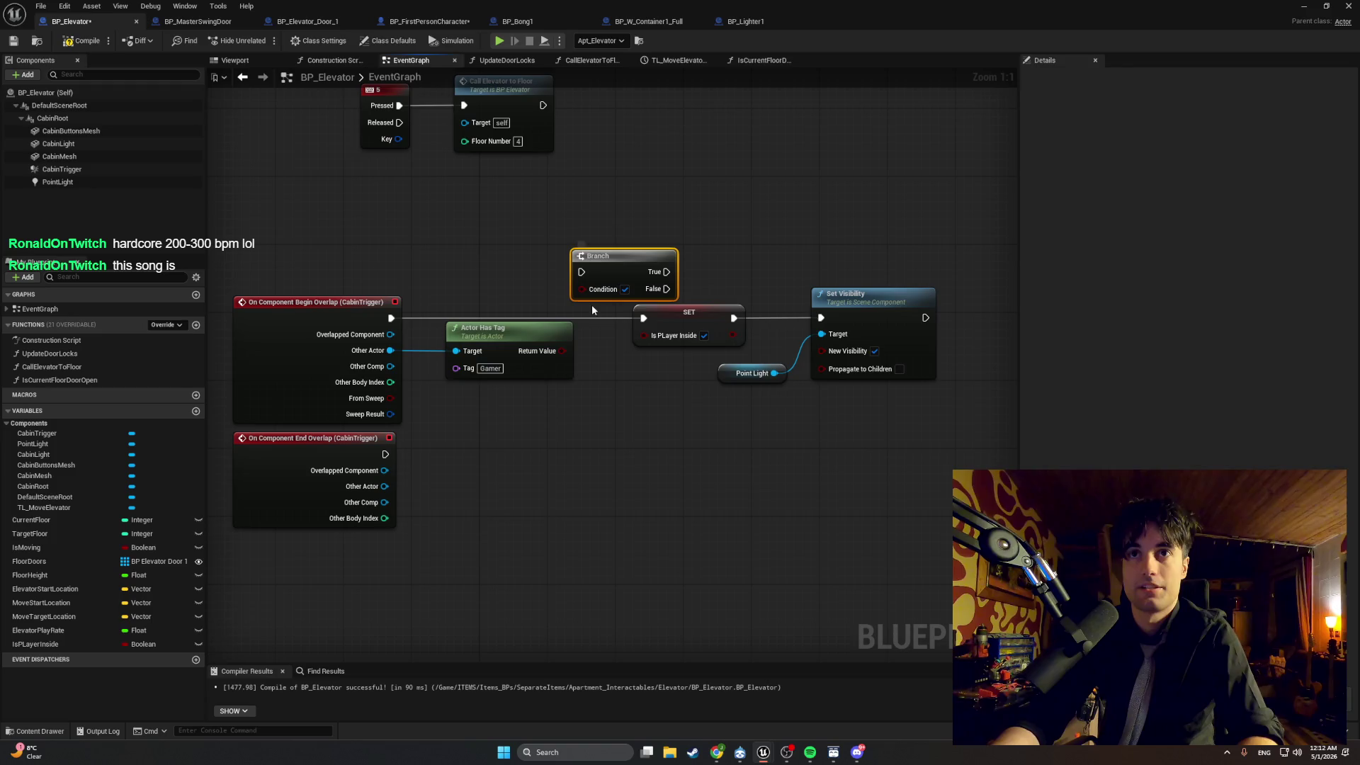
{"action": "mouse_move", "coordinate": [562, 351]}
{"action": "left_mouse_down"}
{"action": "mouse_move", "coordinate": [581, 289]}
{"action": "mouse_move", "coordinate": [608, 316]}
{"action": "left_mouse_up"}
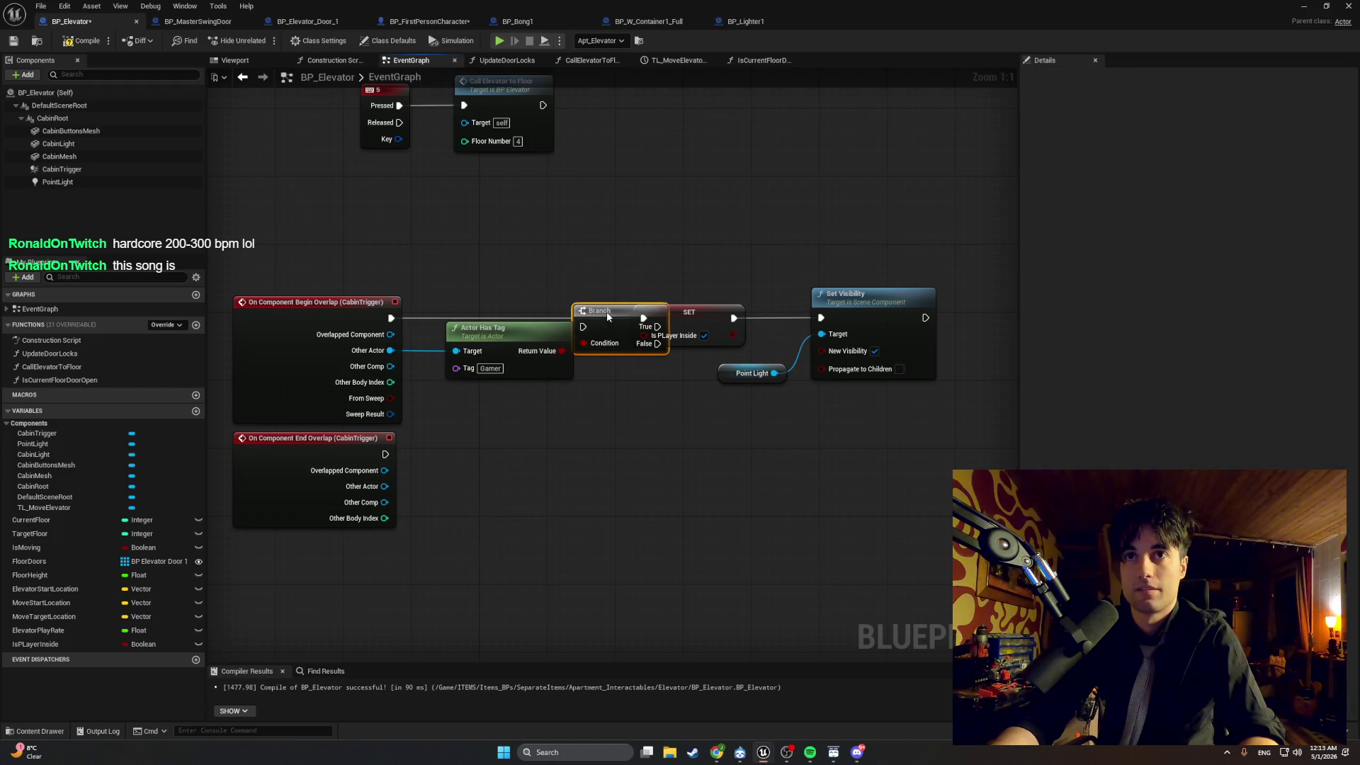
{"action": "mouse_move", "coordinate": [910, 416]}
{"action": "left_mouse_down"}
{"action": "mouse_move", "coordinate": [711, 309]}
{"action": "mouse_move", "coordinate": [784, 313]}
{"action": "left_mouse_up"}
{"action": "left_click", "coordinate": [696, 321]}
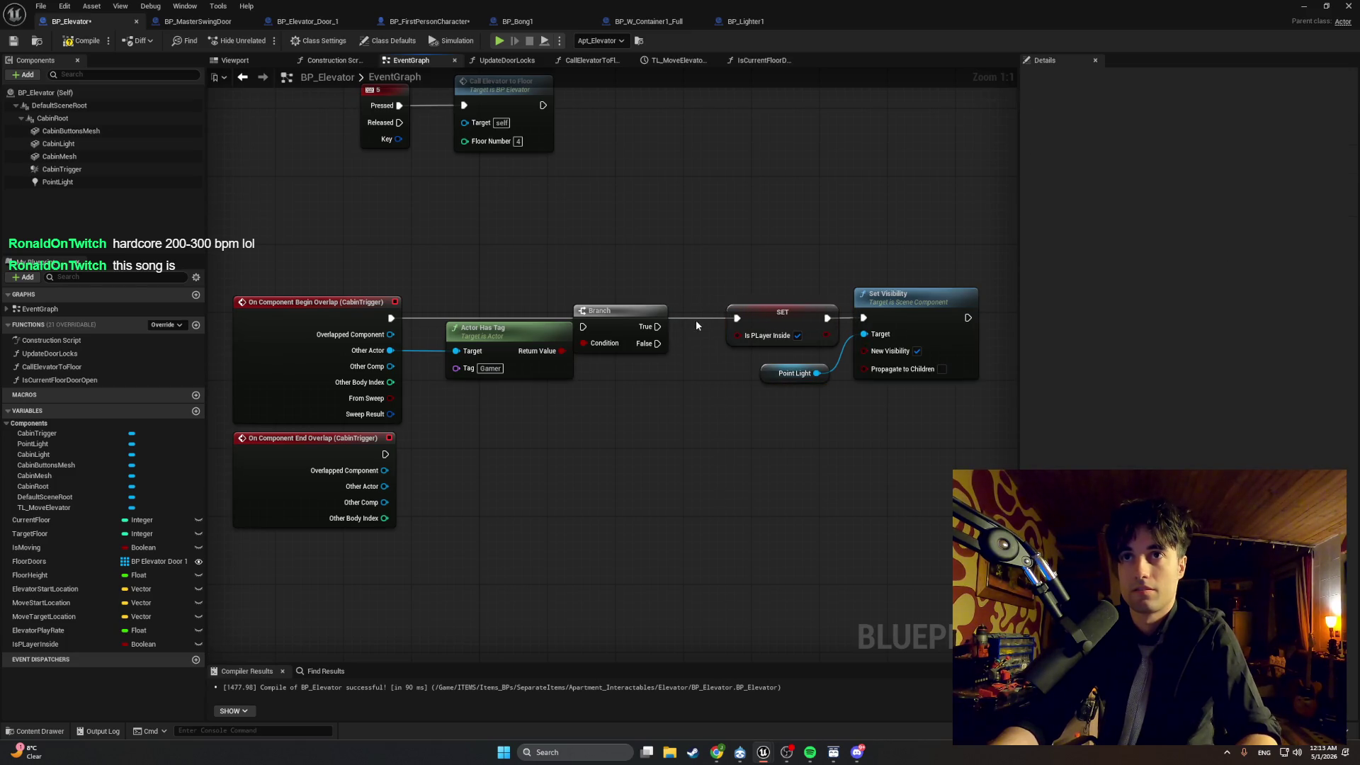
{"action": "left_click_drag", "start_coordinate": [657, 327], "coordinate": [737, 318]}
{"action": "left_click_drag", "start_coordinate": [914, 273], "coordinate": [755, 388]}
{"action": "mouse_move", "coordinate": [817, 307]}
{"action": "left_mouse_down"}
{"action": "mouse_move", "coordinate": [758, 318]}
{"action": "mouse_move", "coordinate": [771, 317]}
{"action": "left_mouse_up"}
Run the Branch from Begin Overlap and straighten the Branch, SET and light nodes with Q.
{"action": "left_click_drag", "start_coordinate": [391, 318], "coordinate": [583, 327]}
{"action": "left_click_drag", "start_coordinate": [952, 417], "coordinate": [637, 283]}
{"action": "key", "text": "q"}
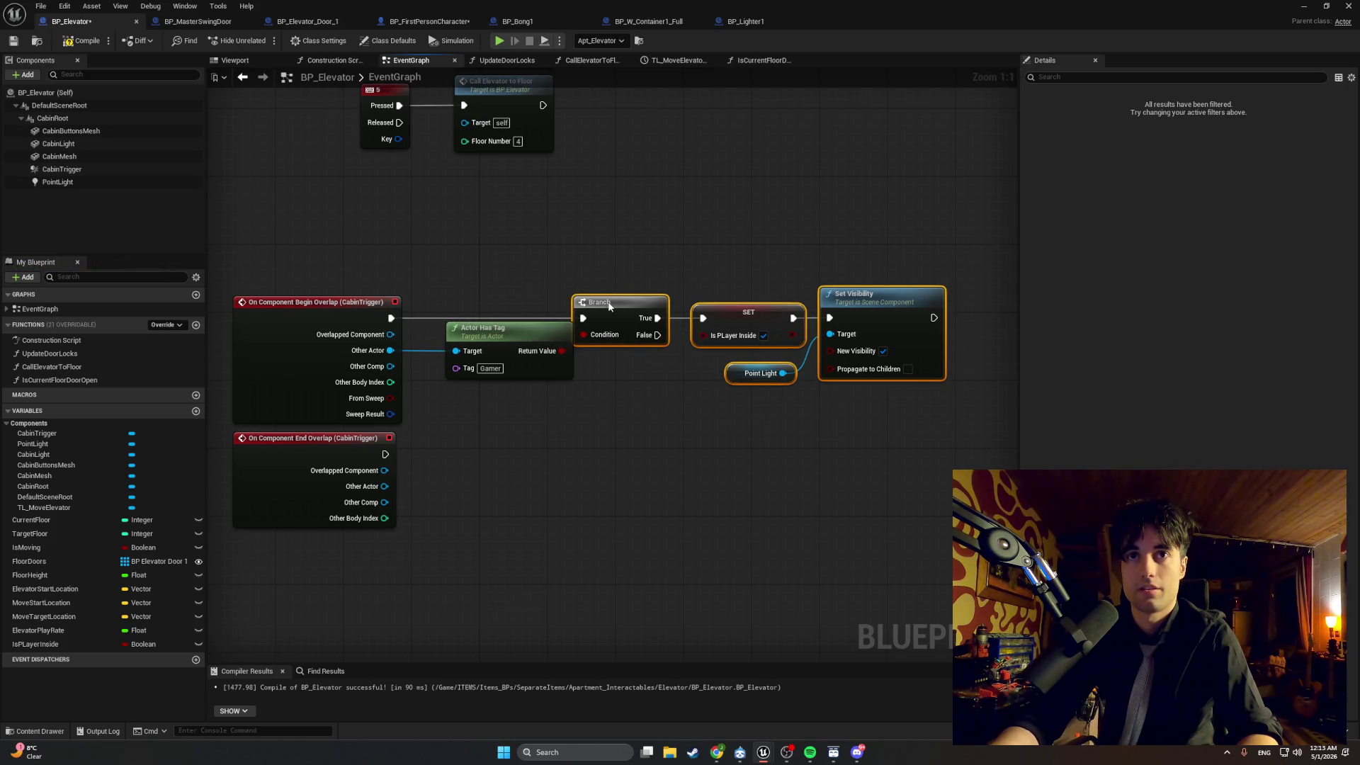
{"action": "left_click", "coordinate": [661, 288]}
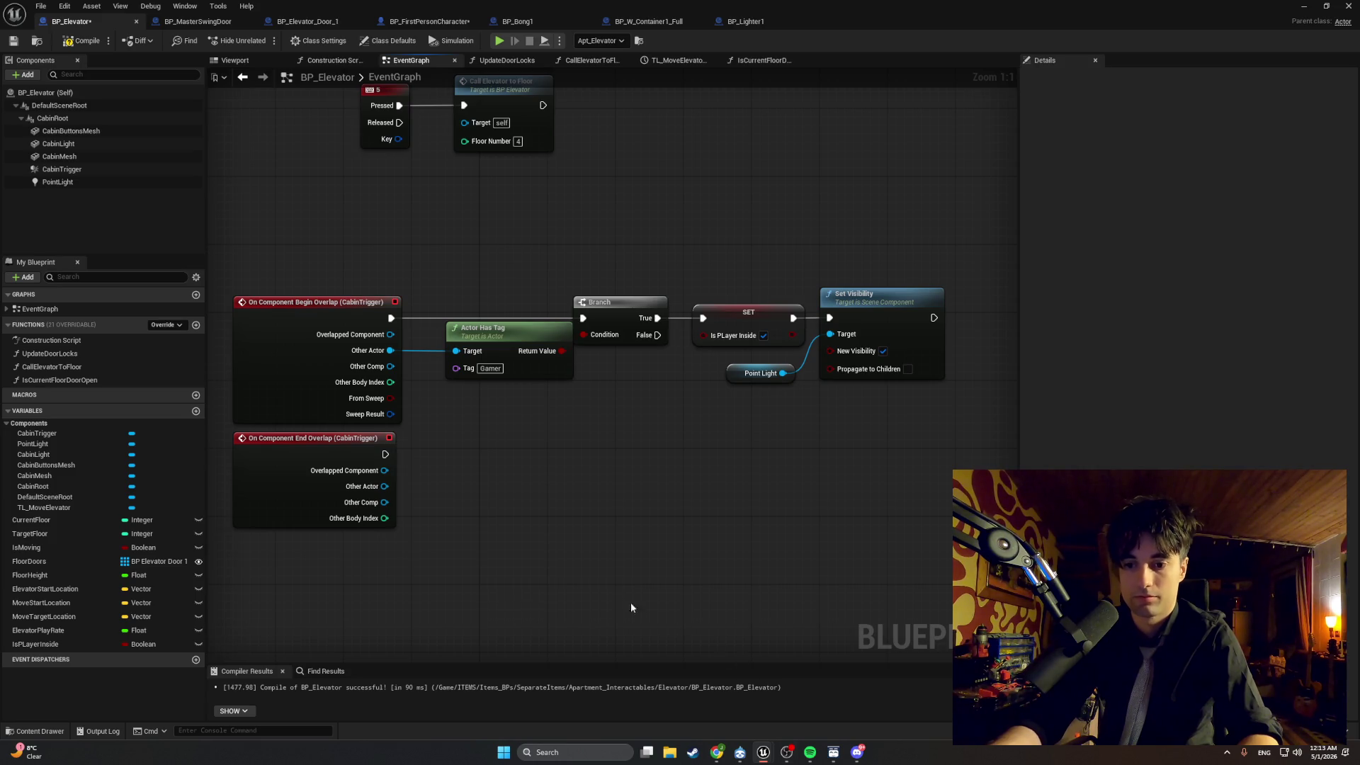
Copy the Actor Has Tag node and paste a duplicate below it for End Overlap.
{"action": "left_click", "coordinate": [491, 343]}
{"action": "key", "text": "ctrl+c"}
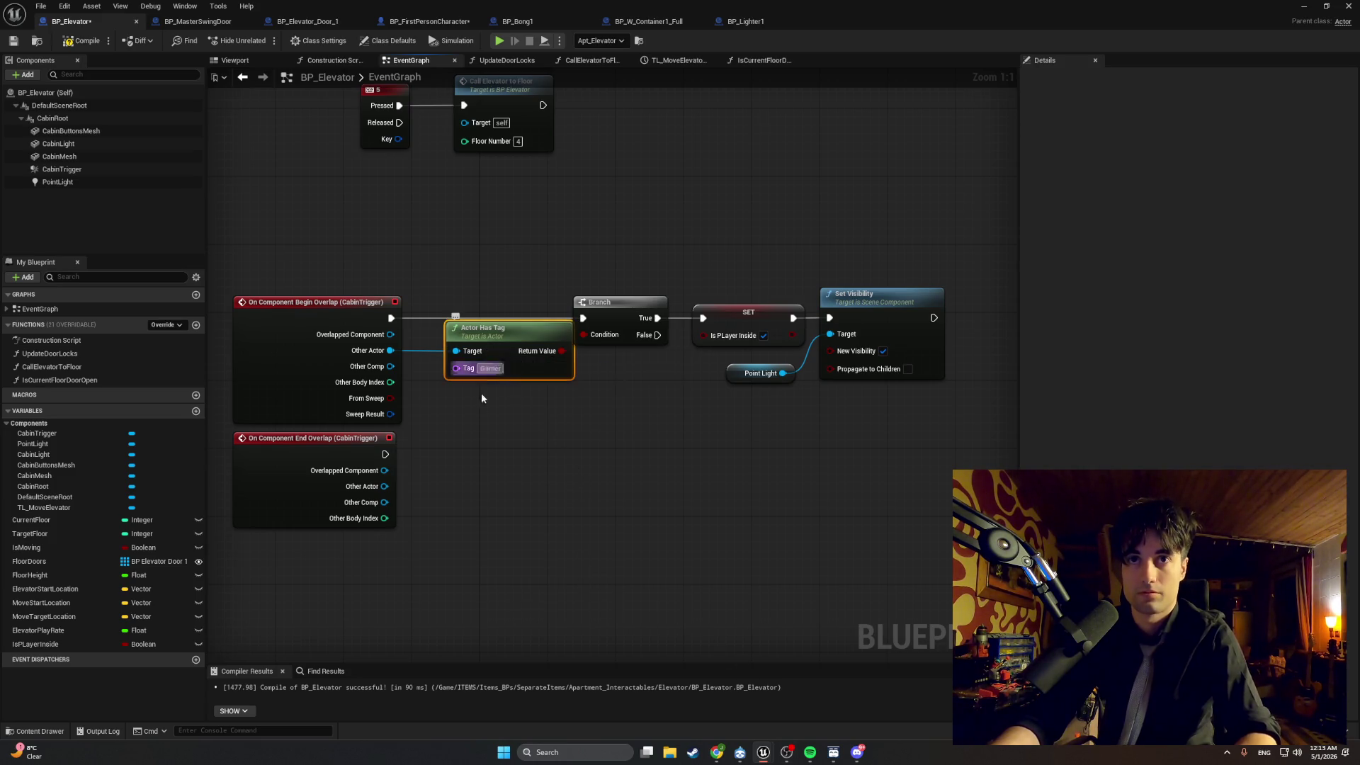
{"action": "key", "text": "ctrl+v"}
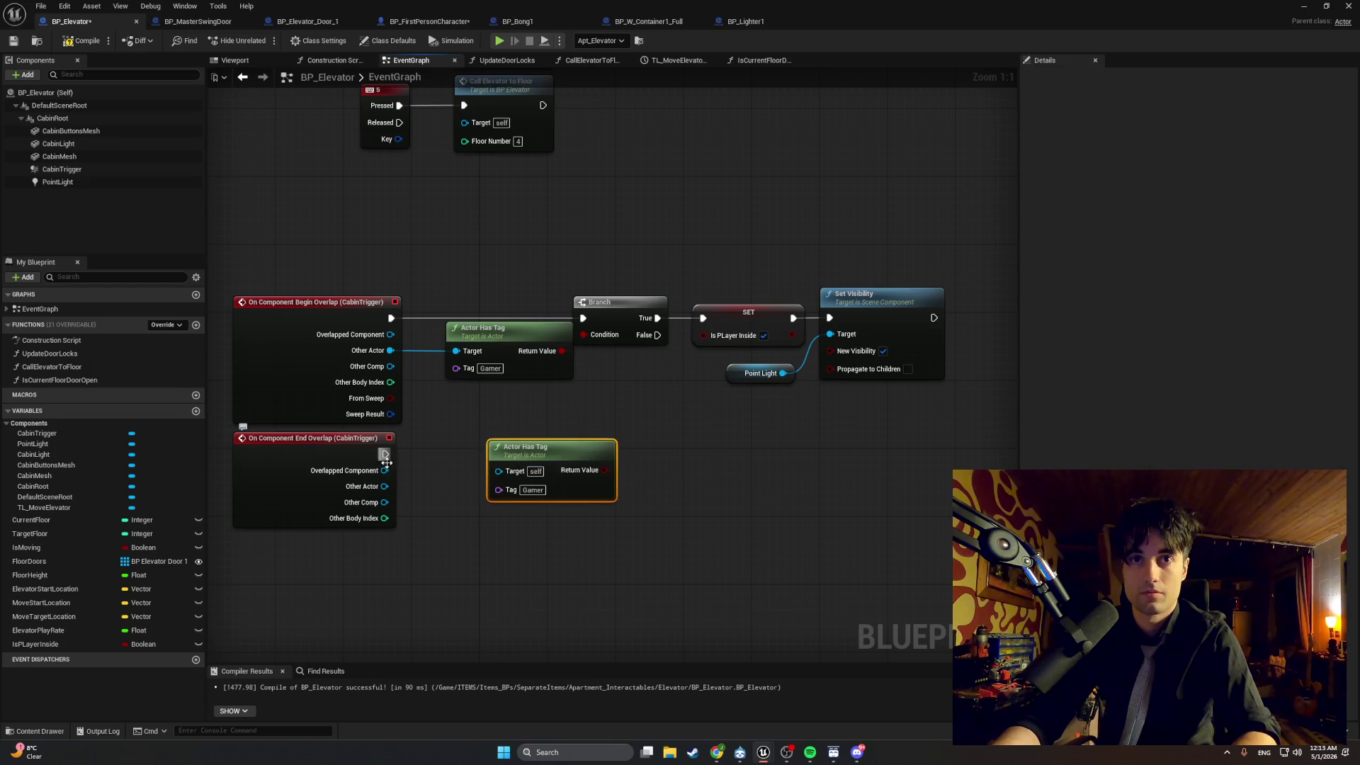